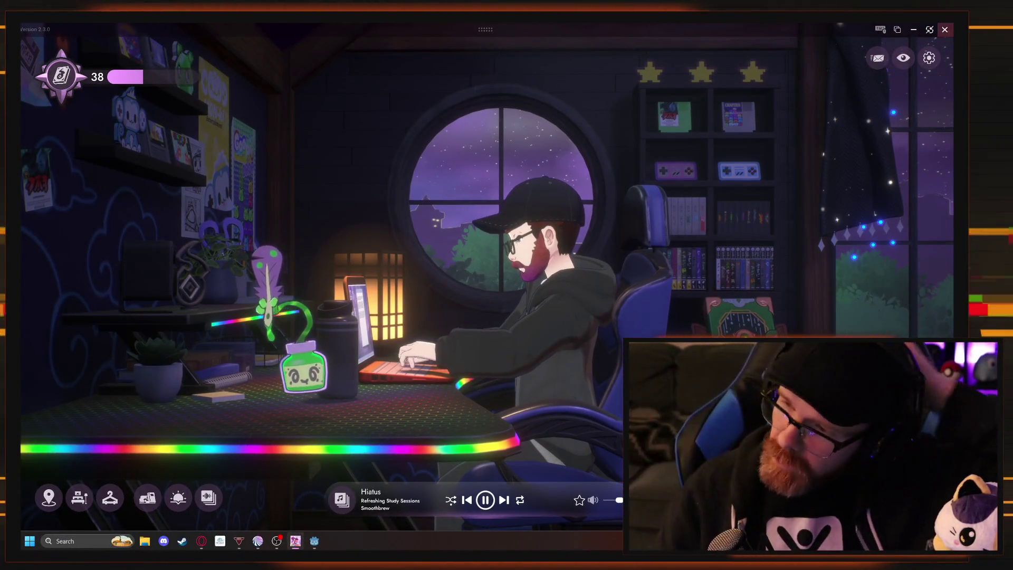
Leave the Spirit City lofi room and get back to the Godot editor with game.tscn open.
left_click(945, 30)
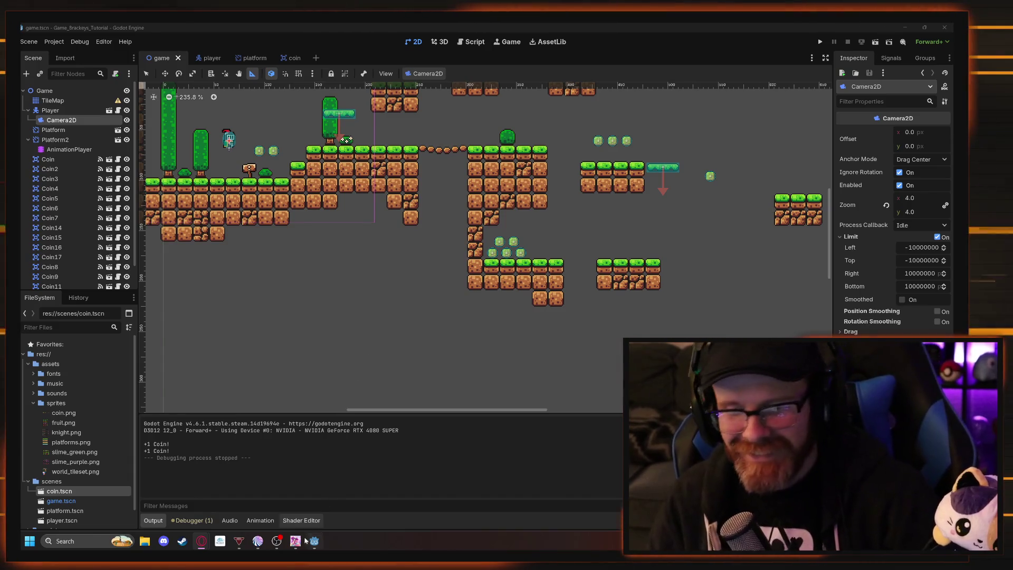
key("alt+Tab")
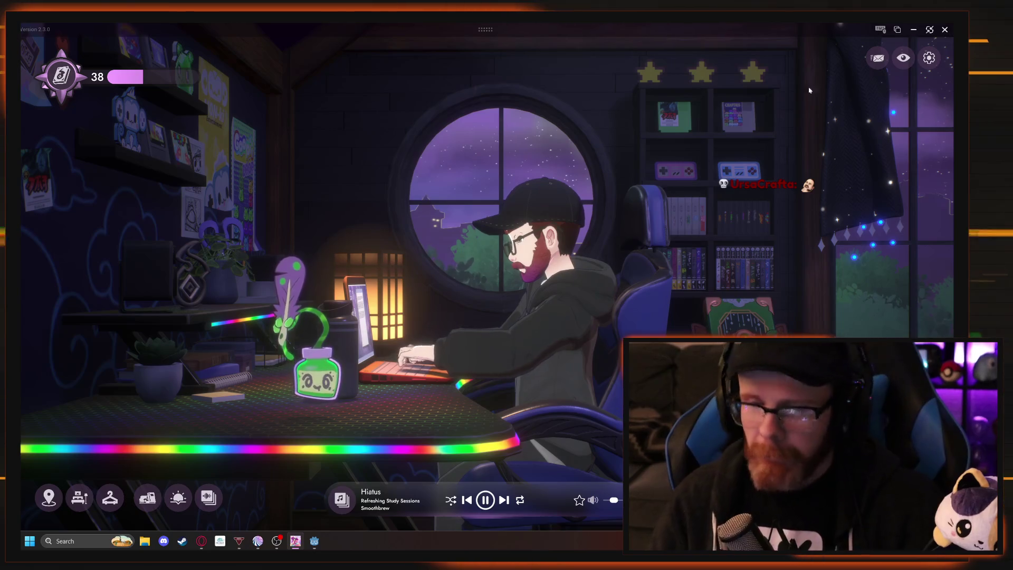
key("alt+Tab")
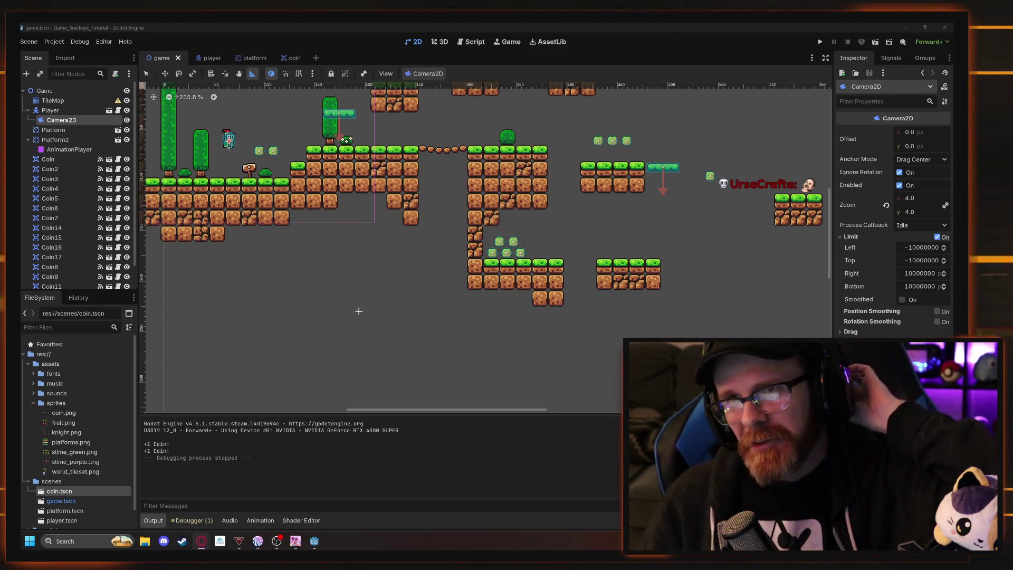
Set the Camera2D's Limit Bottom to 250 px and check where the limit line falls in the level.
mouse_move(359, 301)
left_mouse_down()
mouse_move(467, 343)
mouse_move(486, 364)
mouse_move(424, 366)
left_mouse_up()
left_click_drag(499, 304, 481, 308)
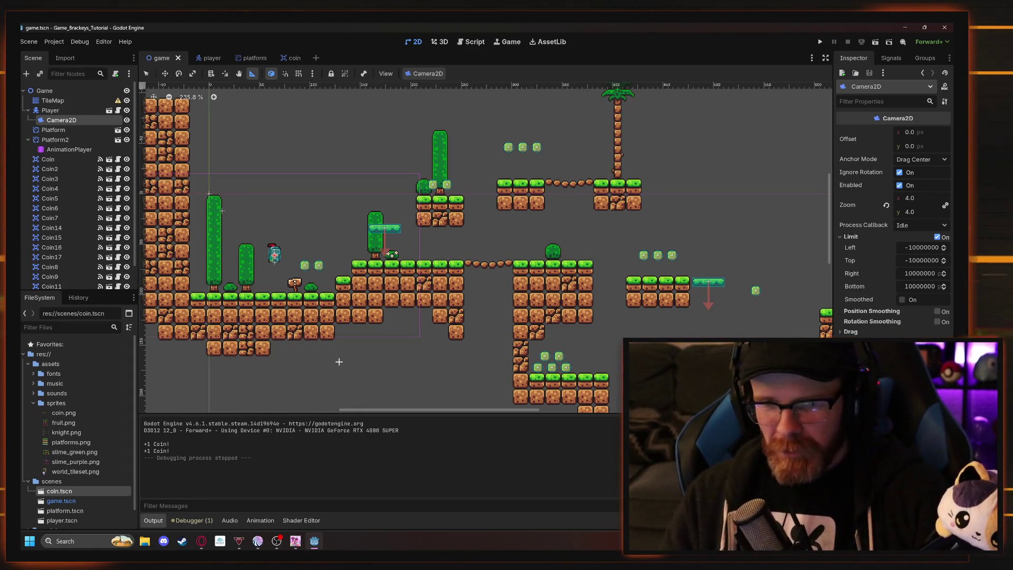
left_click_drag(378, 362, 373, 344)
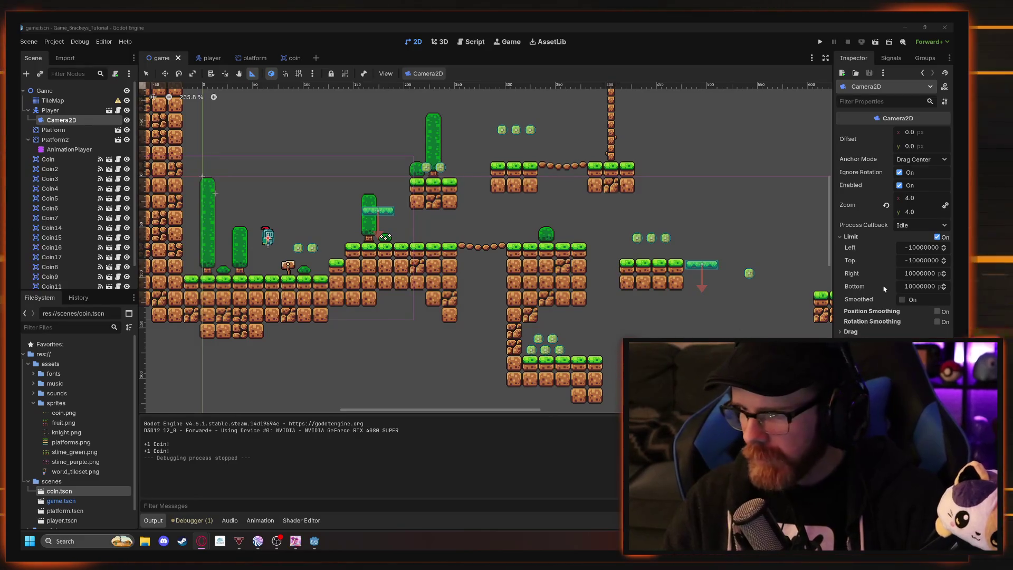
left_click_drag(921, 286, 916, 286)
left_click(910, 290)
type("250")
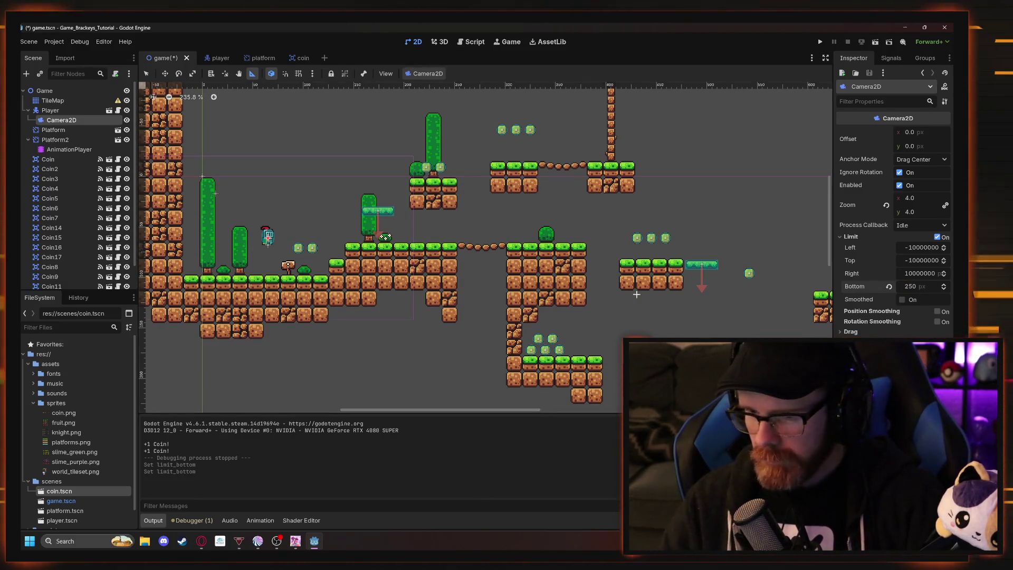
scroll(484, 255, "down", 4)
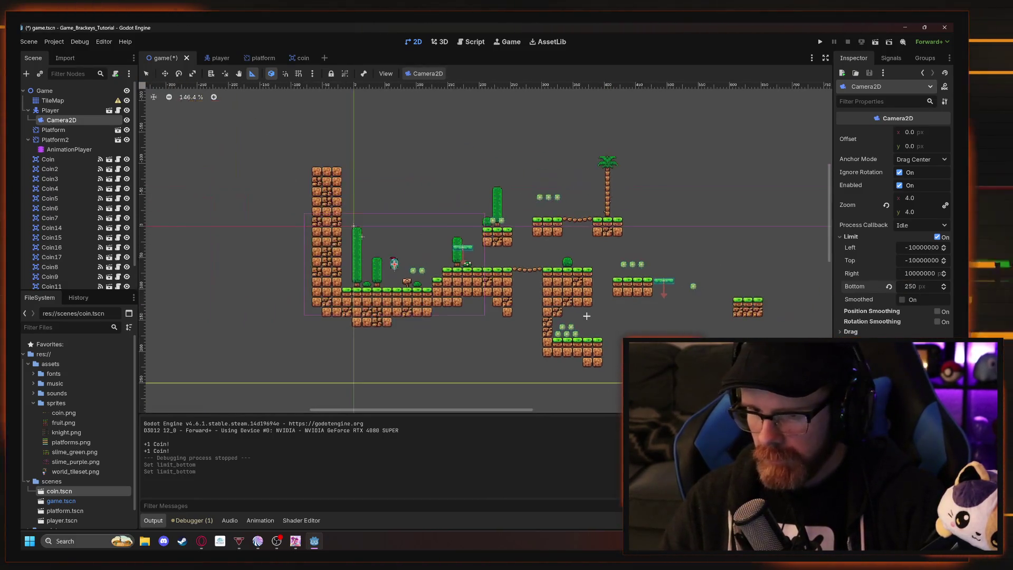
left_click_drag(484, 255, 481, 249)
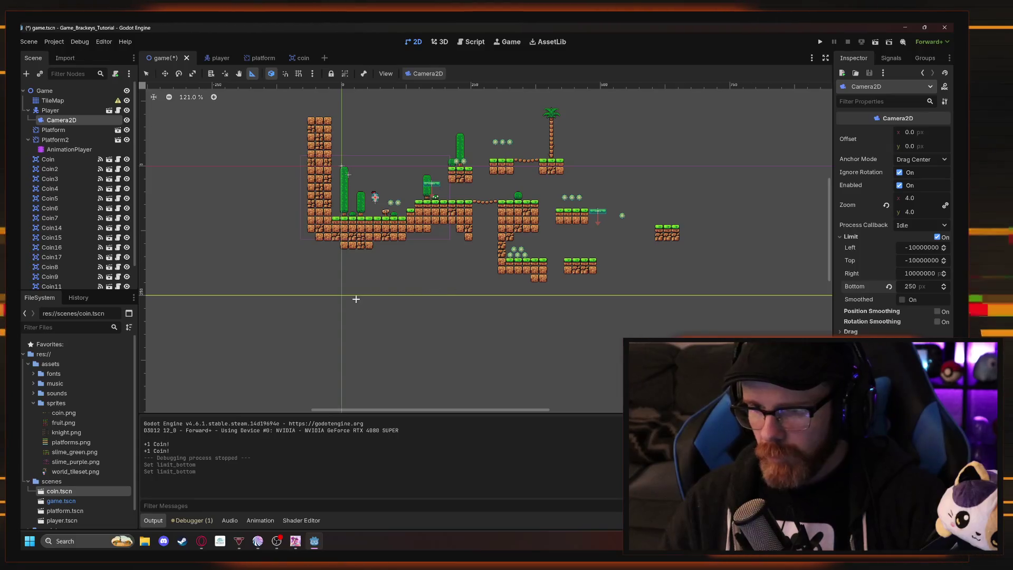
left_click_drag(480, 296, 393, 327)
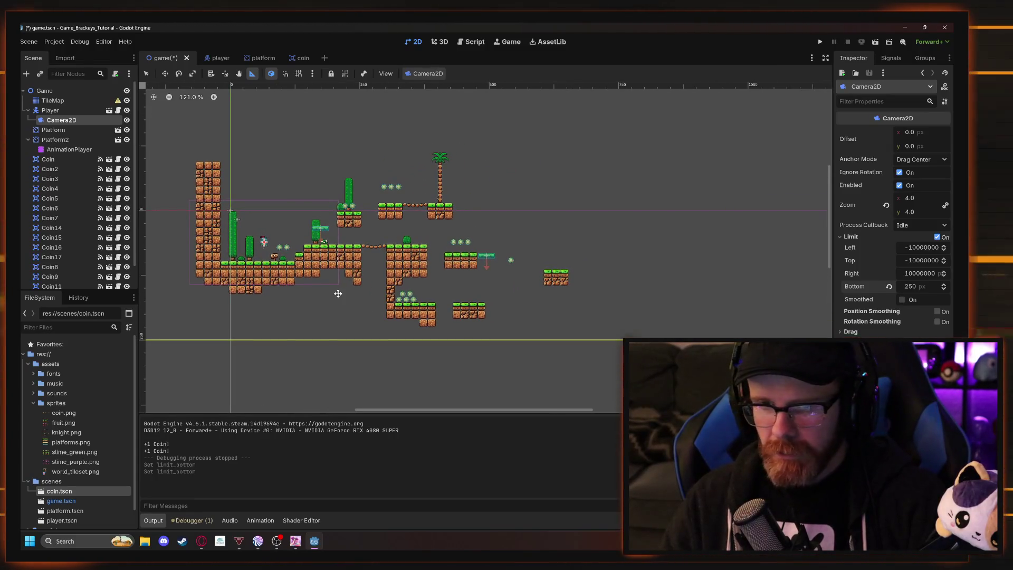
left_click_drag(337, 294, 350, 303)
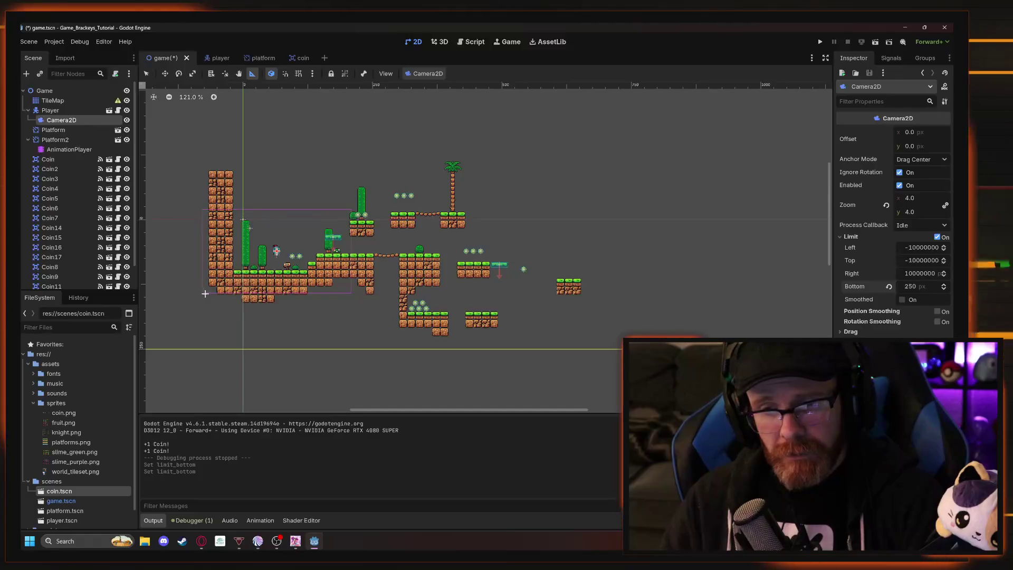
scroll(278, 254, "up", 7)
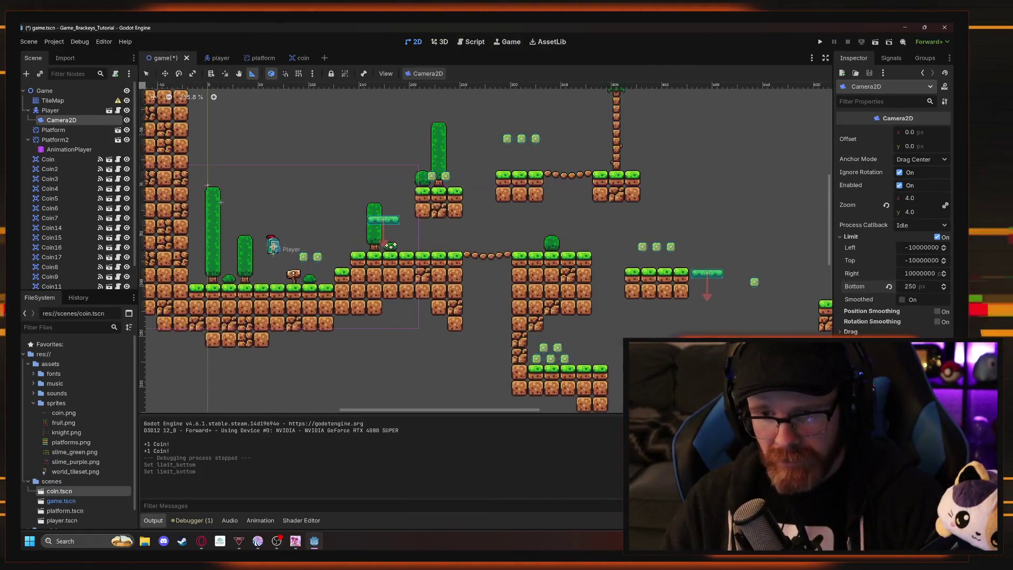
scroll(348, 340, "down", 4)
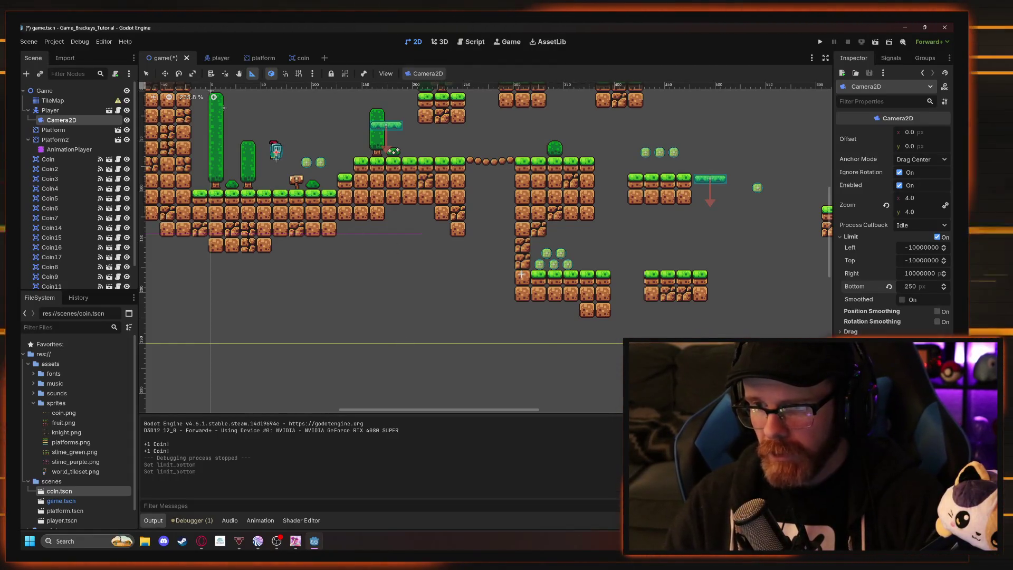
Run the game, move the knight right and back left through the coins, then stop the test run.
left_click(820, 43)
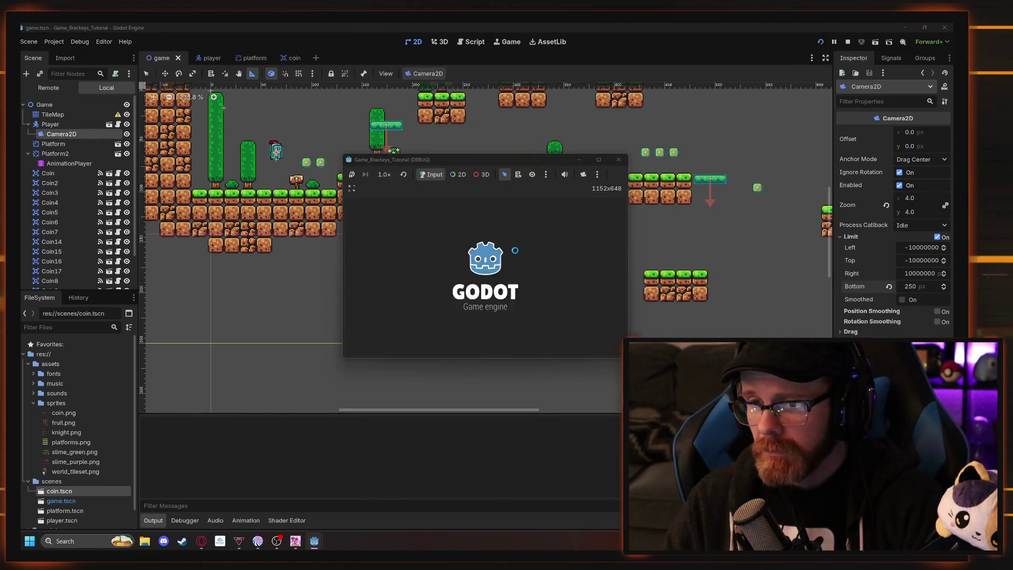
key("Right")
key("space")
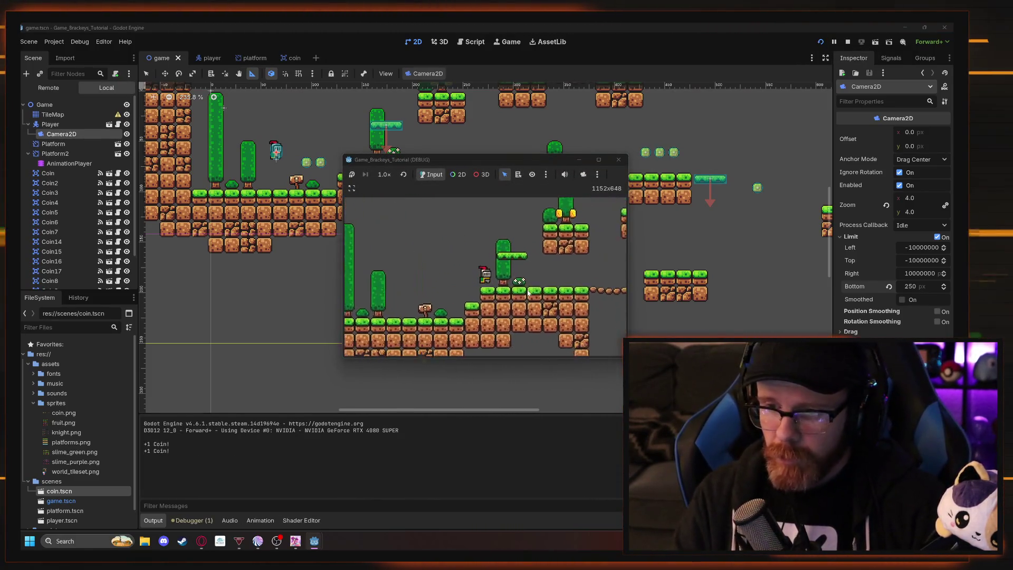
key("Right")
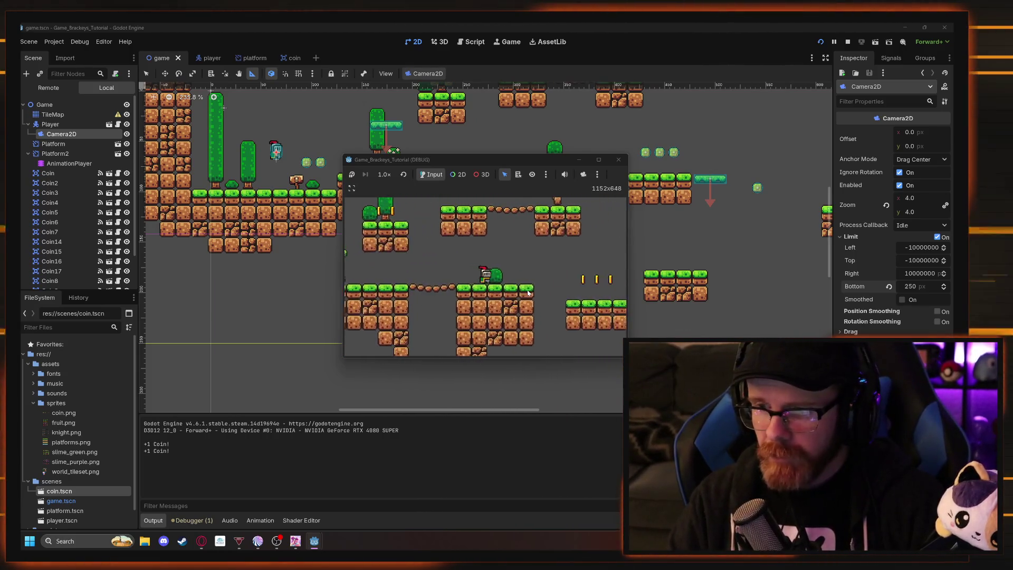
key("Right")
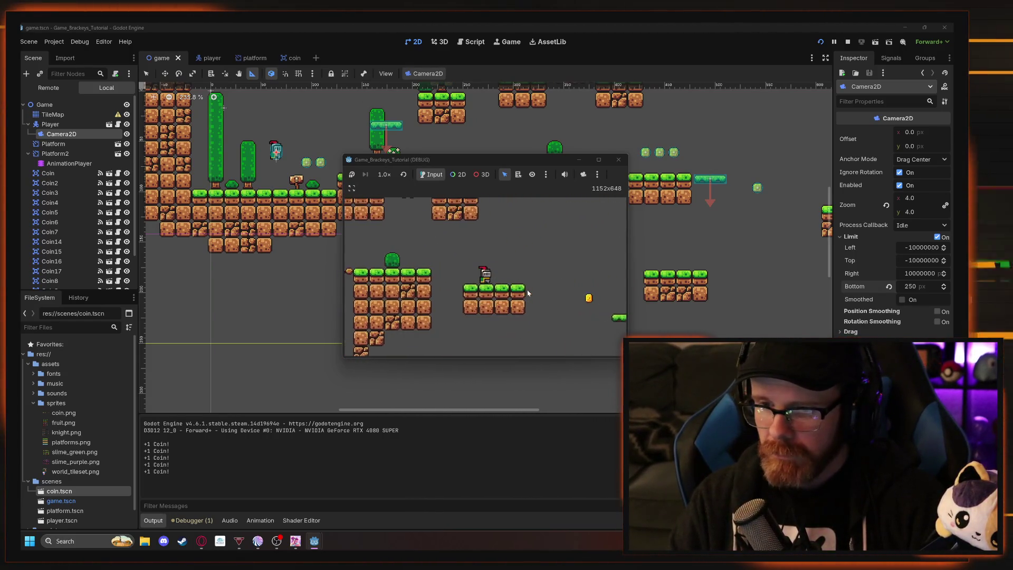
key("Left")
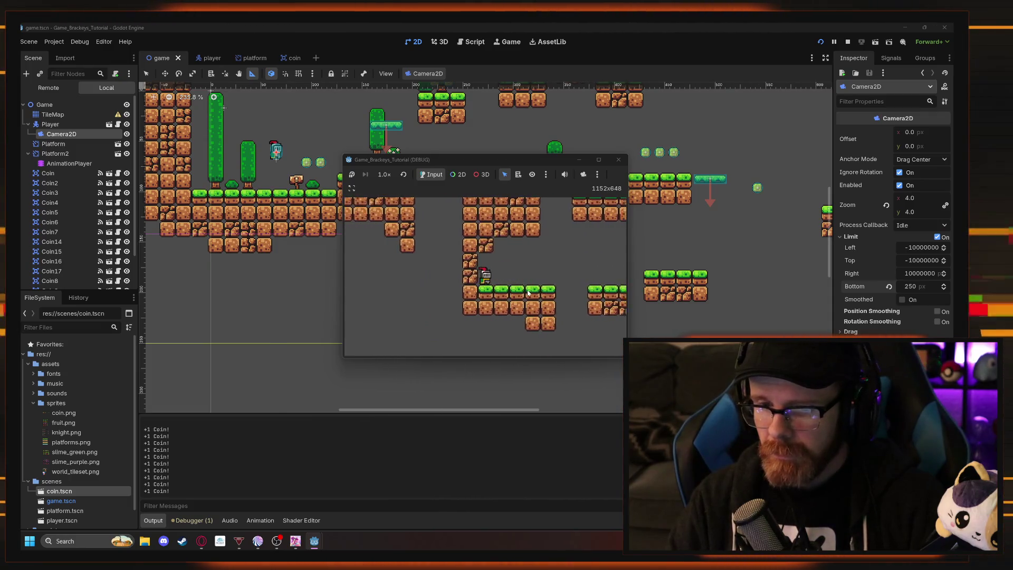
key("Right")
key("Right")
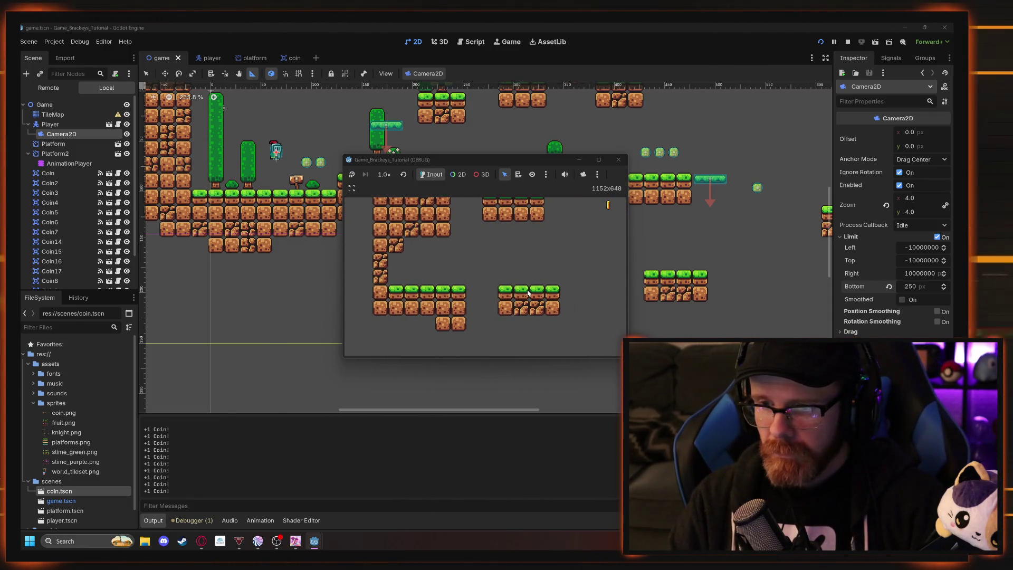
mouse_move(525, 162)
left_mouse_down()
mouse_move(246, 182)
mouse_move(349, 150)
left_mouse_up()
left_click(616, 347)
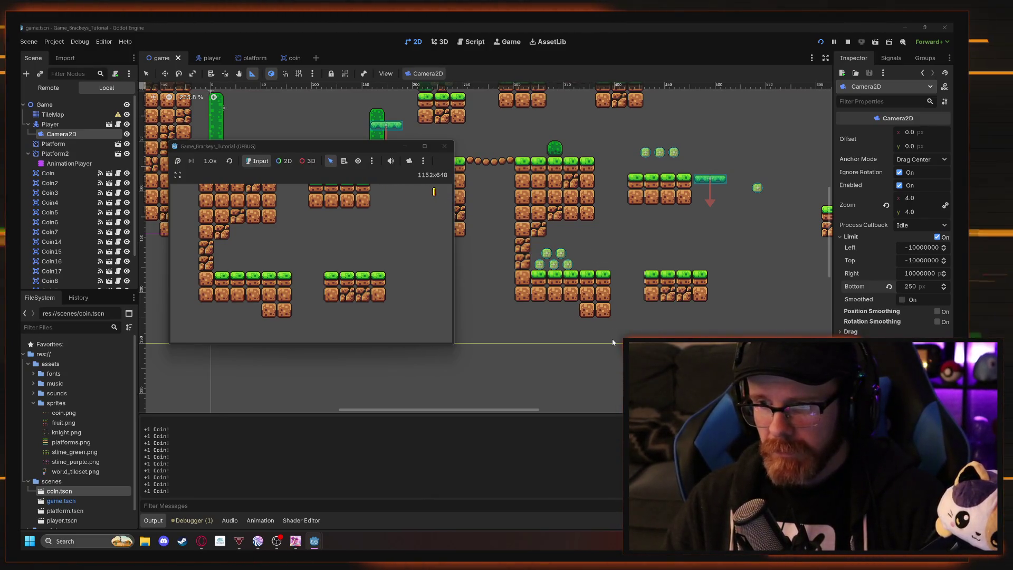
left_click(444, 146)
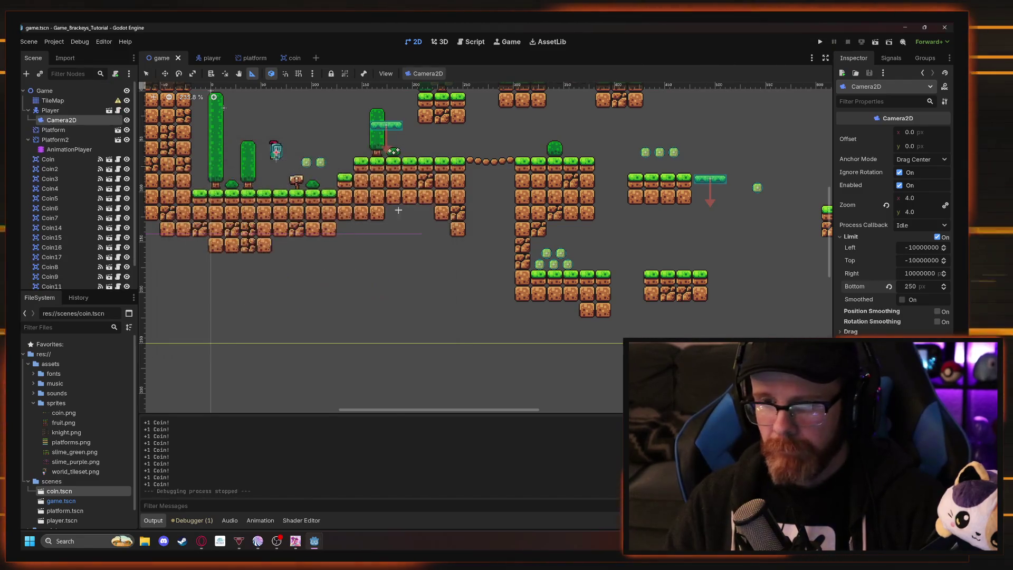
mouse_move(321, 254)
left_mouse_down()
mouse_move(380, 321)
mouse_move(457, 317)
left_mouse_up()
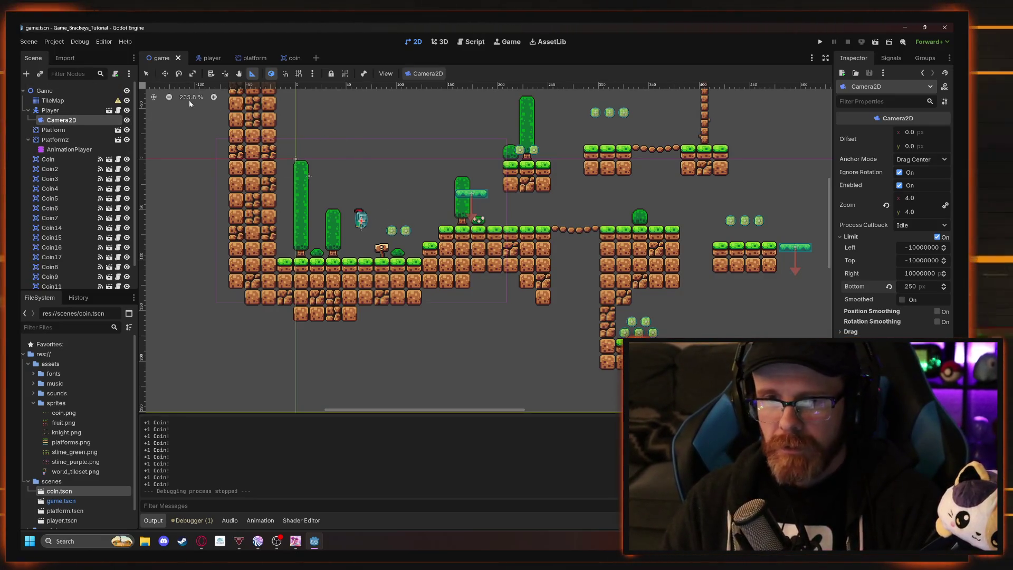
Keep the camera zoom at 6 and play-test the knight running right into the gap, then stop with F8.
key("q")
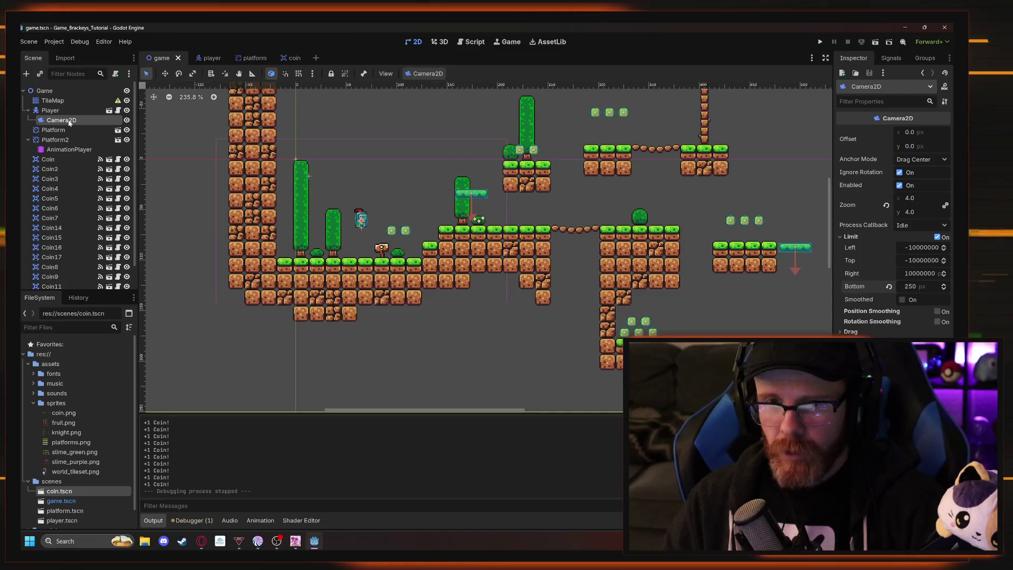
left_click(911, 198)
type("5")
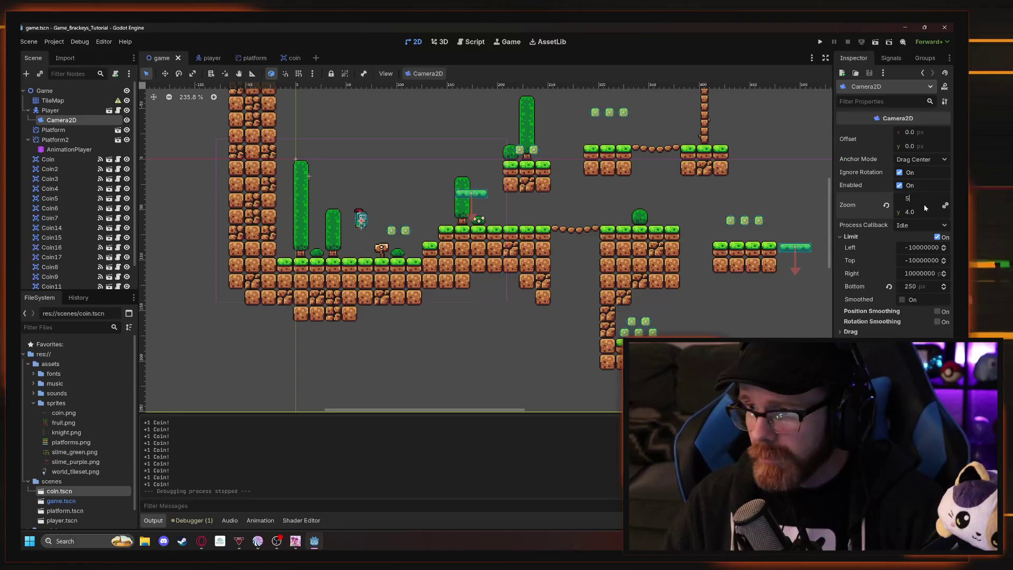
key("Return")
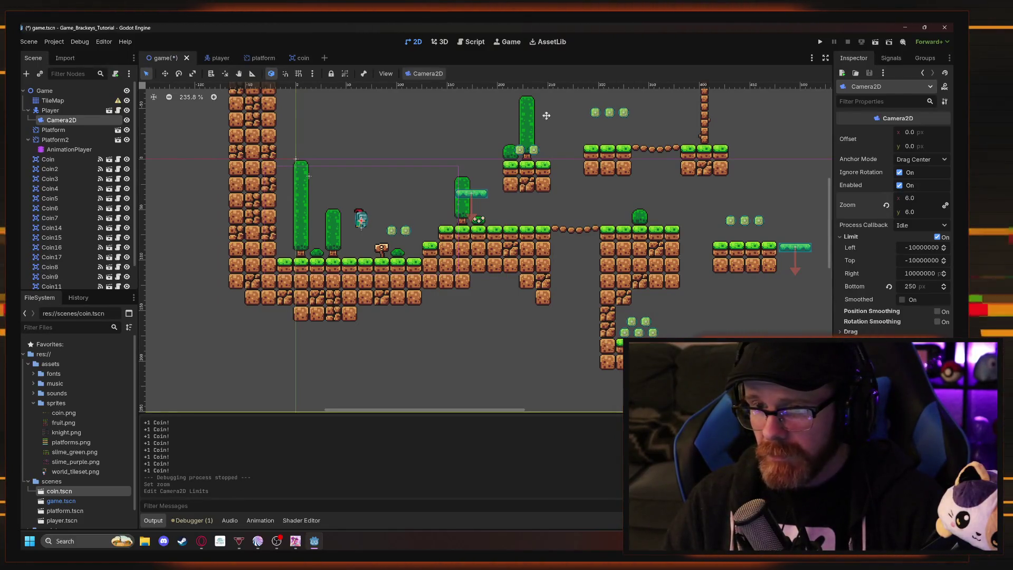
left_click(820, 42)
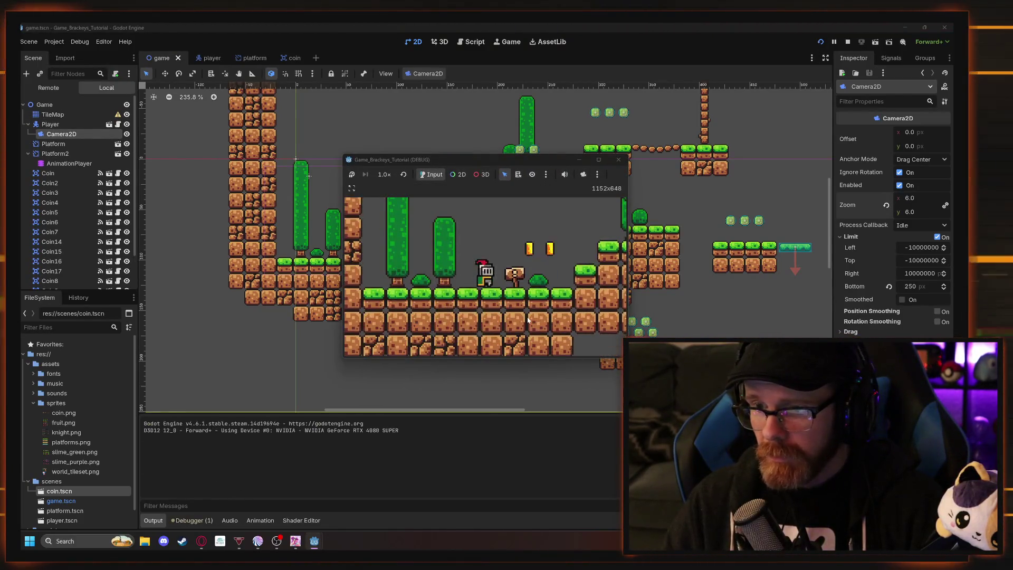
key("Right")
key("space")
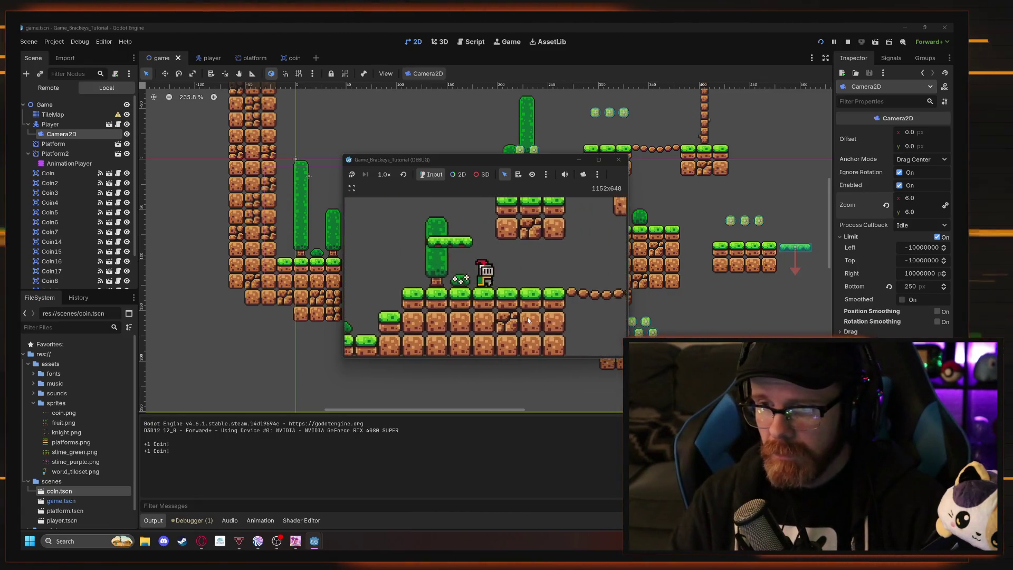
key("Right")
key("space")
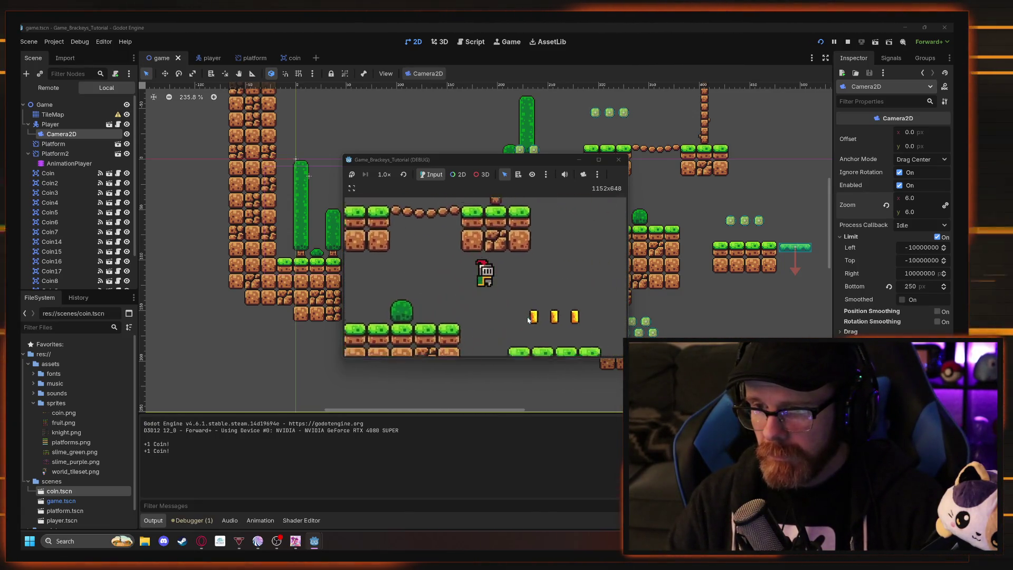
key("Right")
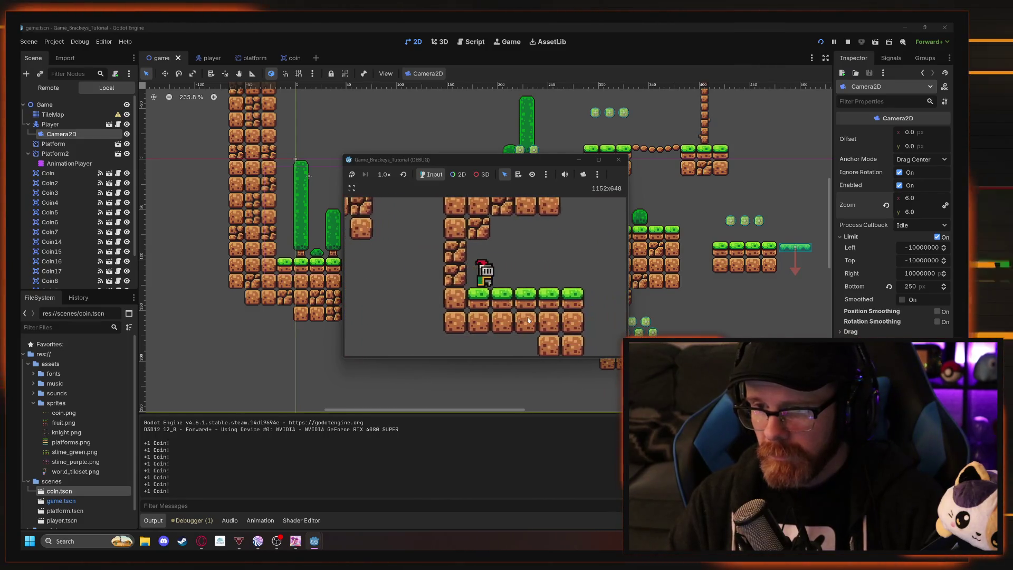
key("Right")
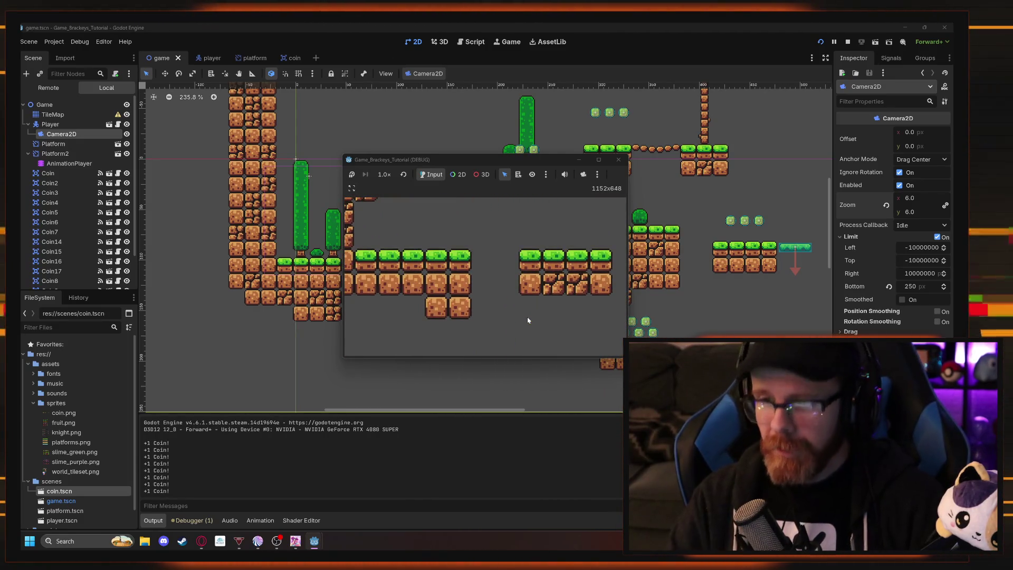
key("F8")
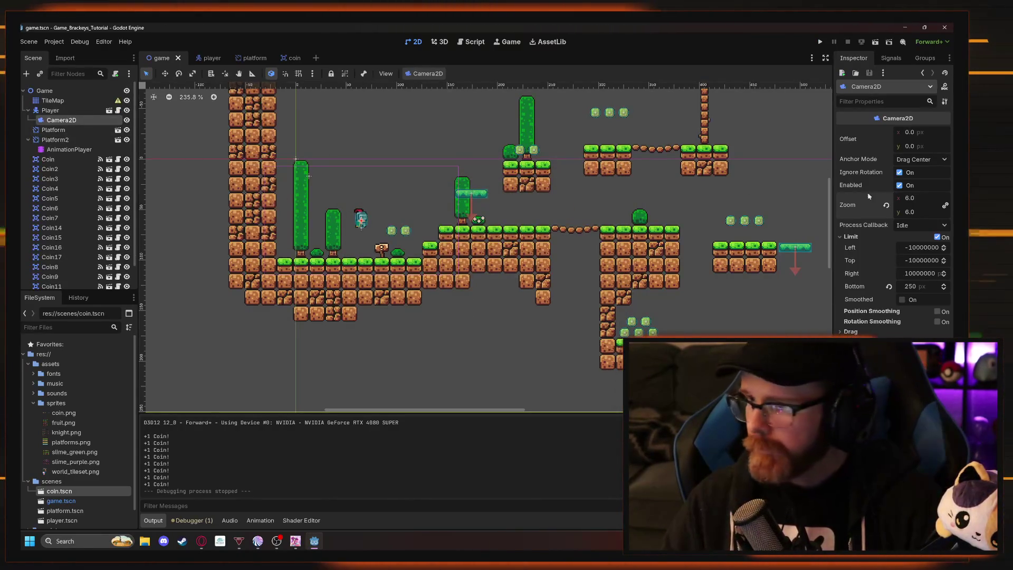
Change the Camera2D zoom to 4 on both axes and bring the tutorial video forward.
type("4")
key("Tab")
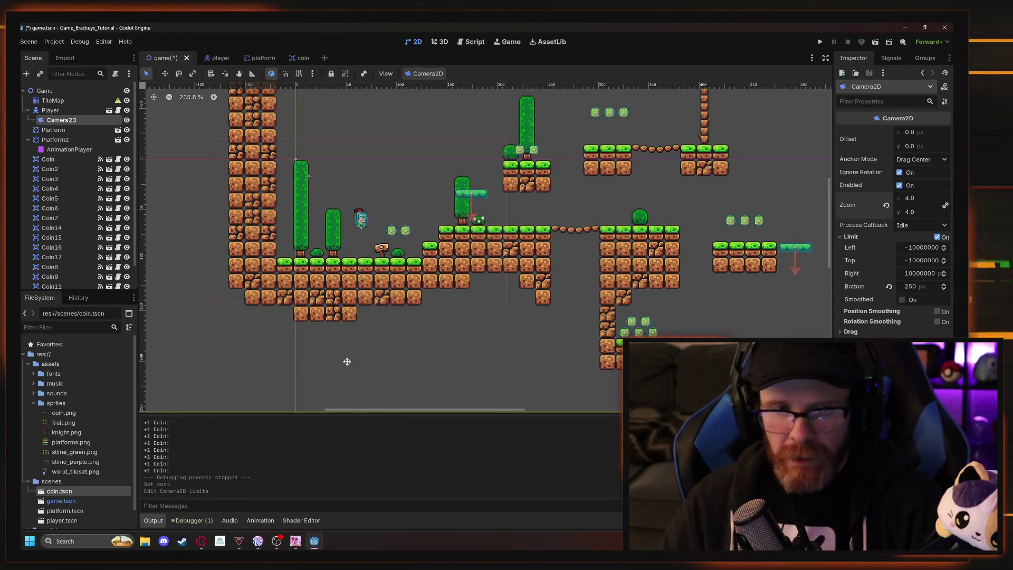
mouse_move(201, 541)
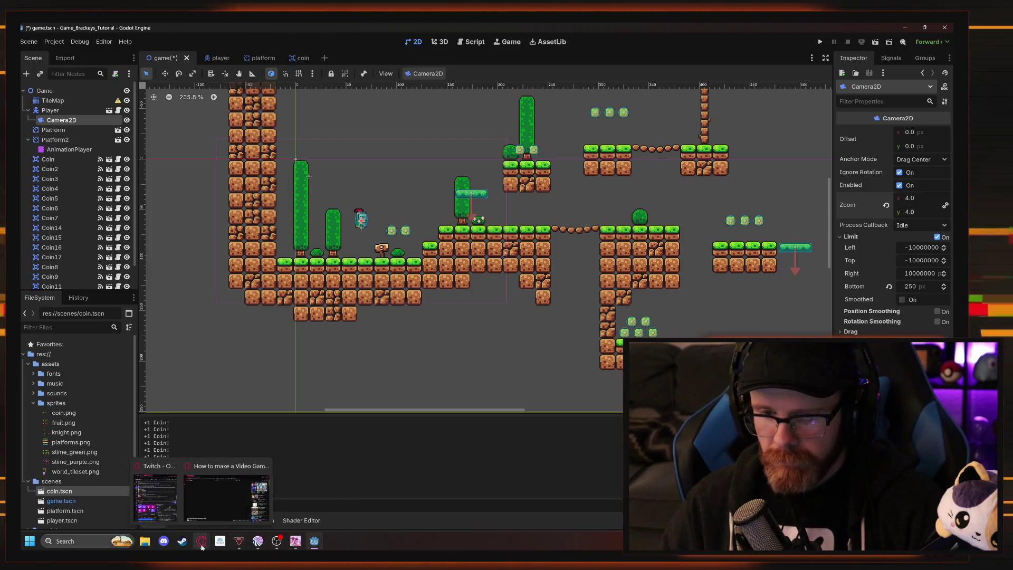
left_click(228, 508)
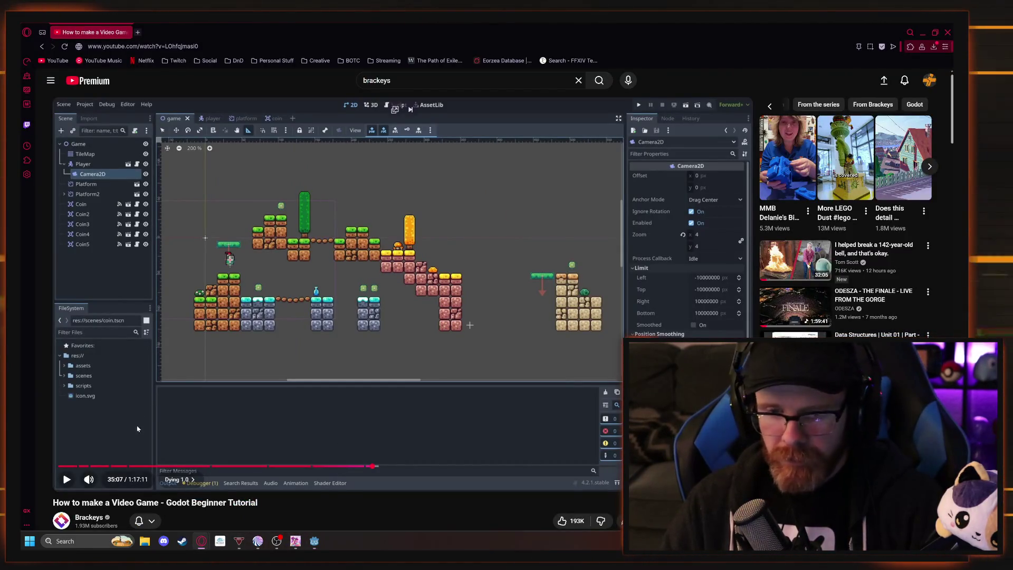
left_click(228, 394)
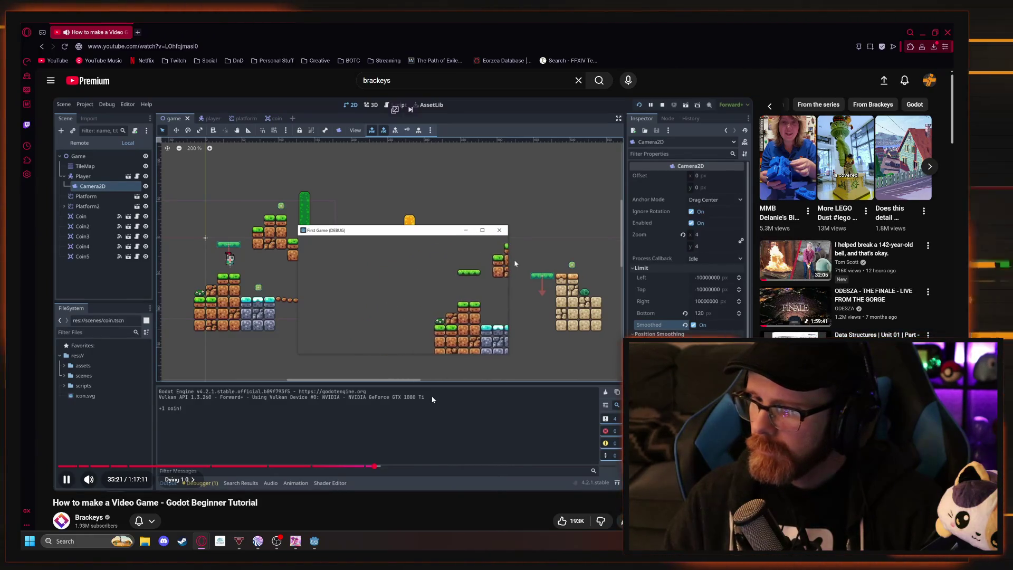
left_click(436, 407)
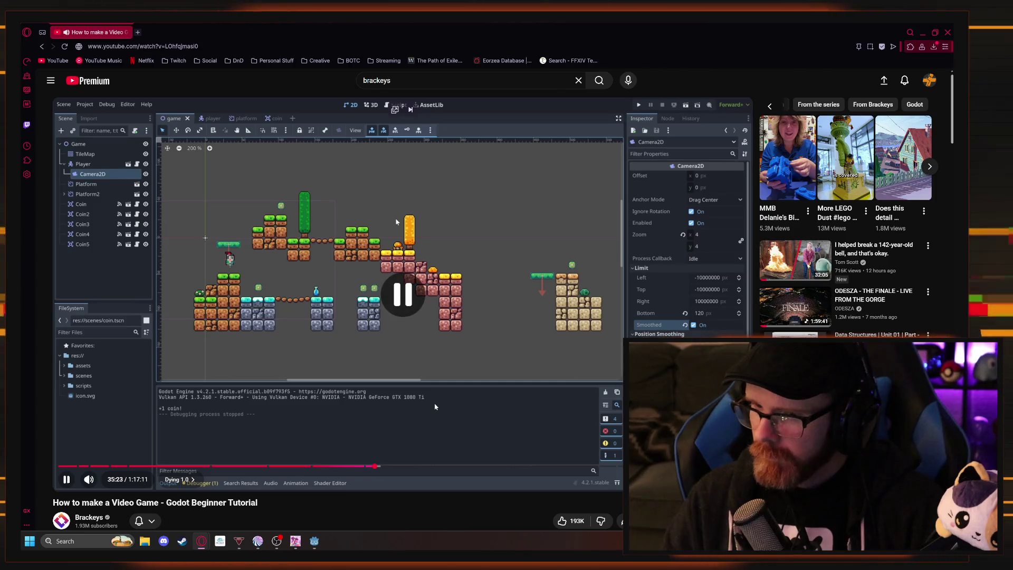
mouse_move(223, 550)
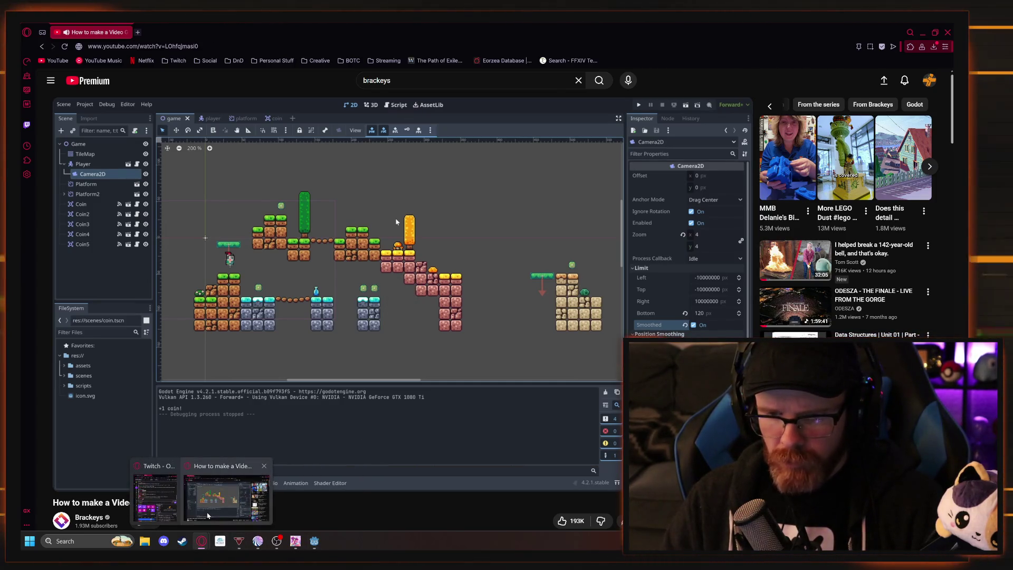
left_click(315, 541)
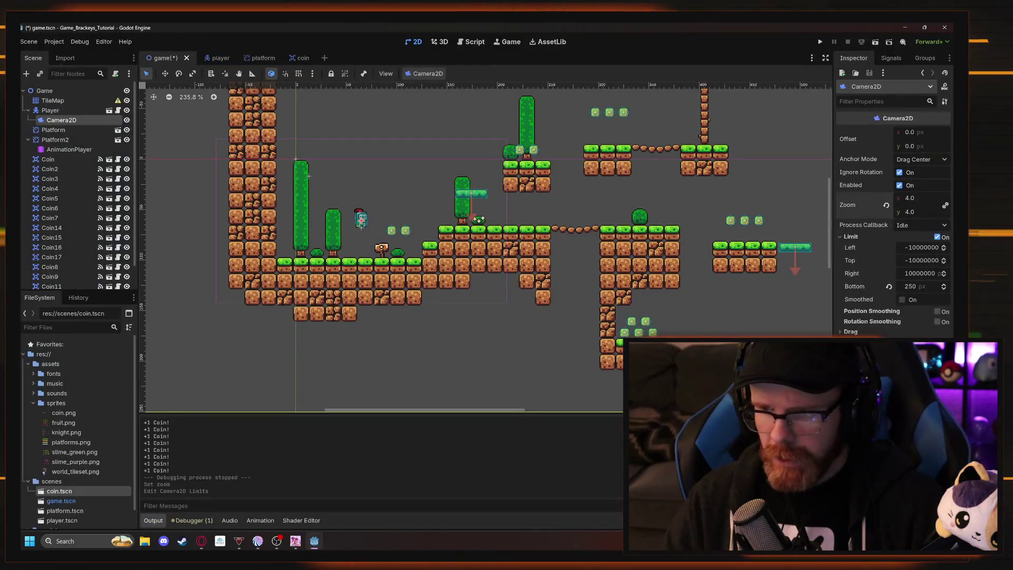
Tick Smoothed in the camera's Limit section, save game.tscn, and go back to the tutorial video.
left_click(903, 300)
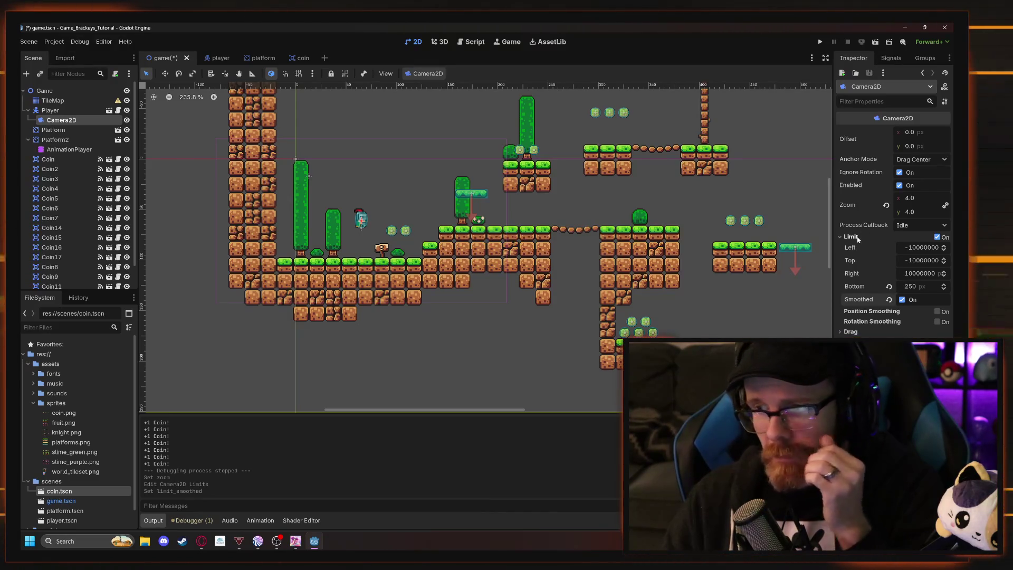
key("ctrl+s")
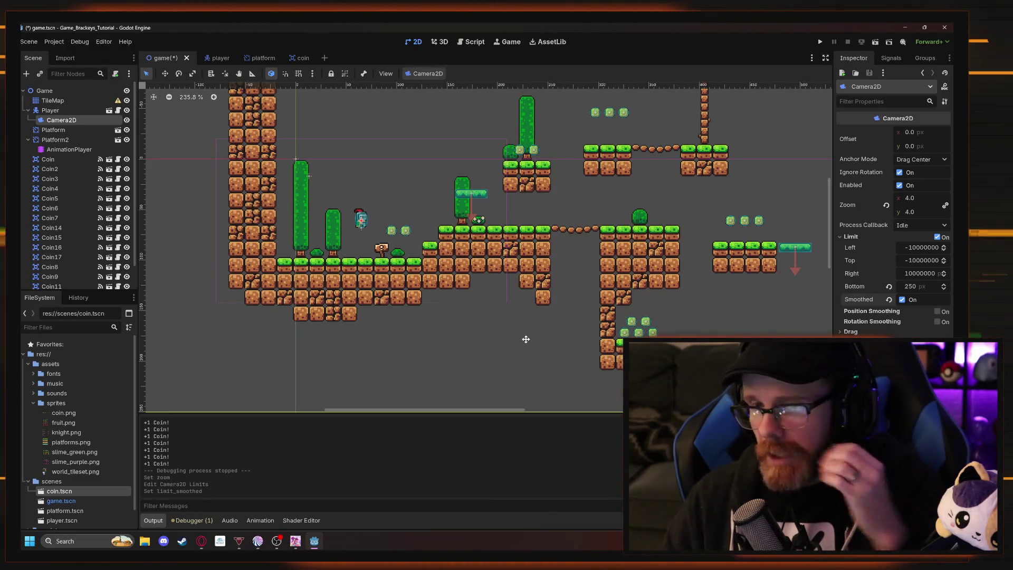
key("alt+Tab")
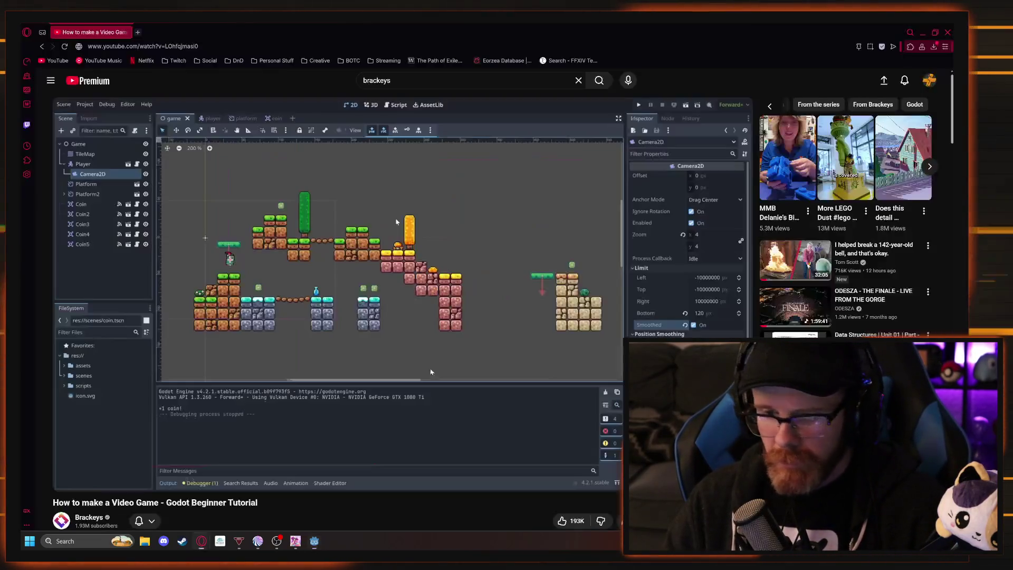
Play the tutorial up to its Area2D scene step, pause it, and add a new empty scene tab in Godot.
left_click(419, 333)
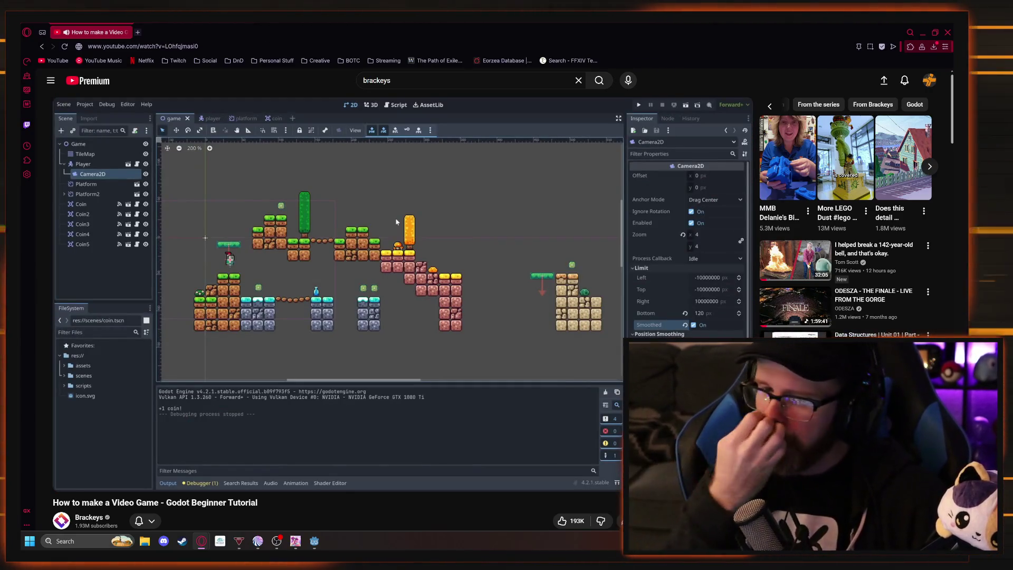
mouse_move(339, 291)
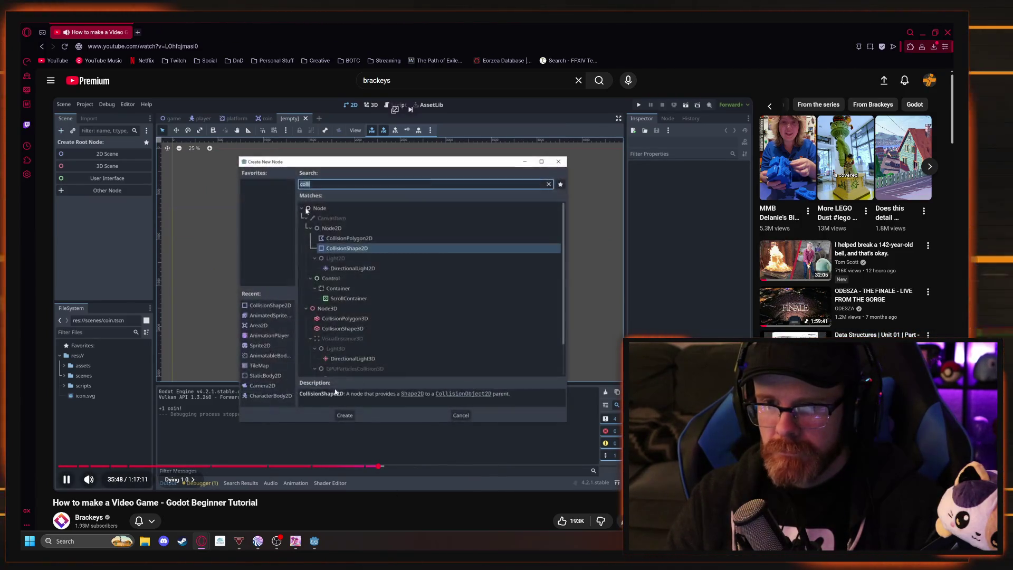
left_click(324, 440)
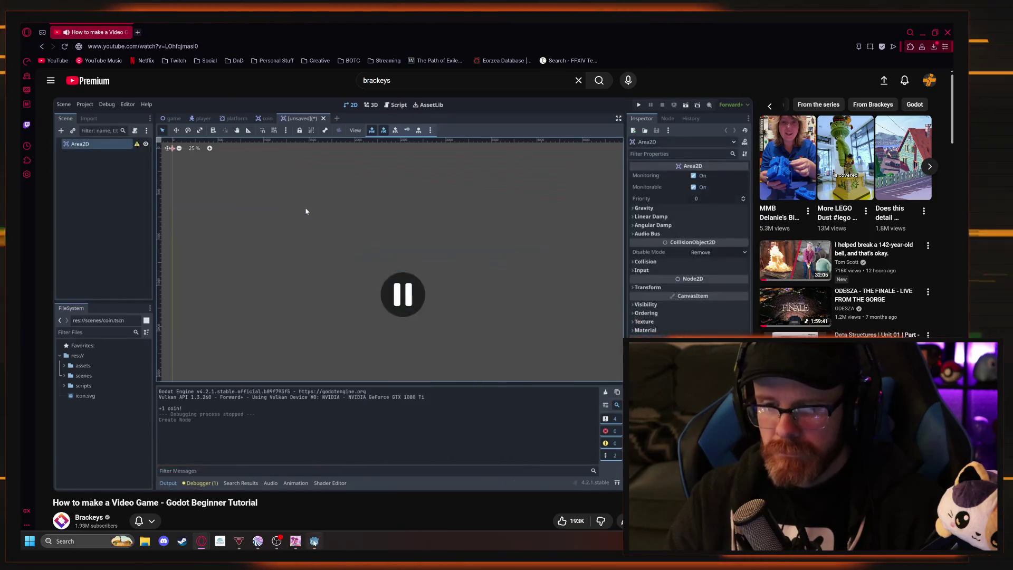
key("alt+Tab")
left_click(315, 57)
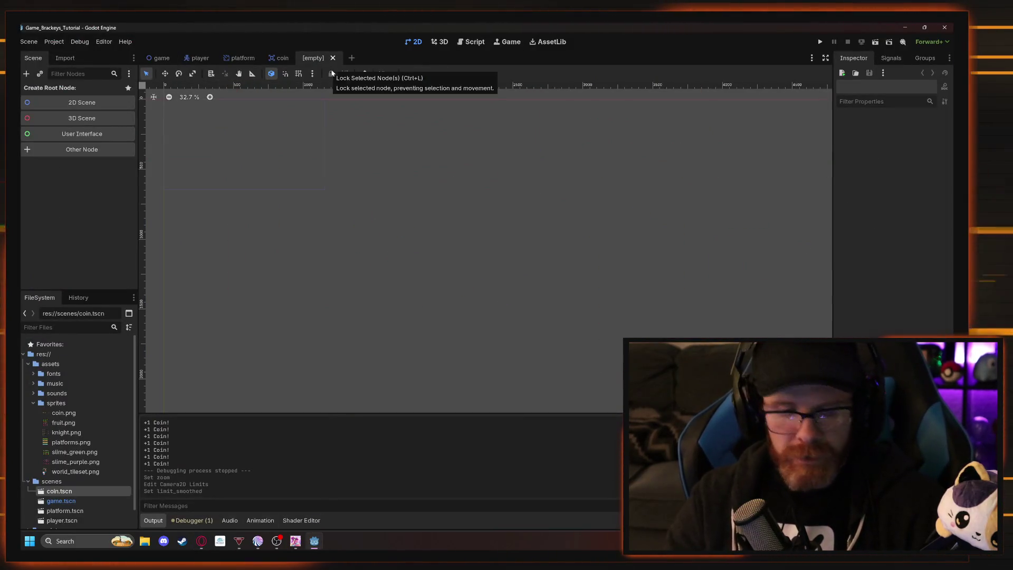
Search for 'area' in the node list and create Area2D as the new scene's root, then resume the tutorial.
key("ctrl+a")
type("area")
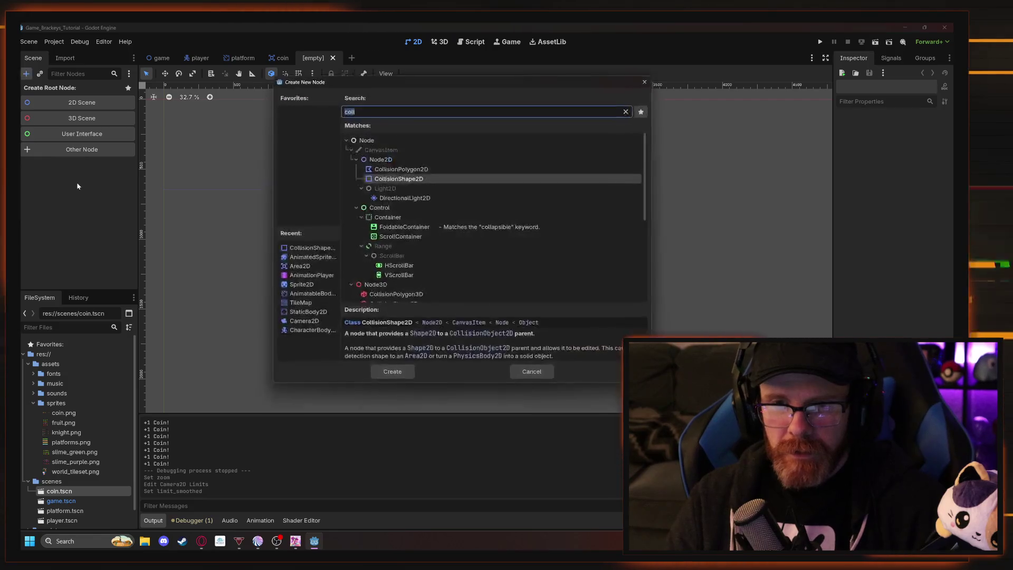
left_click(386, 179)
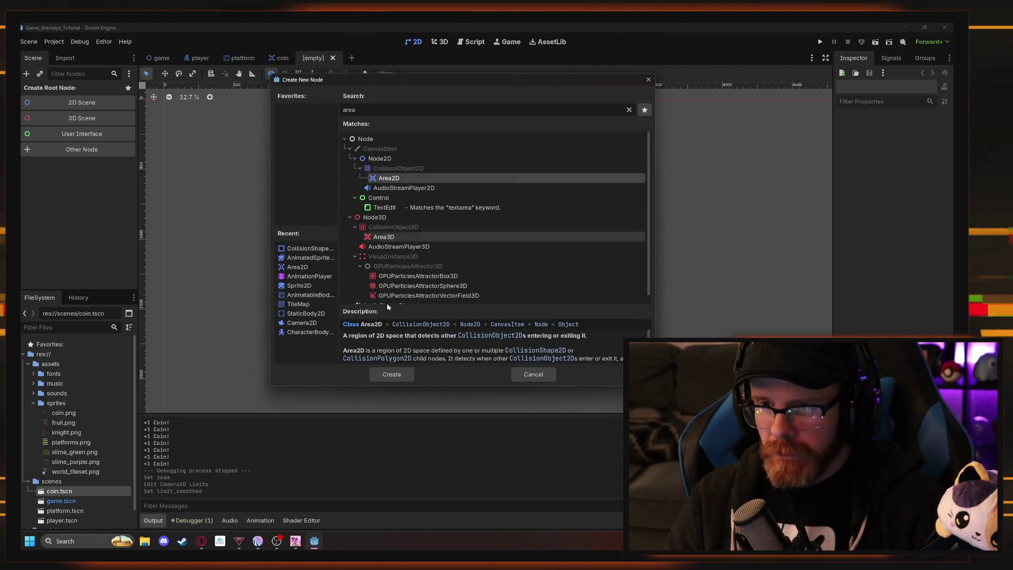
left_click(392, 374)
key("alt+Tab")
left_click(433, 352)
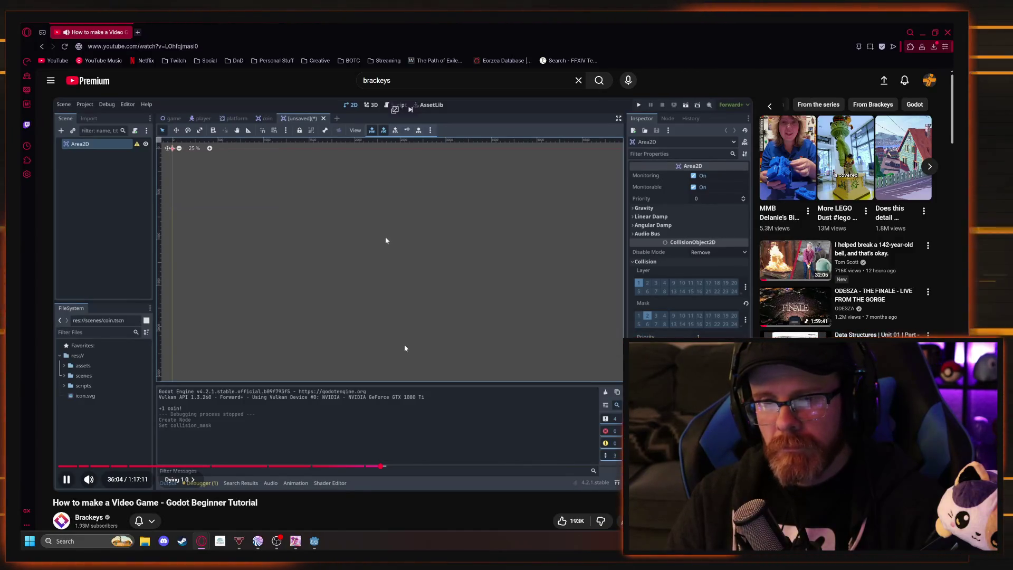
key("alt+Tab")
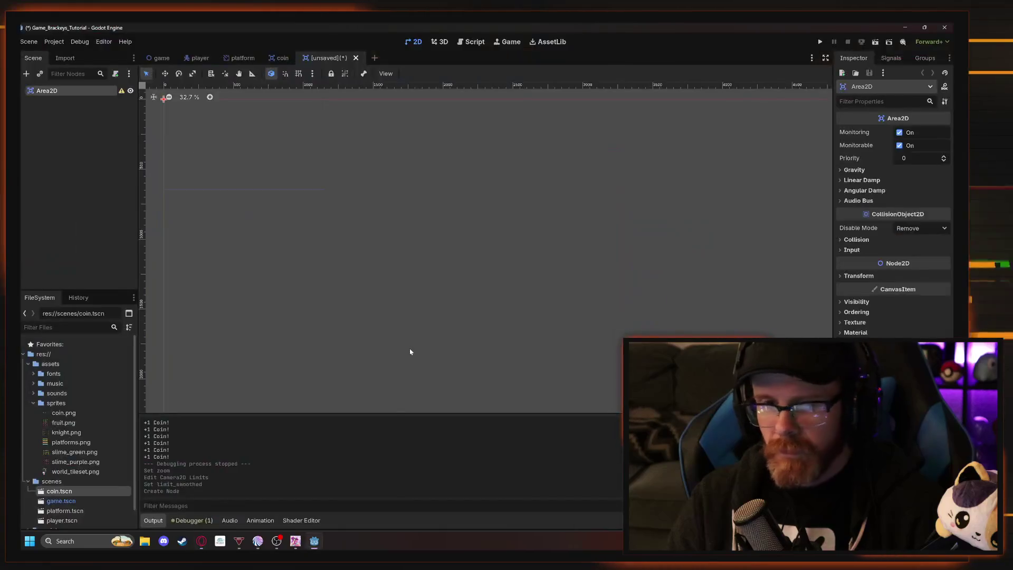
Change the Area2D's collision mask from layer 1 to layer 2, then bring up Discord.
key("alt+Tab")
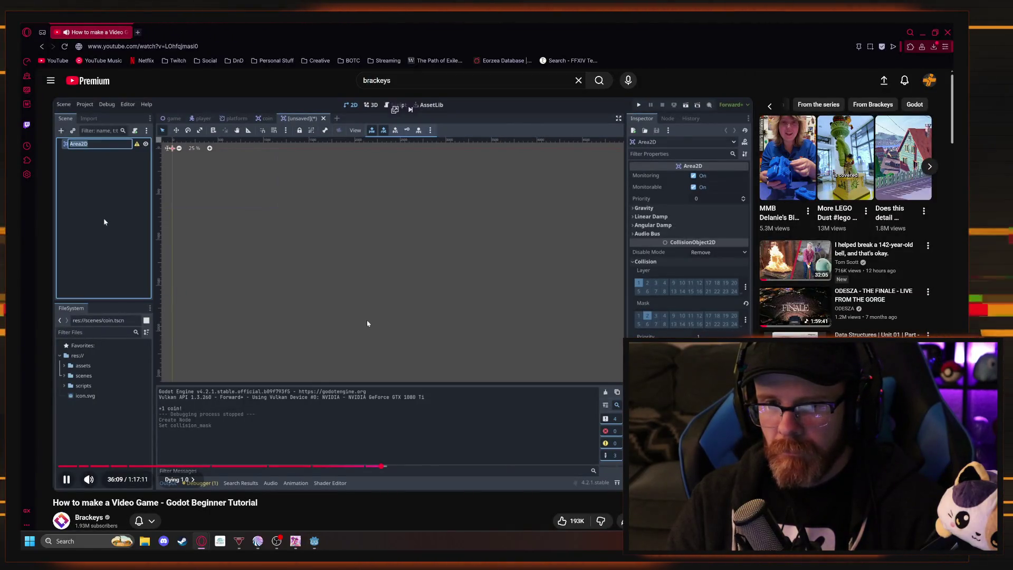
key("alt+Tab")
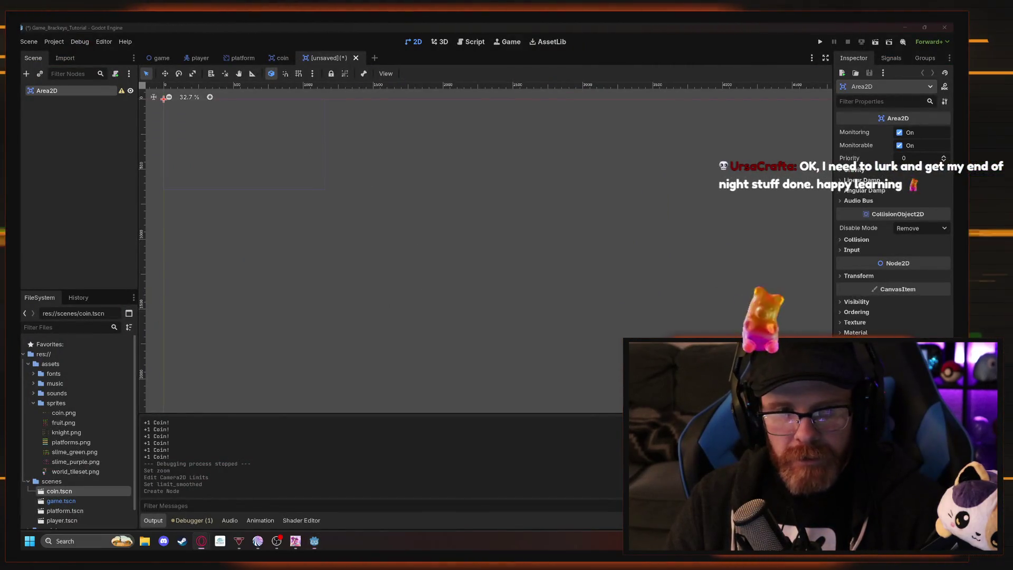
key("alt+Tab")
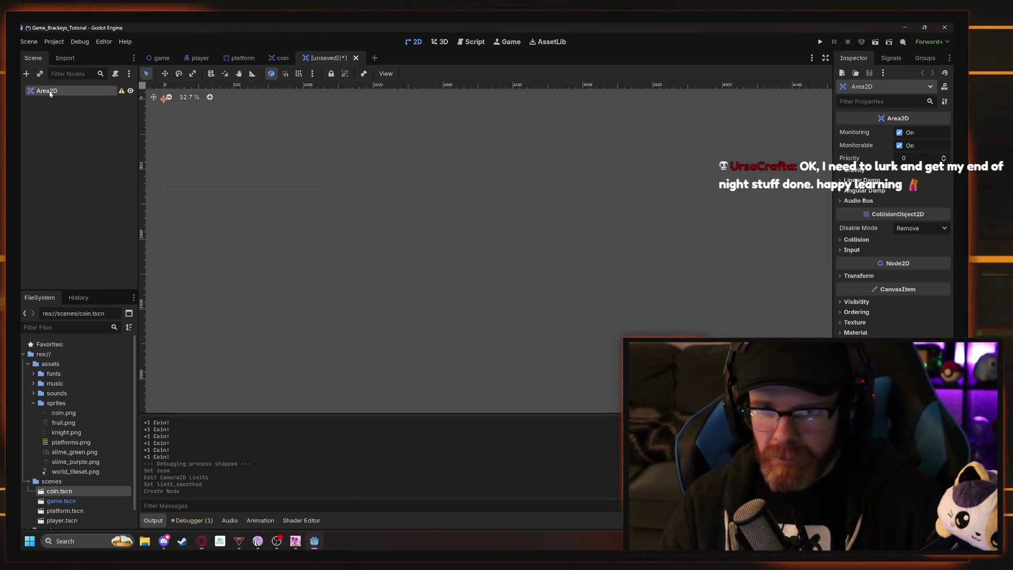
left_click(846, 240)
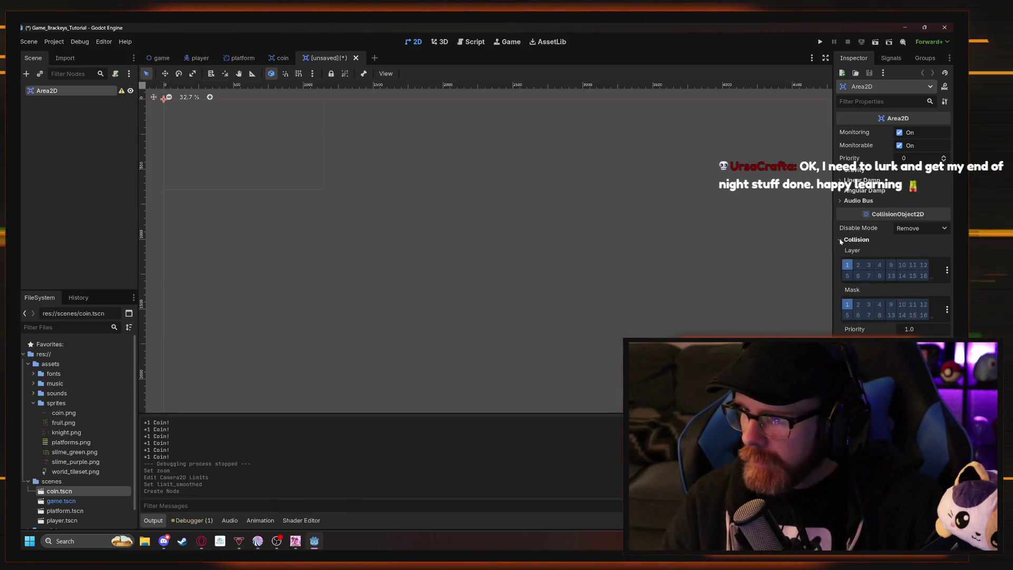
left_click(859, 305)
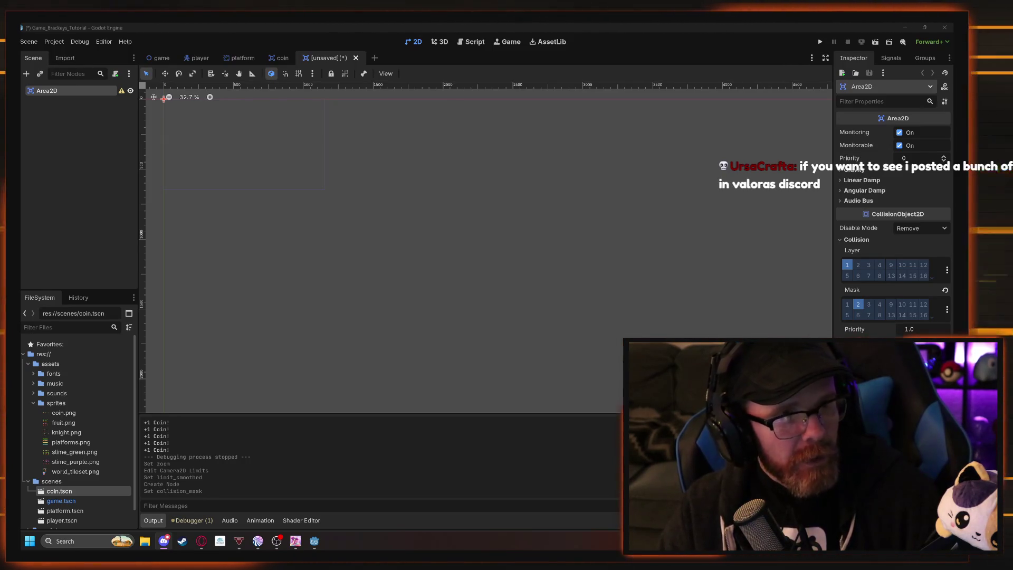
left_click(164, 541)
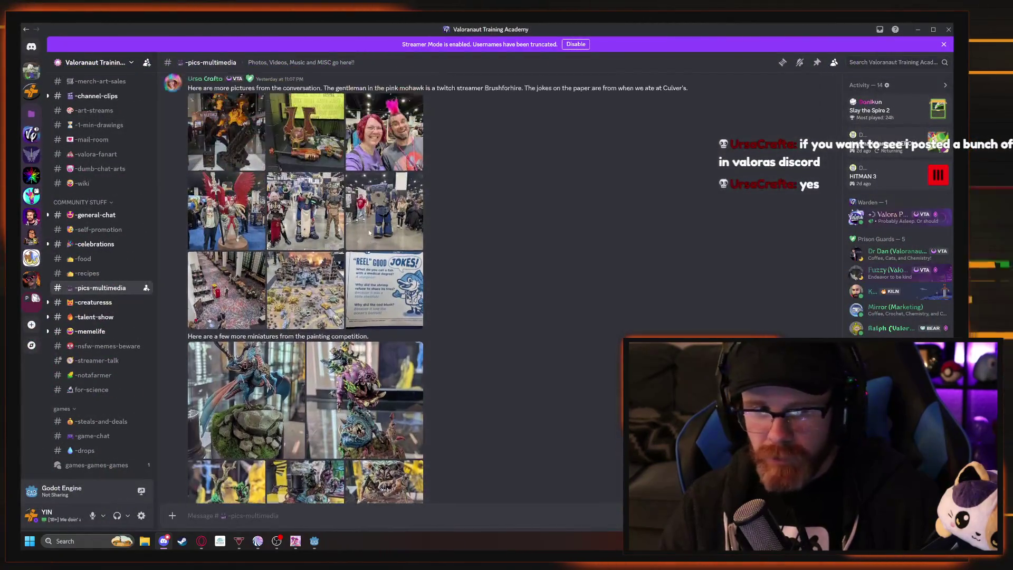
Open the first posted photo and step through the convention, miniatures and Reel Good Jokes photos, then close the gallery.
left_click(227, 132)
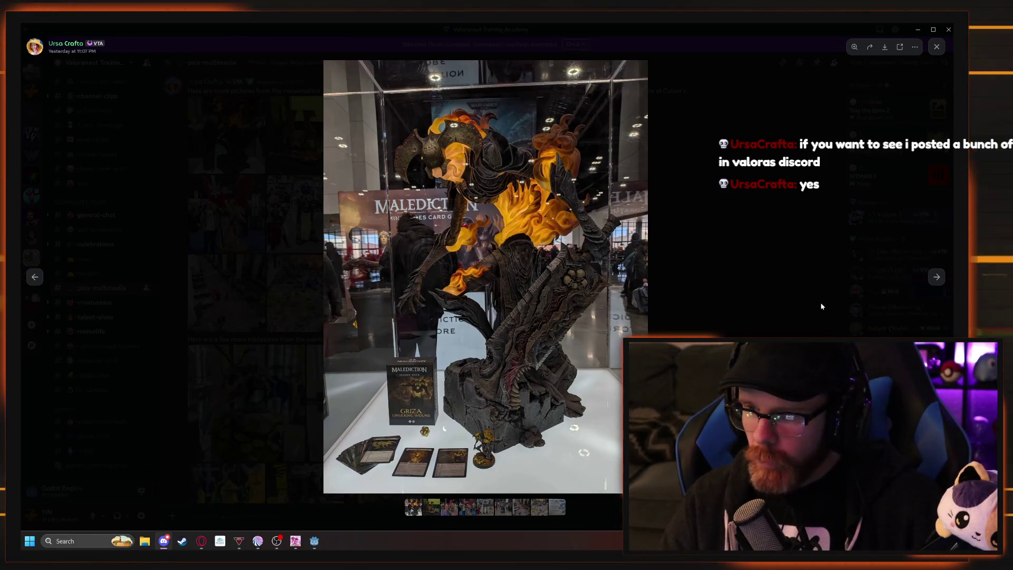
left_click(937, 277)
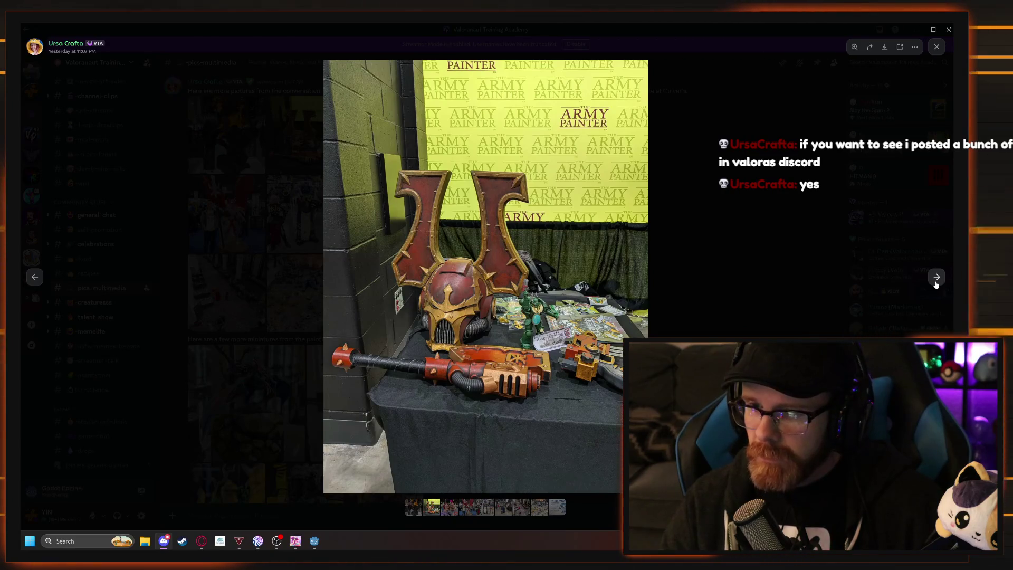
left_click(937, 278)
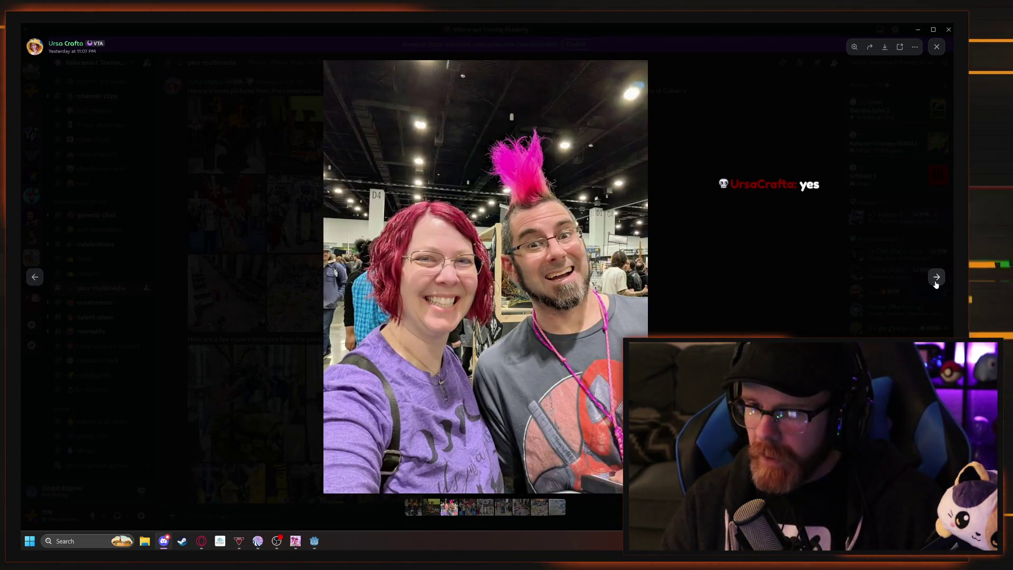
left_click(937, 278)
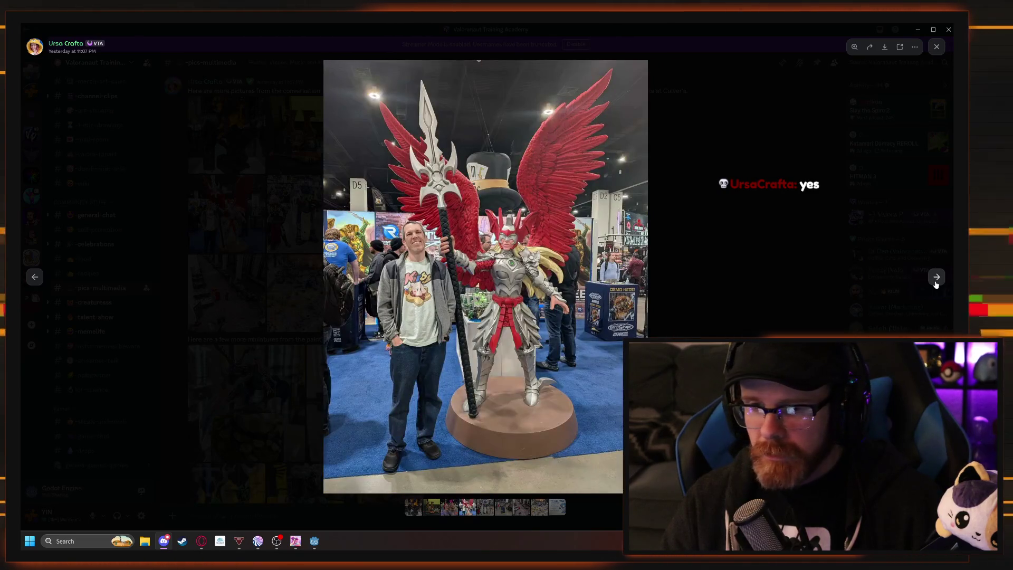
left_click(936, 278)
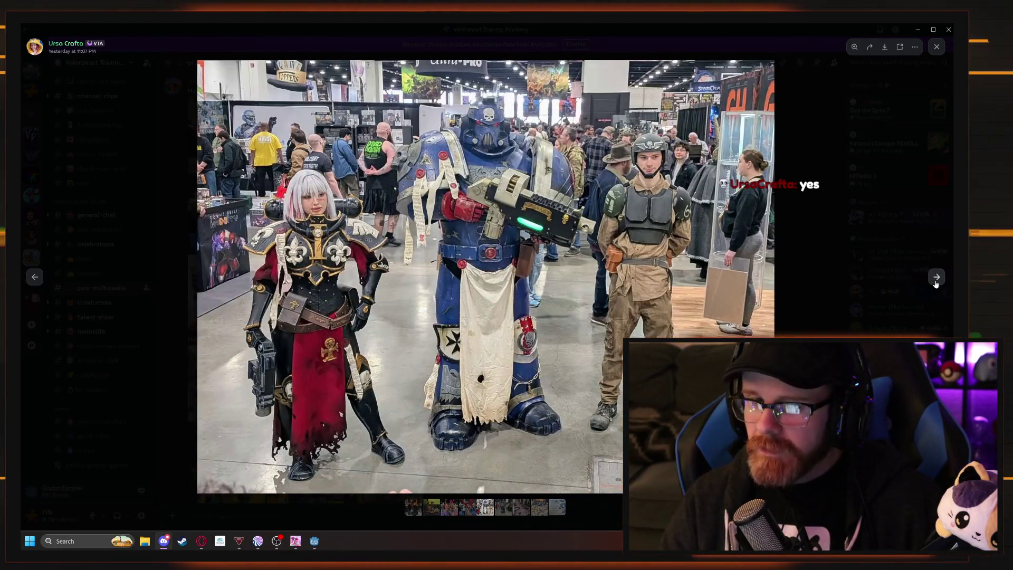
left_click(937, 278)
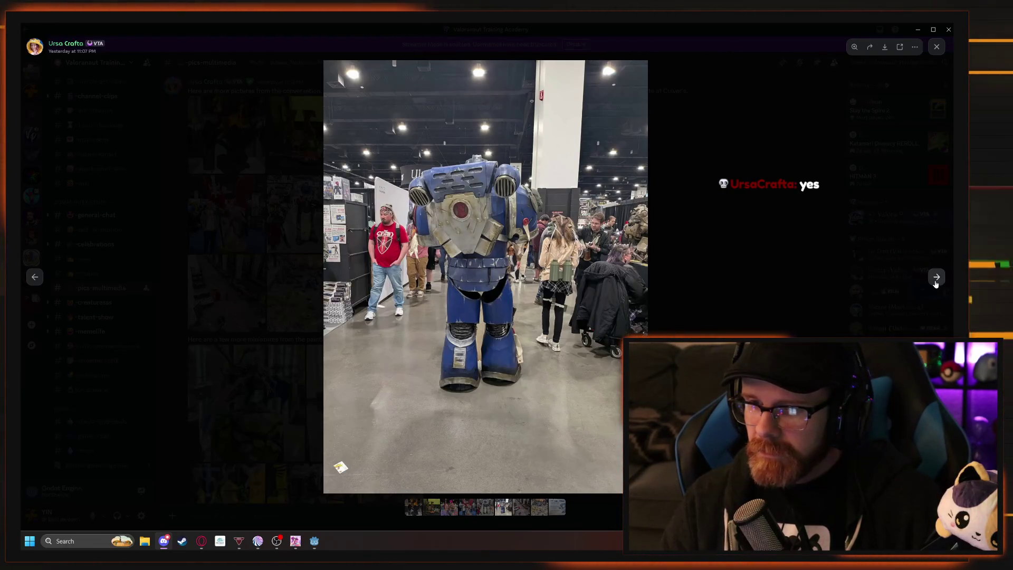
left_click(937, 278)
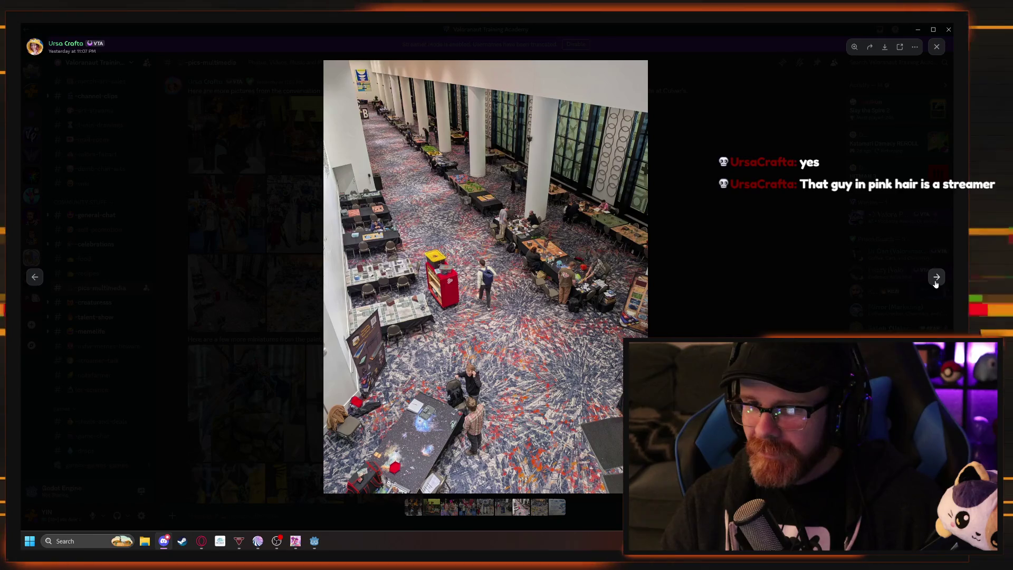
left_click(935, 284)
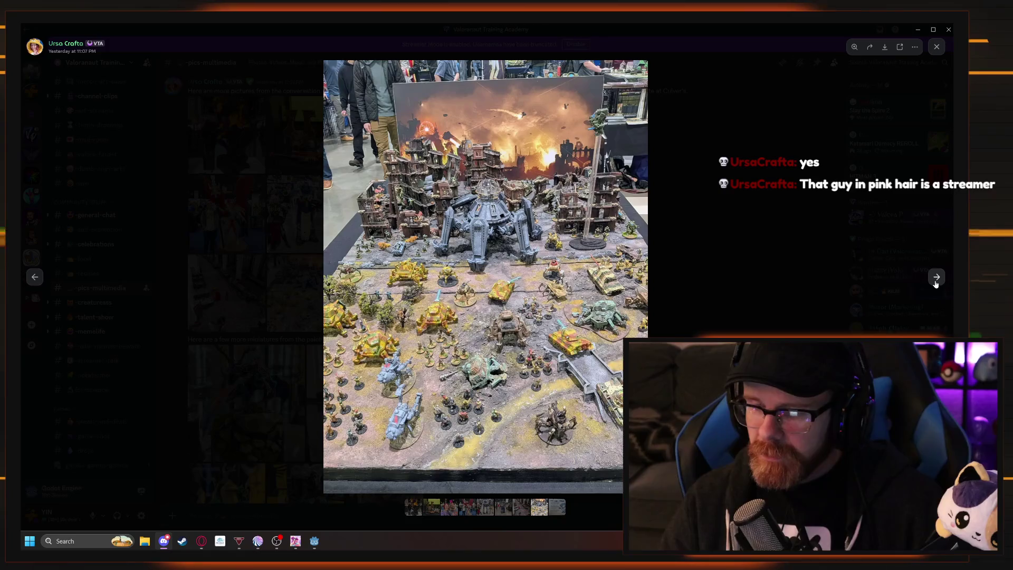
left_click(936, 284)
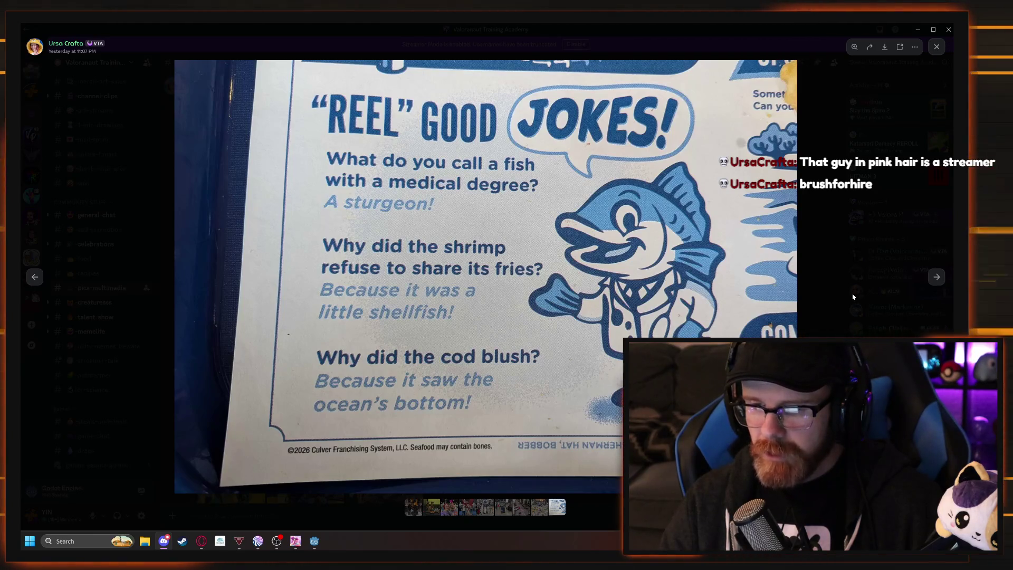
left_click(937, 277)
key("Escape")
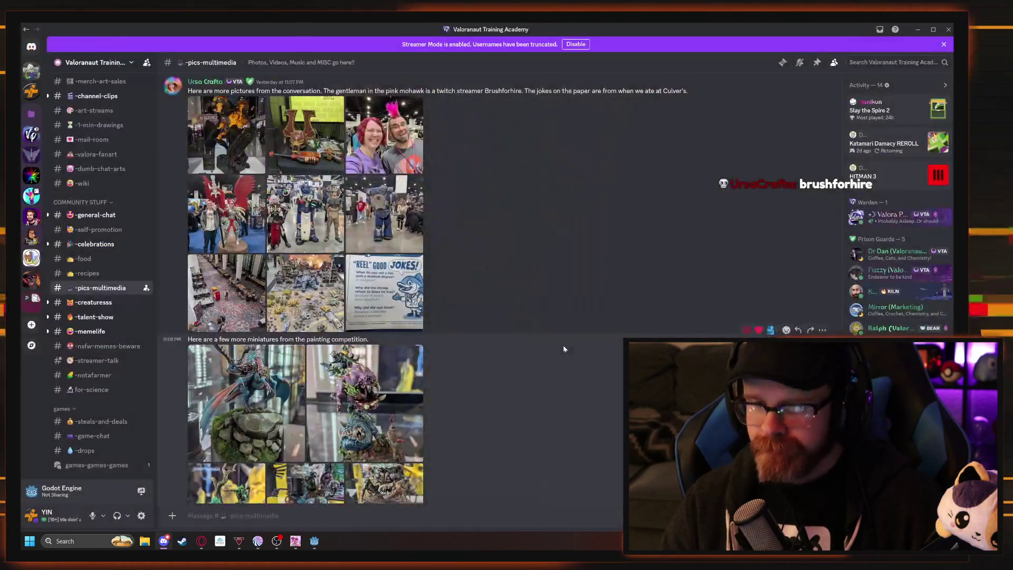
Open the dragon miniature photo full size and zoom in on its head and antlers.
scroll(564, 349, "down", 3)
left_click(278, 294)
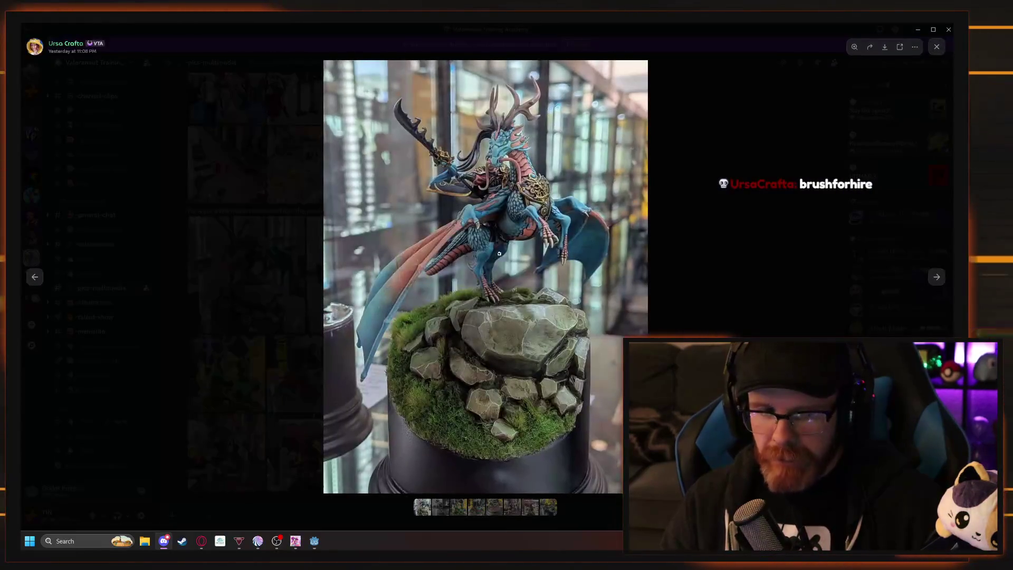
left_click(489, 229)
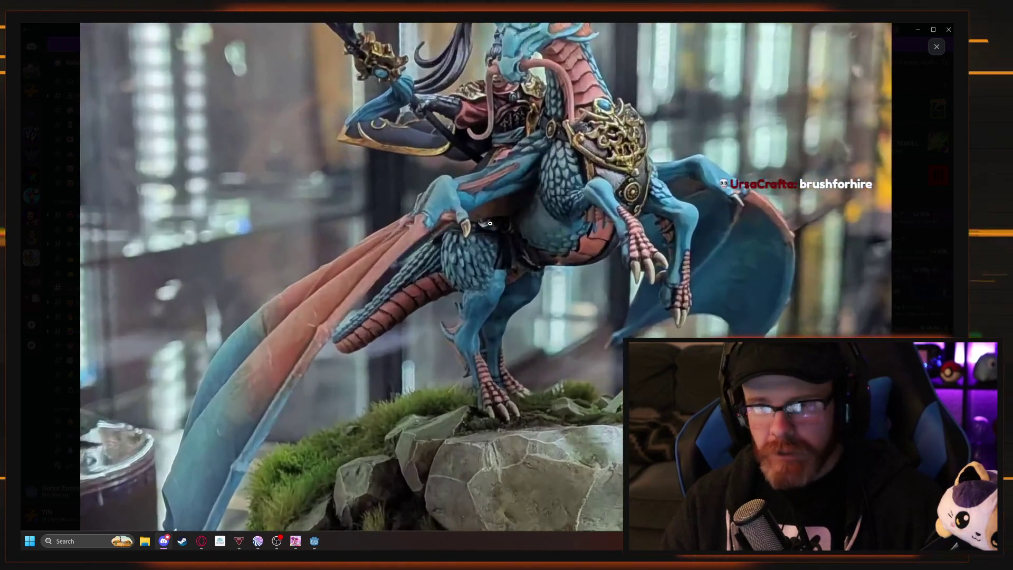
left_click(569, 107)
left_click(623, 238)
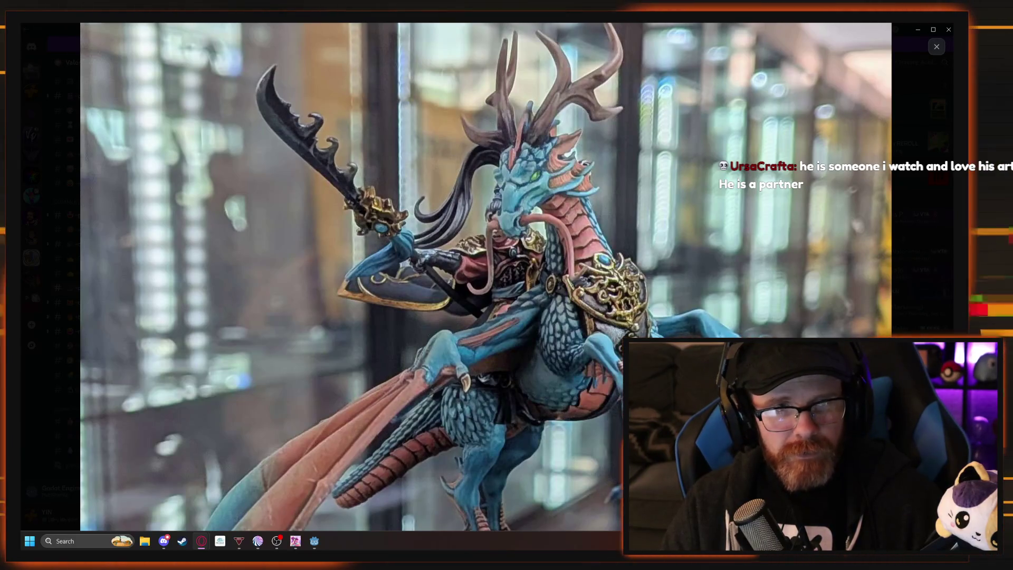
left_click(515, 193)
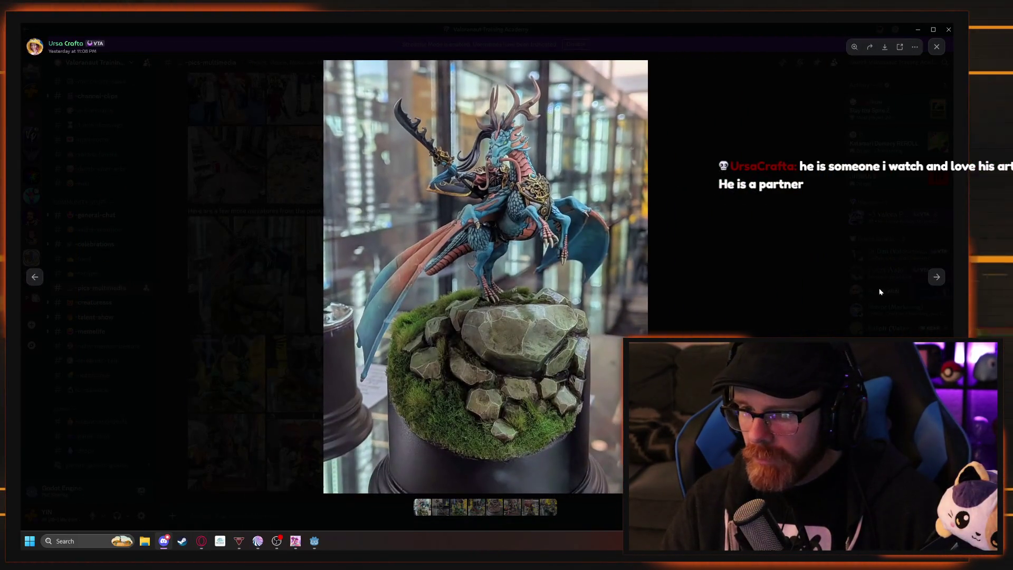
Advance past the chameleon and snail rider photos to the crab-like miniature and zoom in on it.
left_click(937, 279)
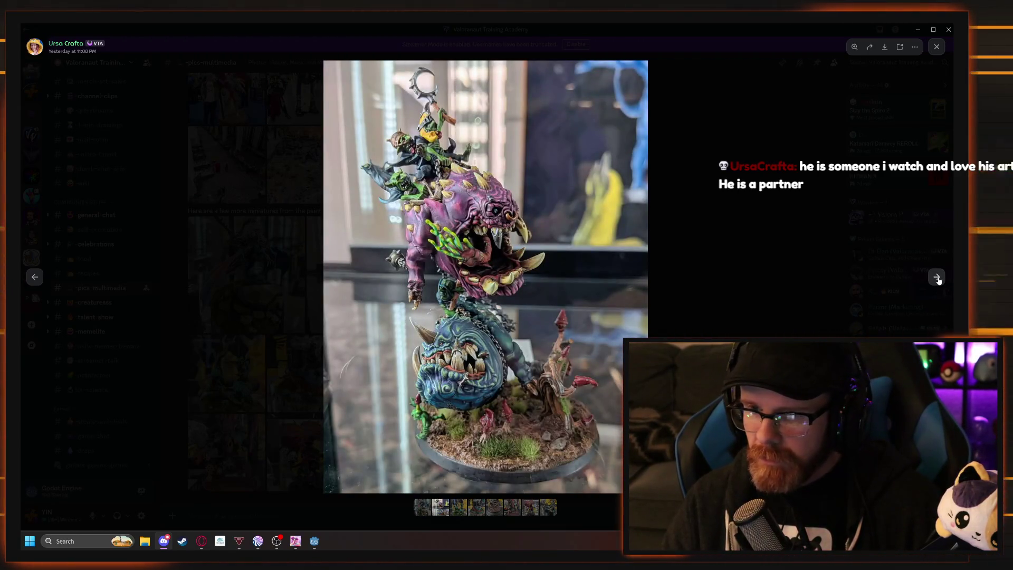
left_click(938, 278)
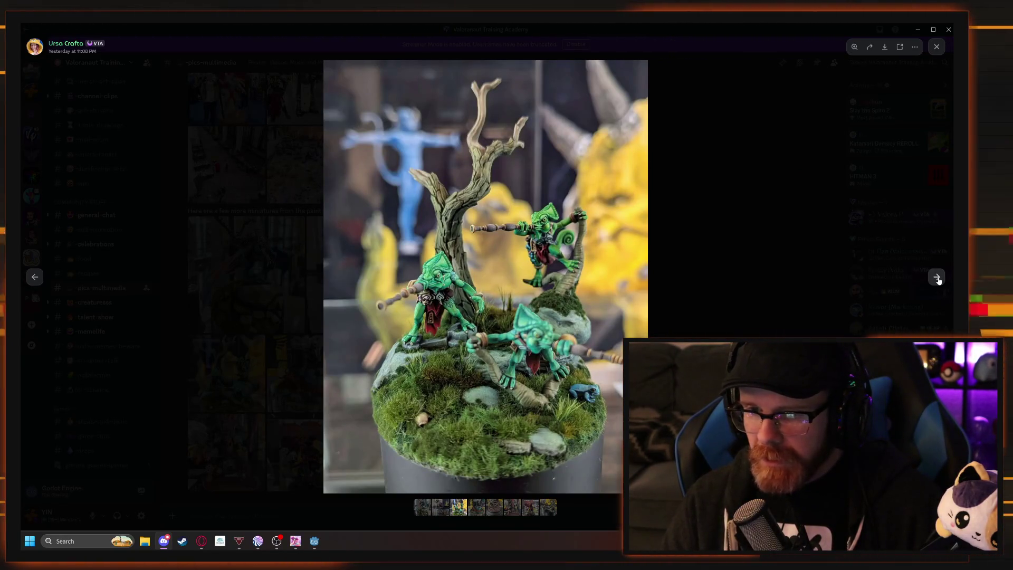
left_click(938, 278)
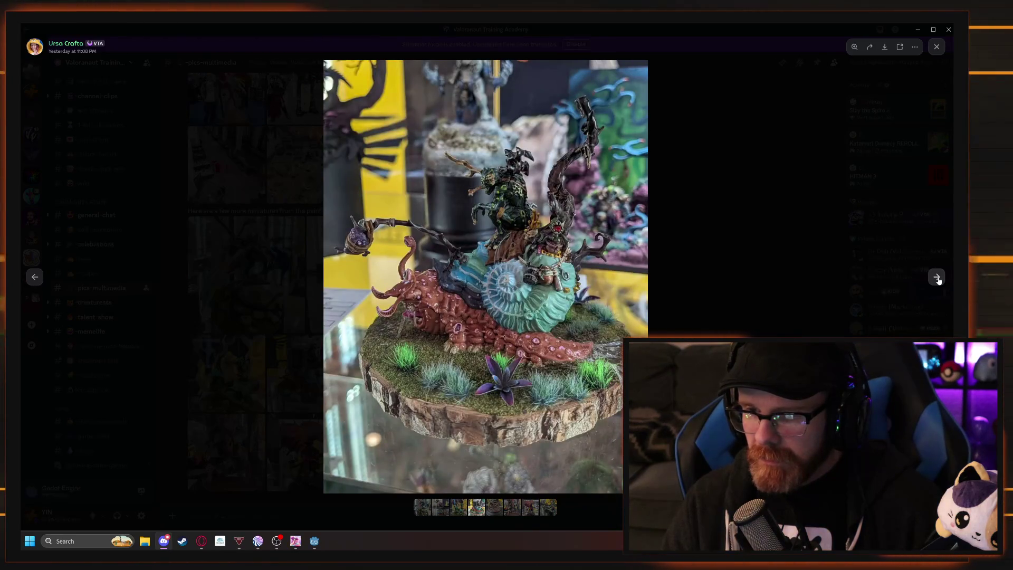
left_click(937, 278)
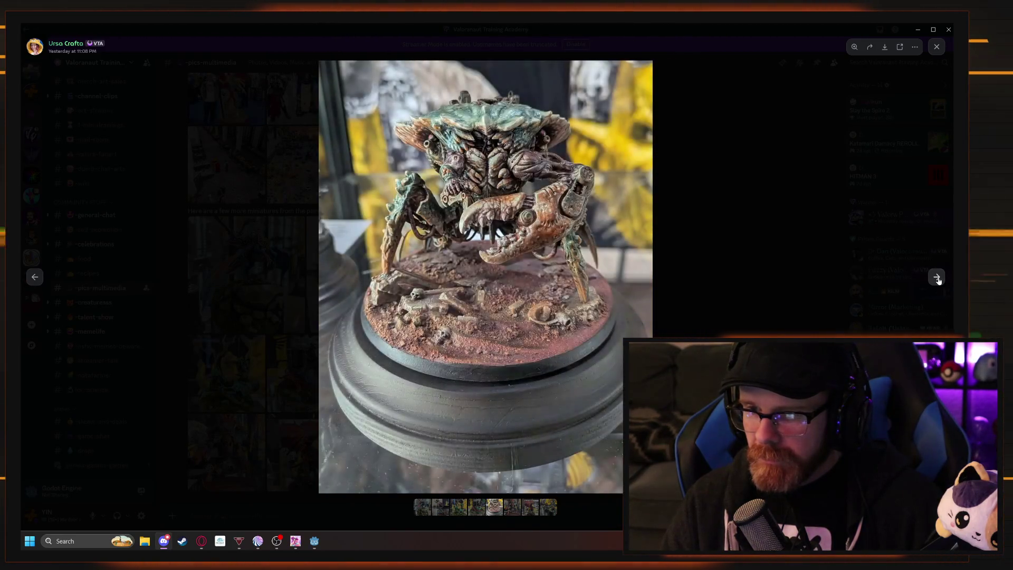
left_click(485, 153)
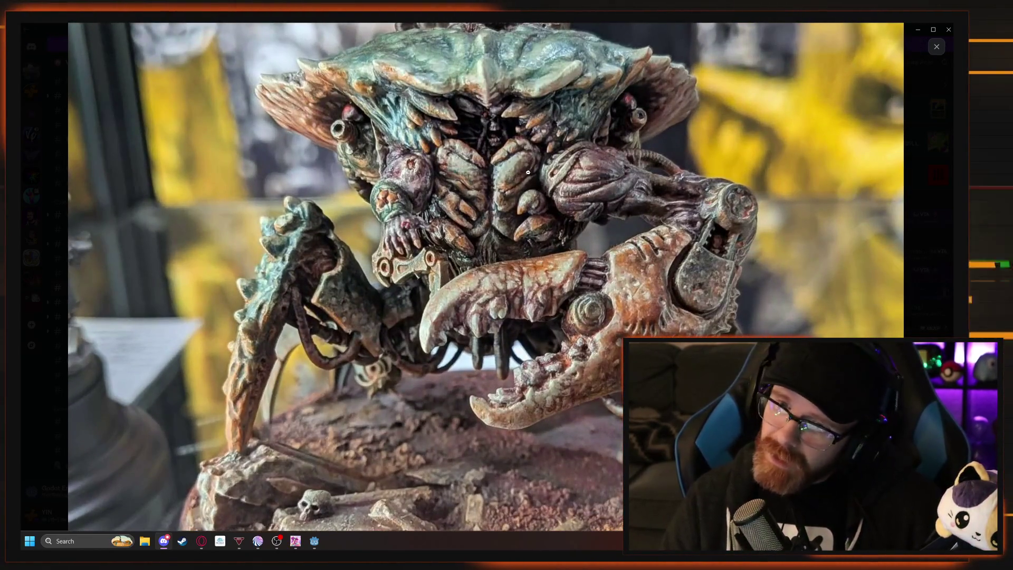
scroll(496, 165, "up", 1)
scroll(529, 167, "up", 1)
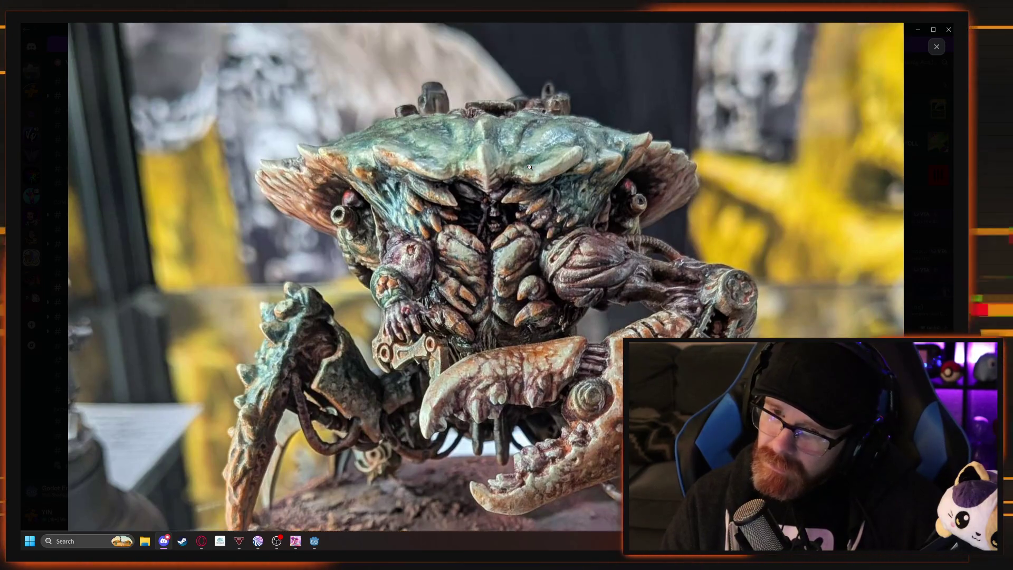
scroll(526, 165, "down", 6)
scroll(522, 163, "up", 1)
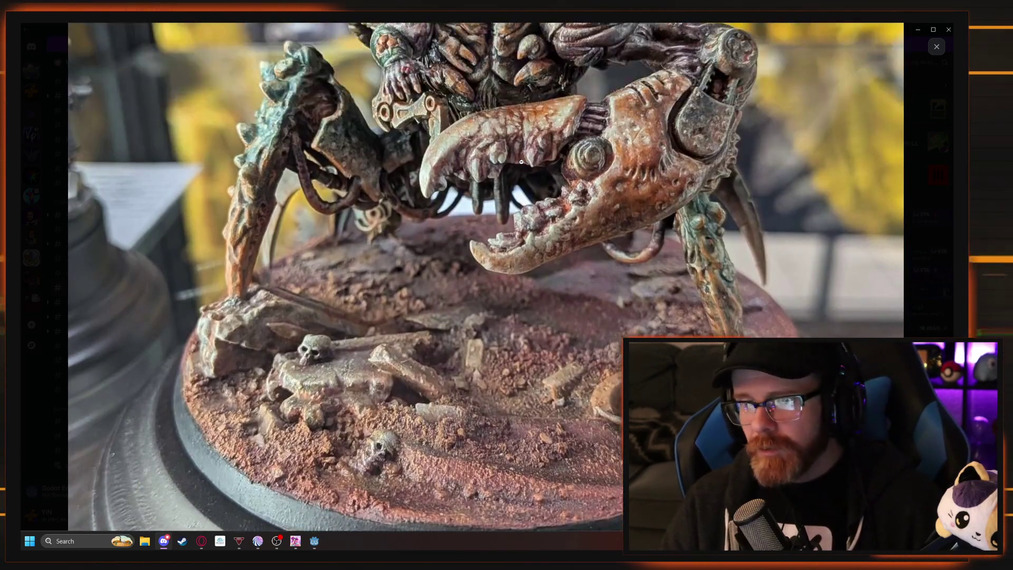
left_click(522, 163)
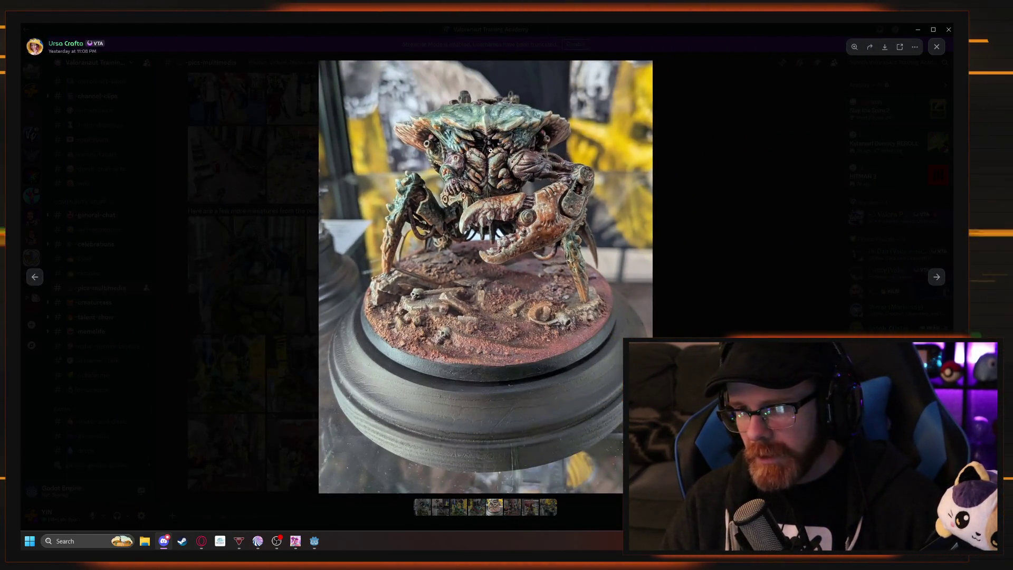
left_click(533, 175)
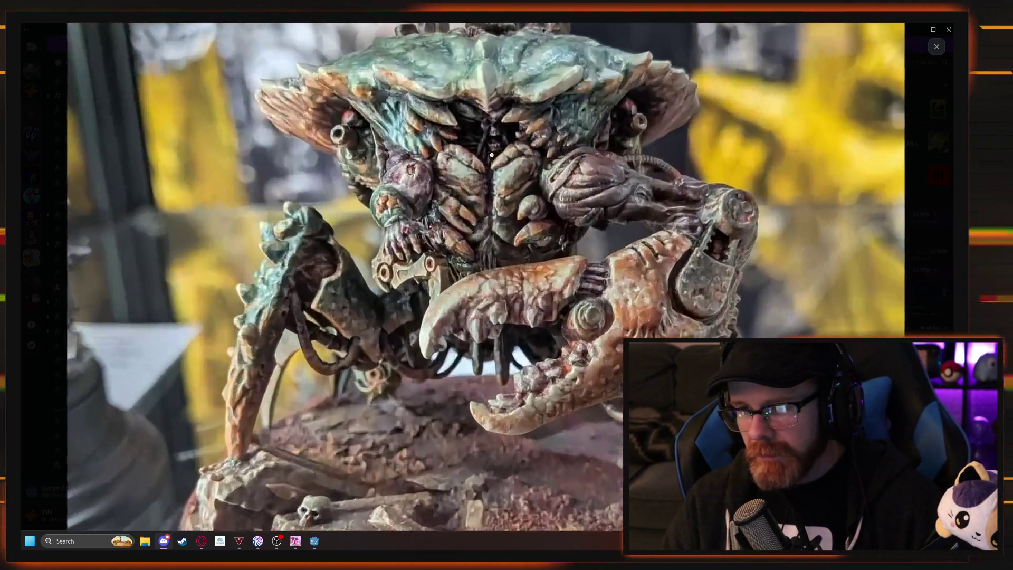
left_click(722, 218)
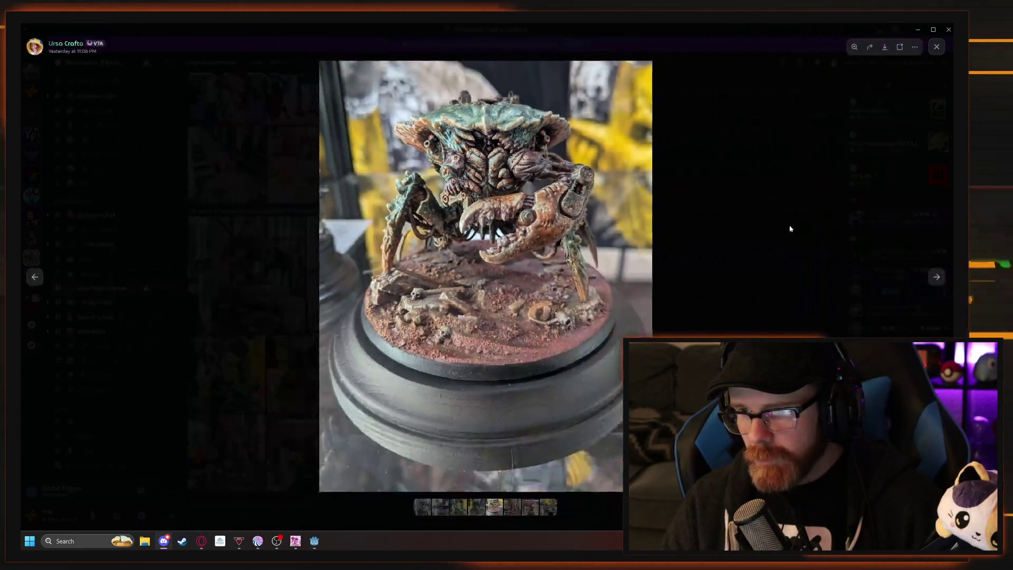
Zoom in on the ork mech miniature photo, then return to the crab photo.
left_click(935, 276)
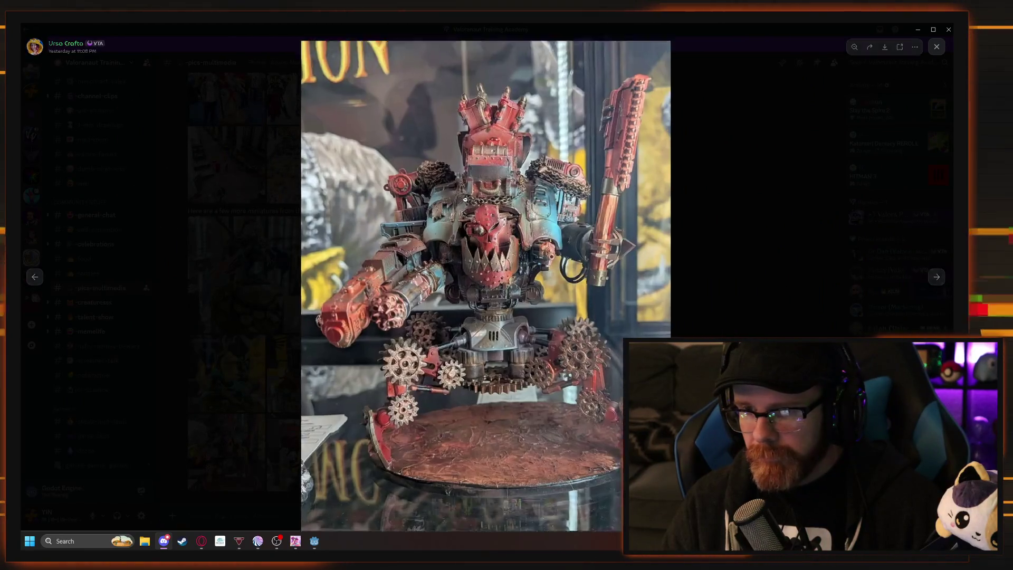
left_click(469, 198)
scroll(465, 202, "down", 3)
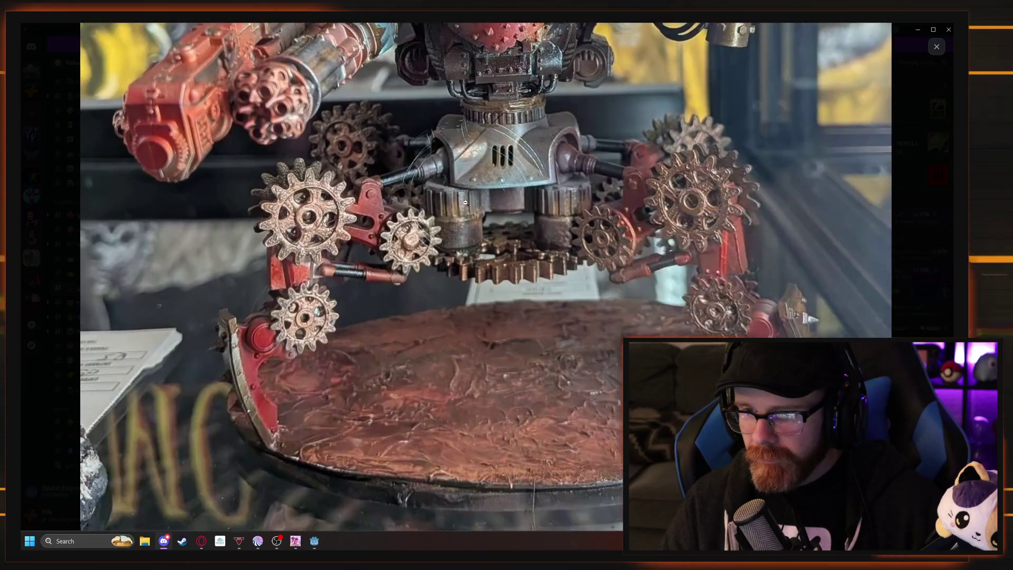
scroll(465, 203, "up", 5)
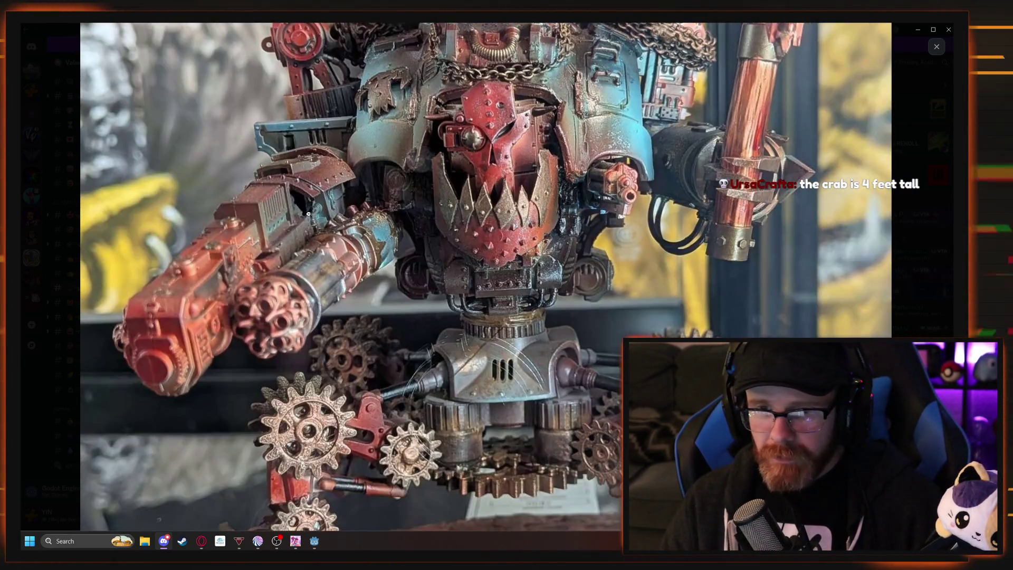
left_click(194, 276)
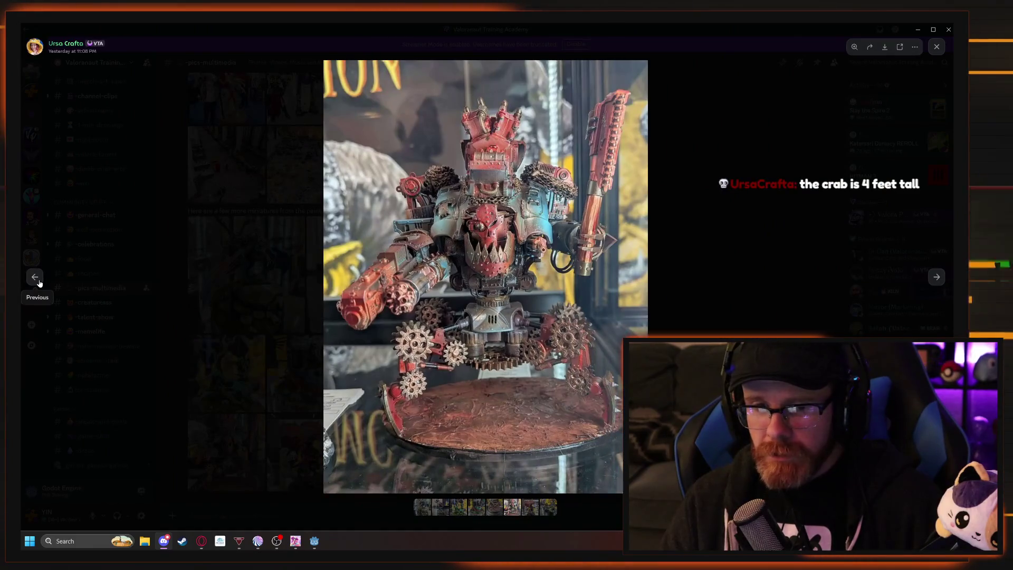
left_click(38, 283)
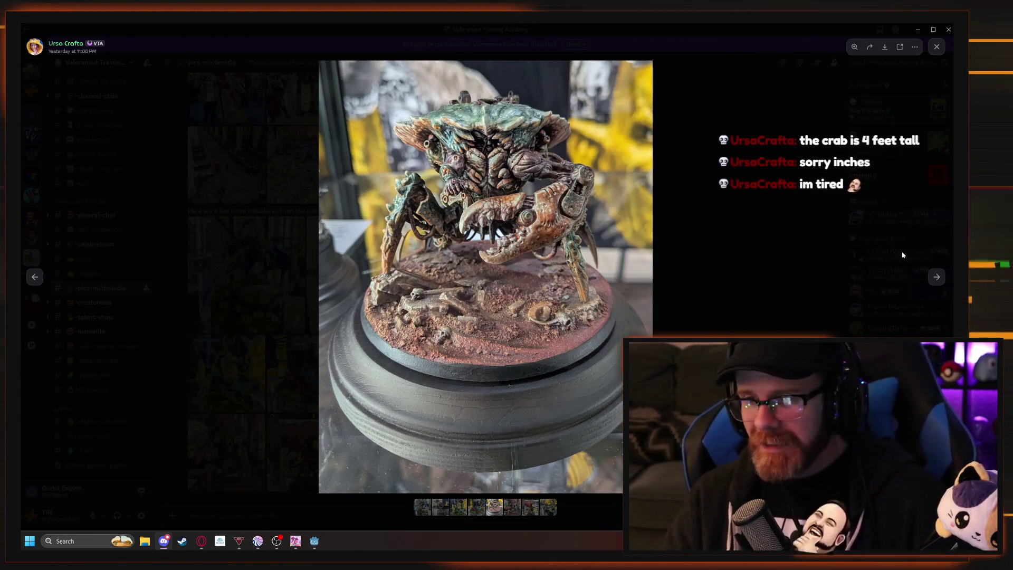
Zoom through the winged demon and gold riders photos, then close the viewer.
left_click(937, 278)
left_click(937, 279)
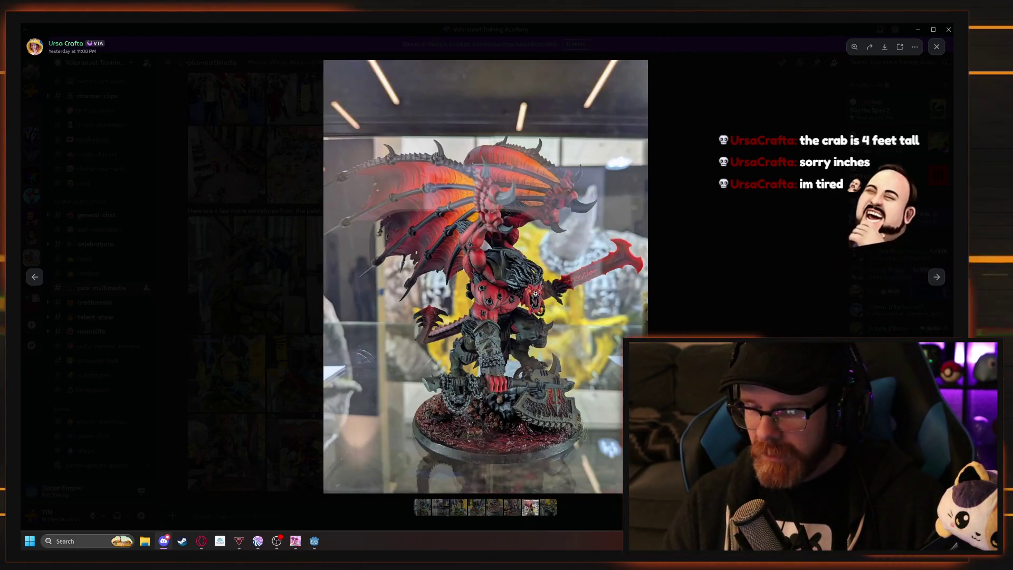
left_click(535, 294)
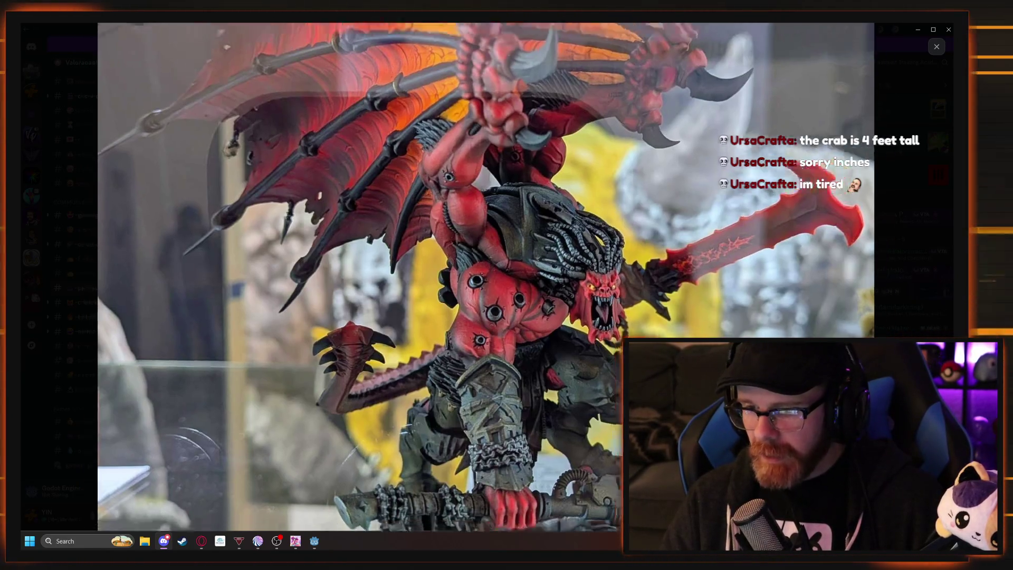
left_click(486, 274)
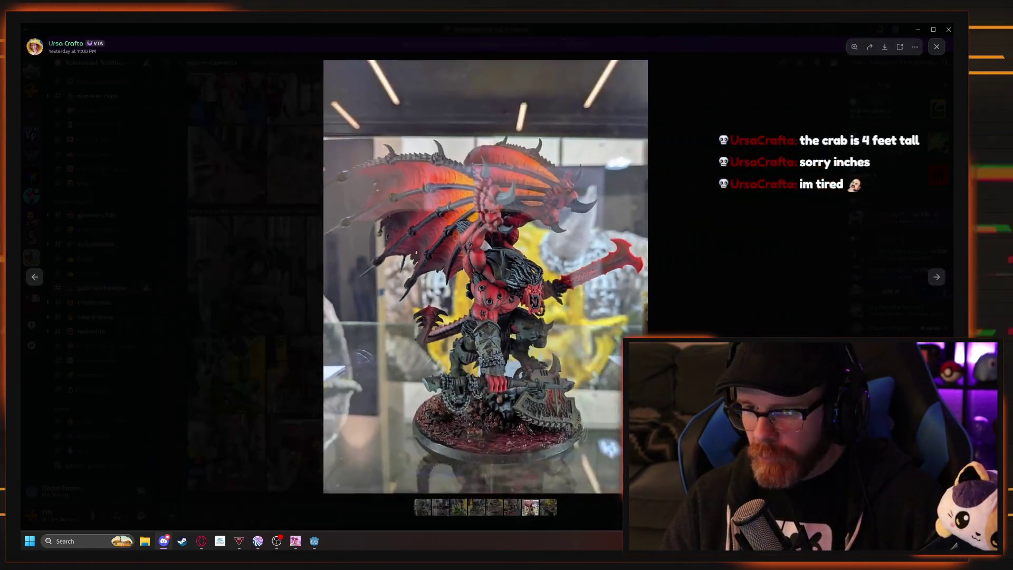
left_click(936, 277)
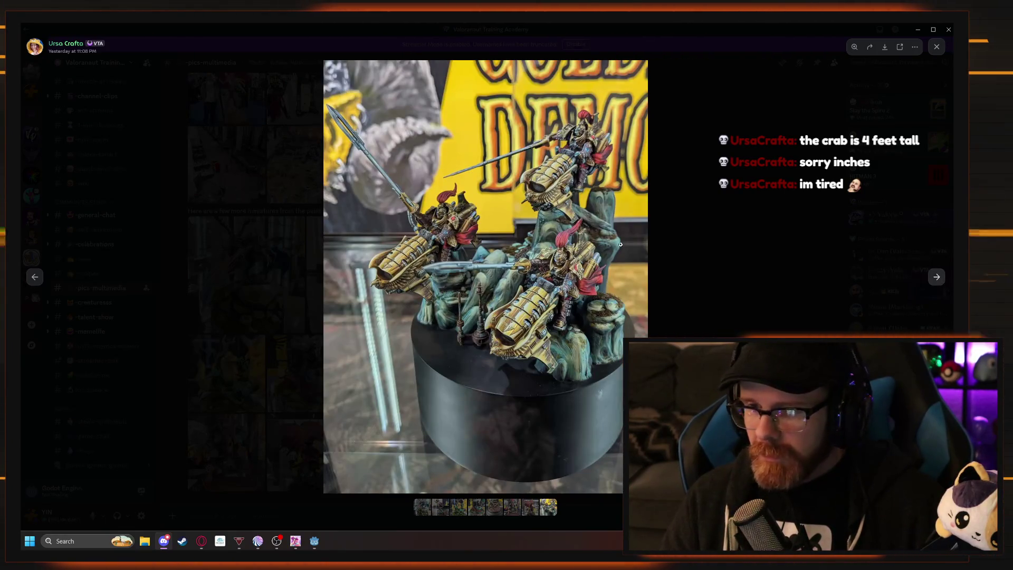
left_click(487, 227)
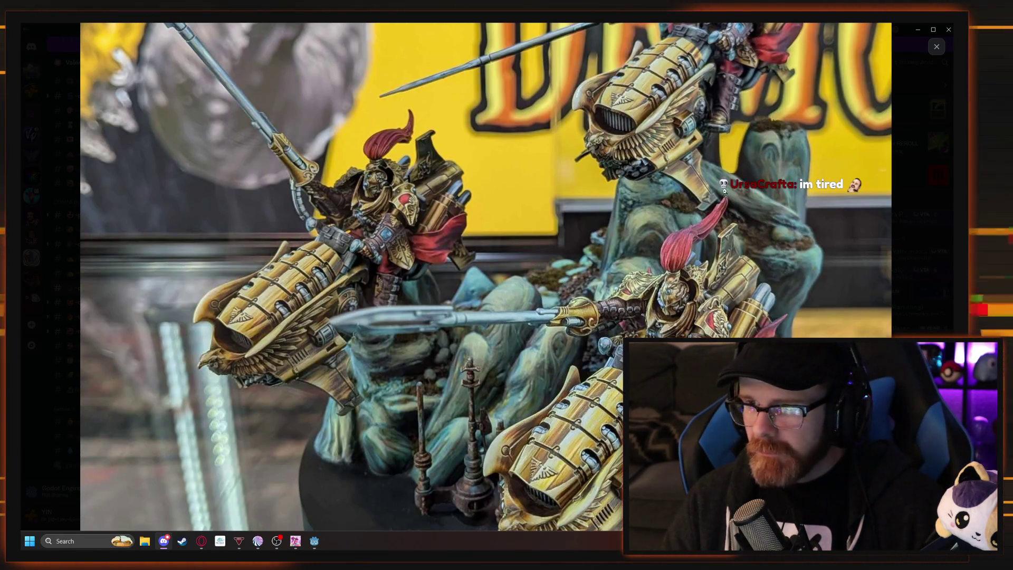
left_click(707, 324)
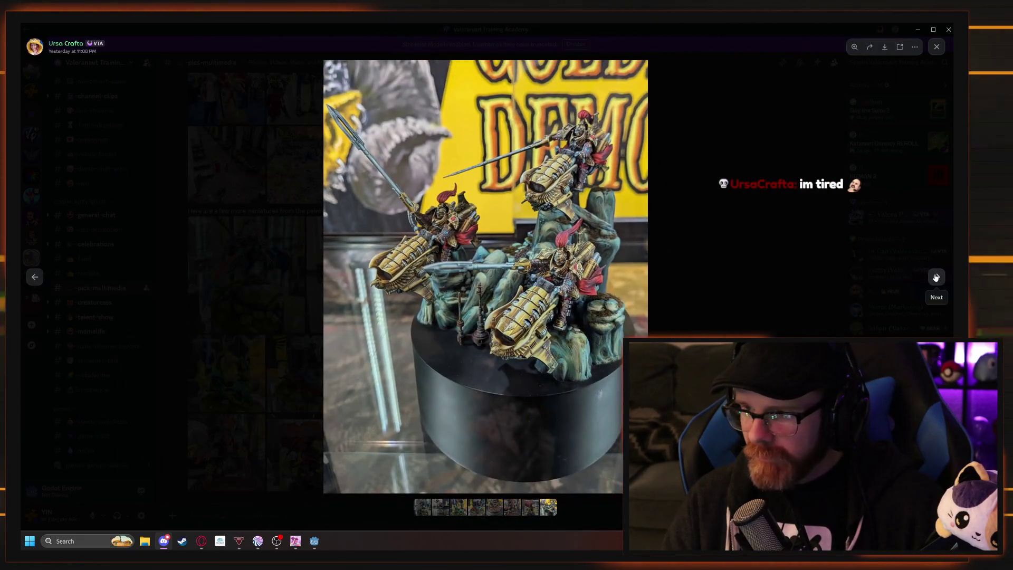
left_click(936, 278)
left_click(936, 277)
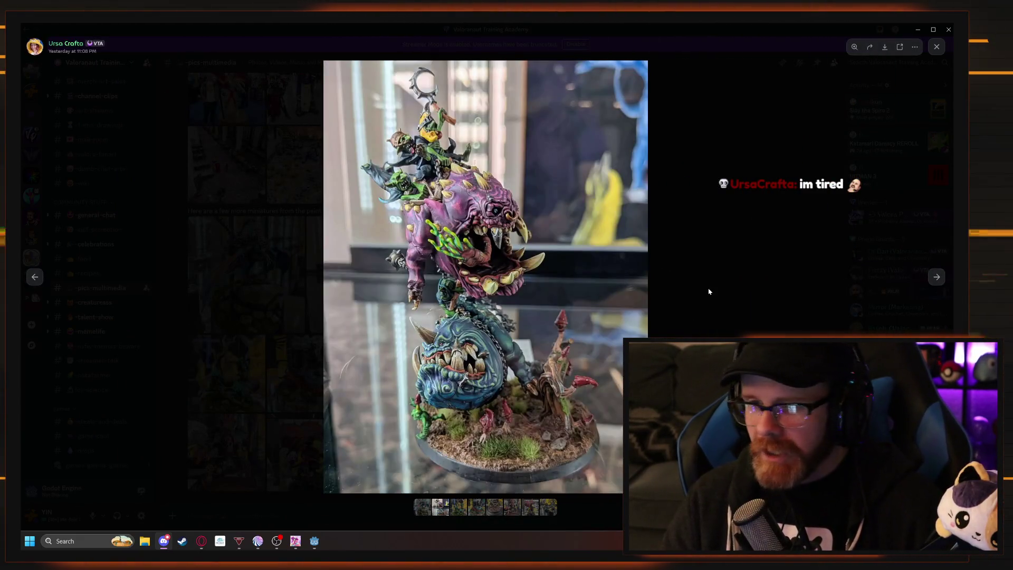
key("Escape")
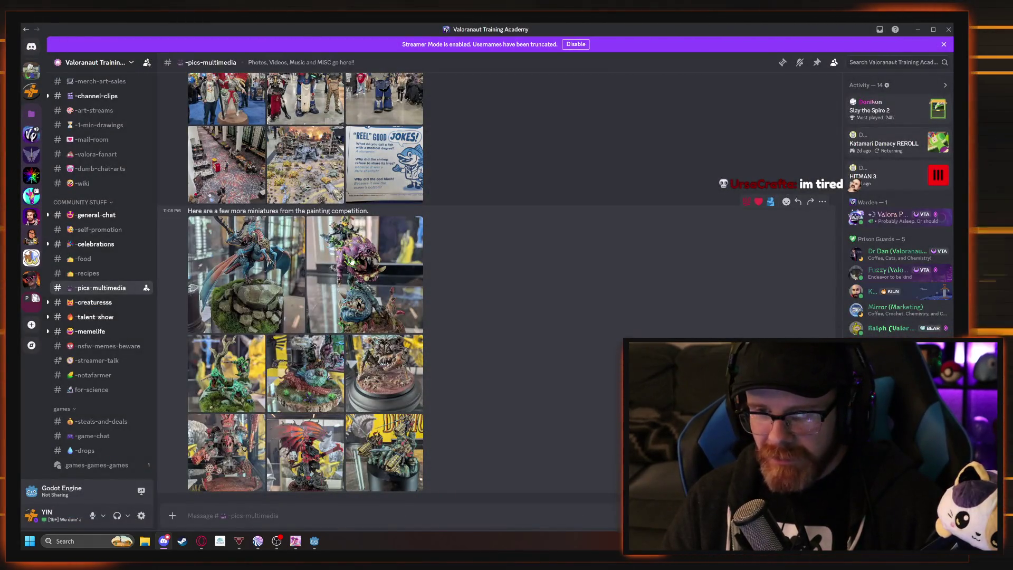
Zoom into the purple monster photo, close the viewer, and return to Godot.
left_click(351, 261)
left_click(411, 194)
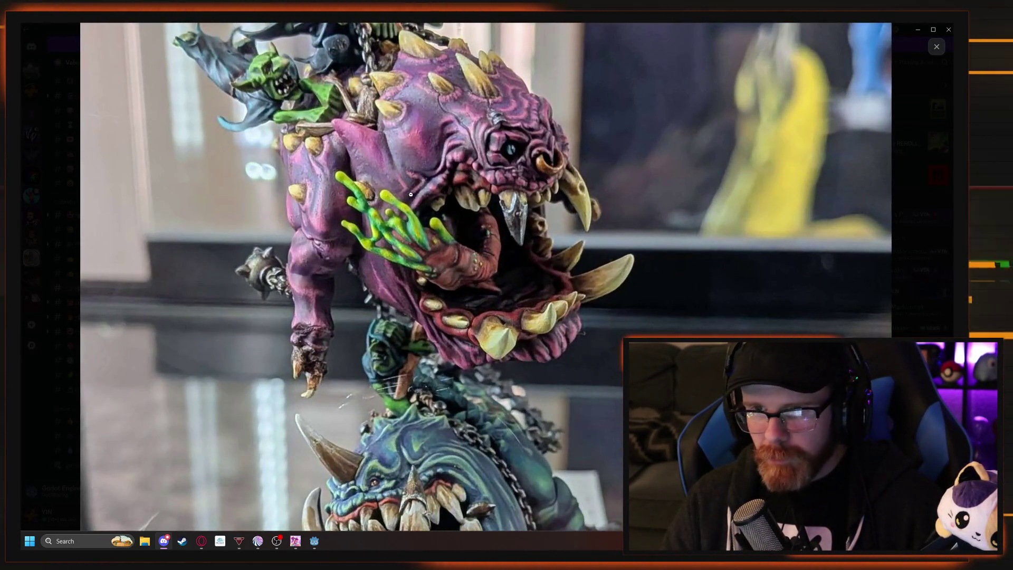
scroll(445, 318, "down", 4)
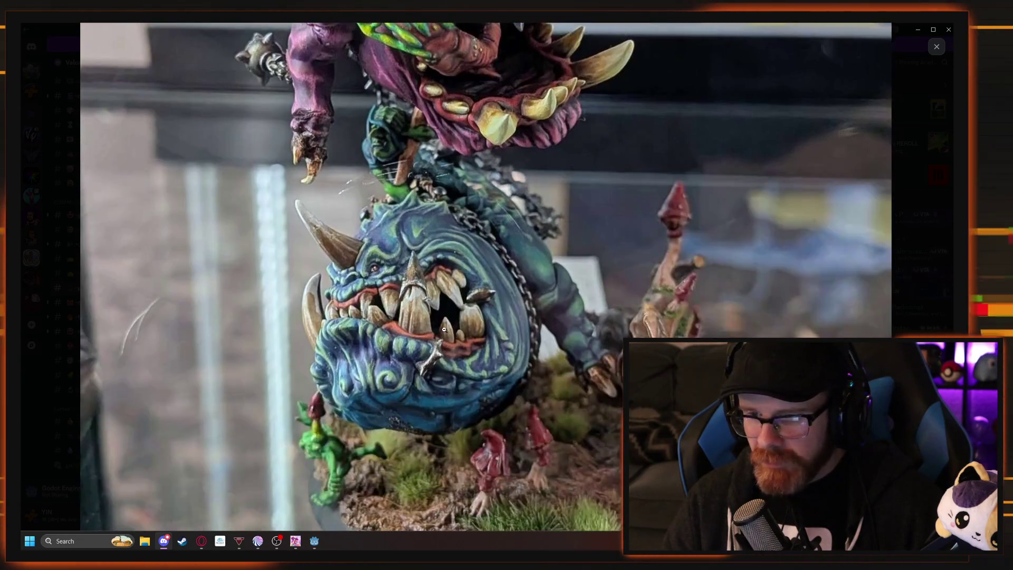
scroll(442, 329, "down", 3)
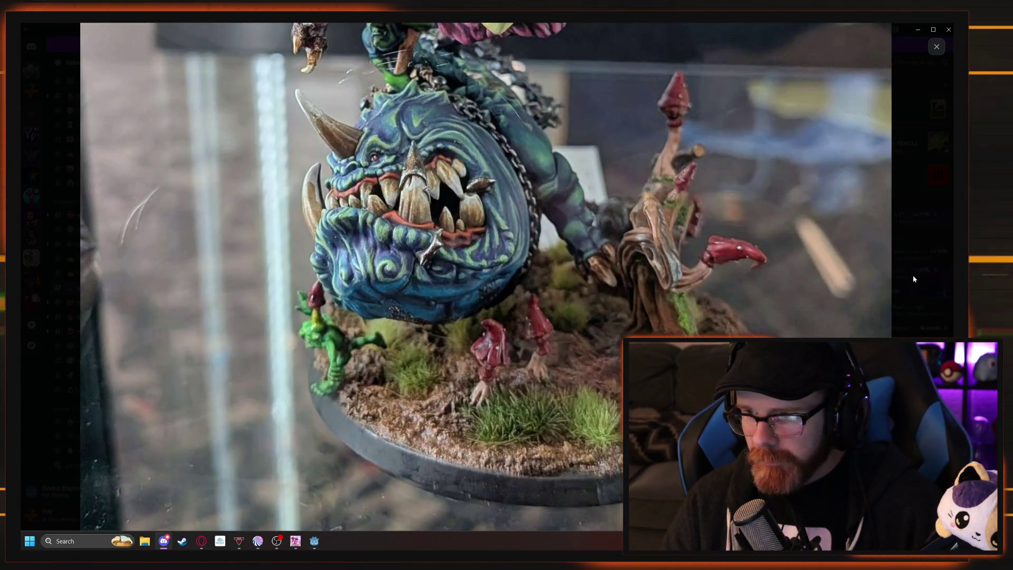
scroll(915, 279, "up", 3)
scroll(591, 284, "up", 3)
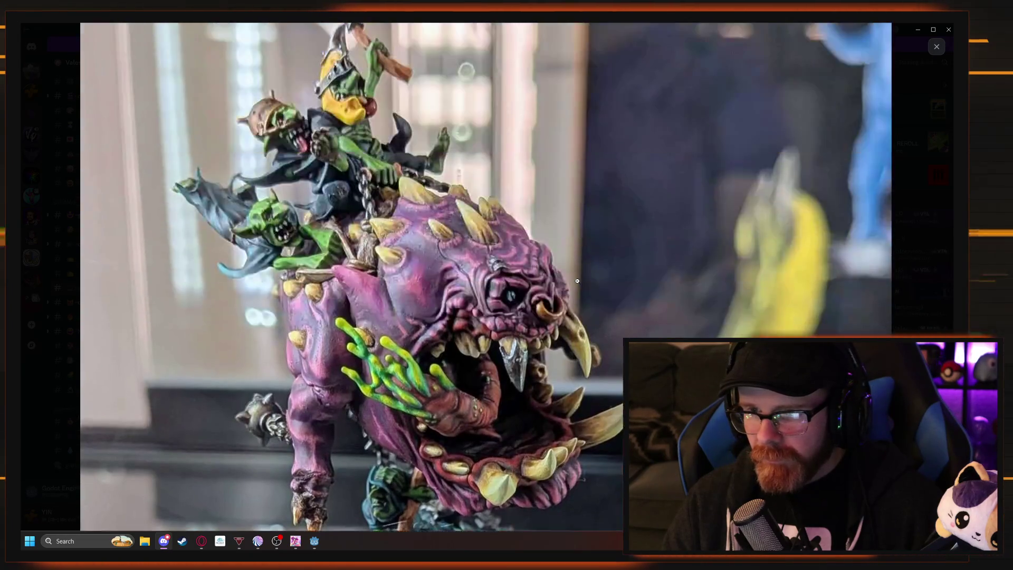
left_click(936, 46)
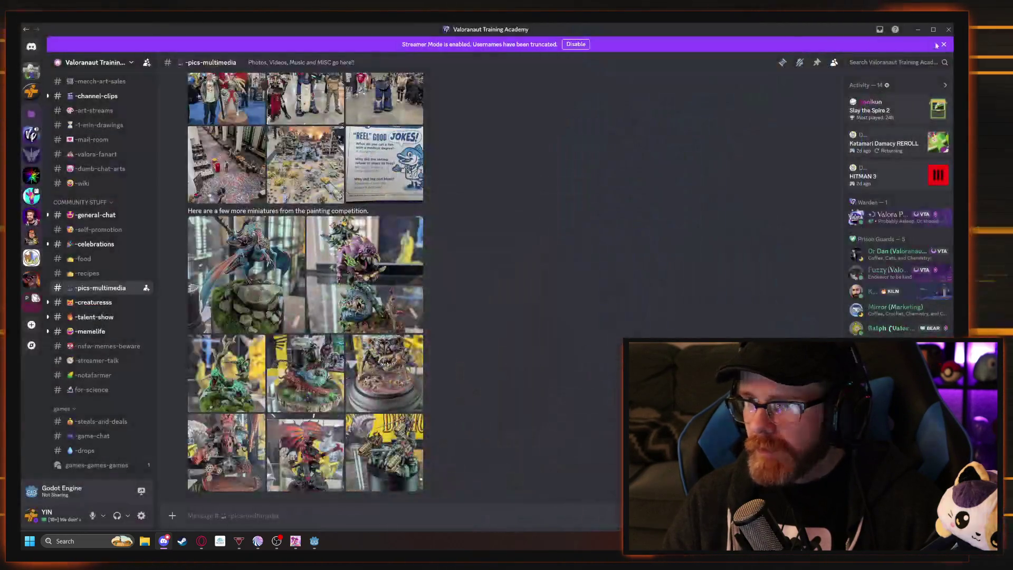
key("alt+Tab")
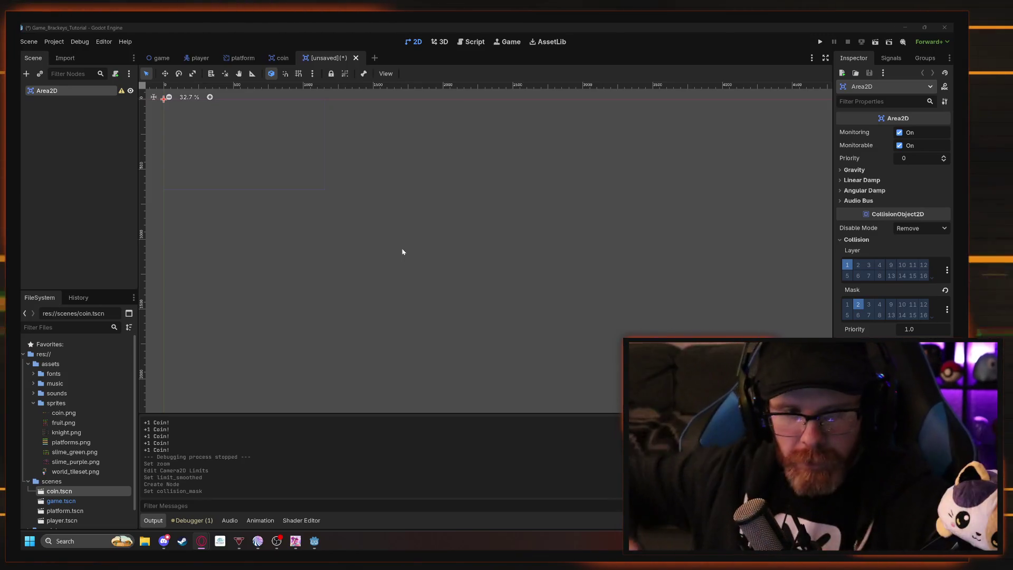
Rename the Area2D node to Killzone while following the tutorial.
mouse_move(202, 545)
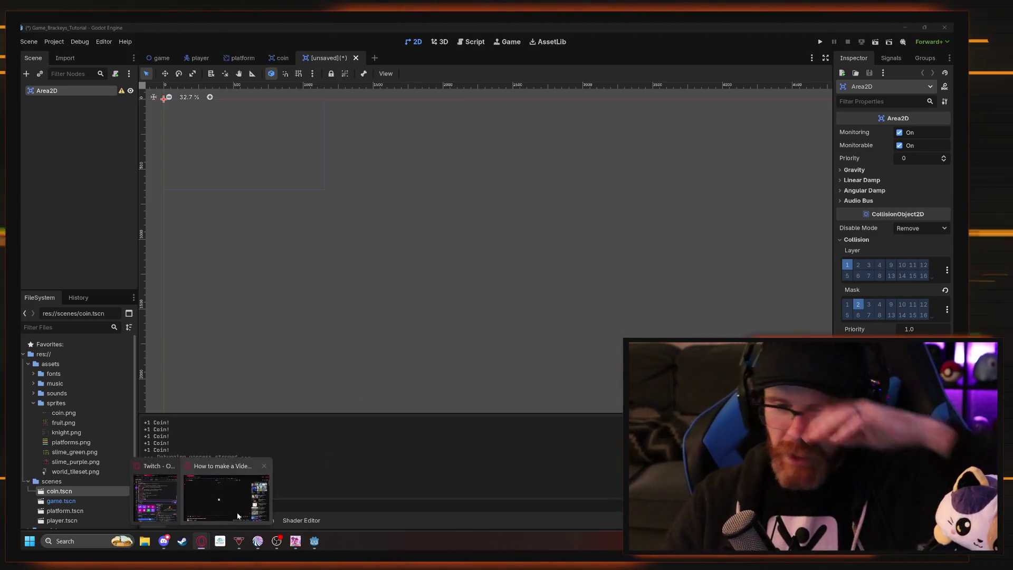
left_click(238, 507)
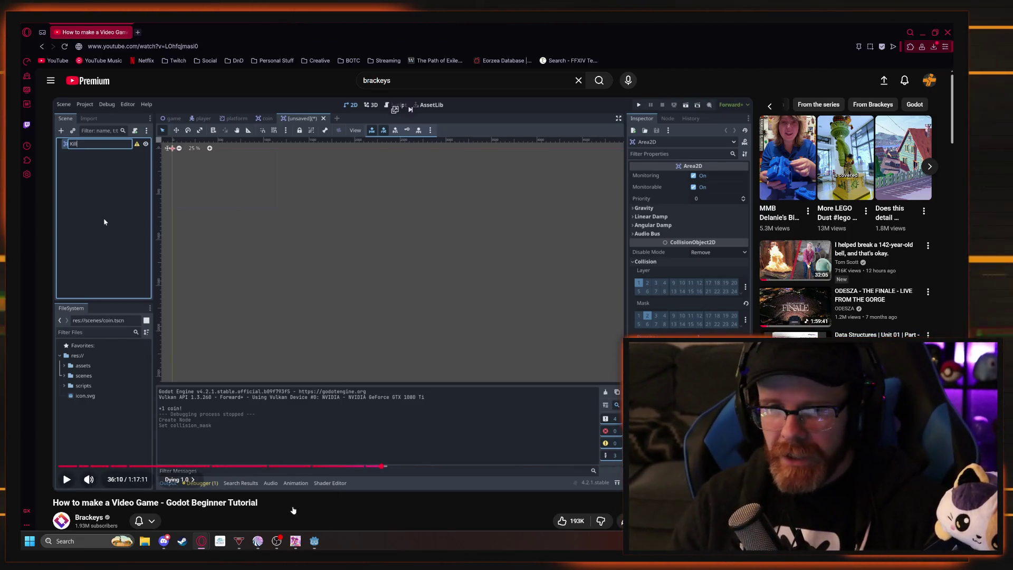
key("alt+Tab")
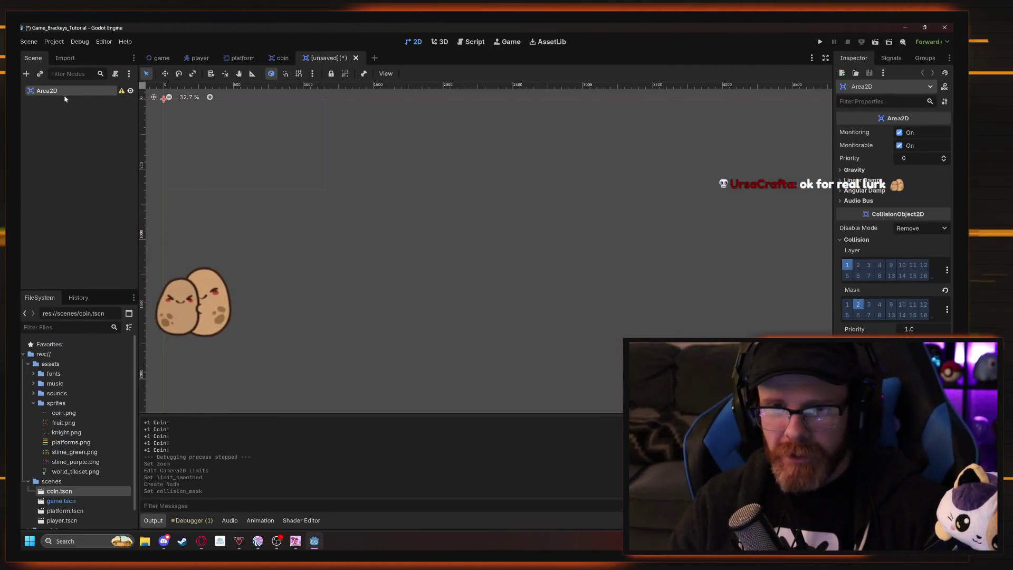
right_click(59, 92)
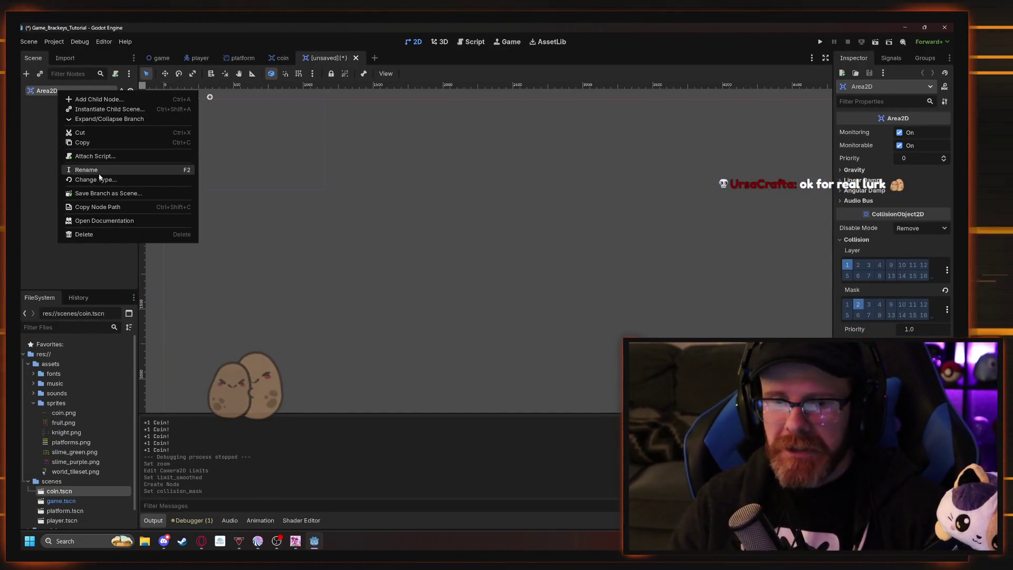
left_click(99, 176)
type("Killzone")
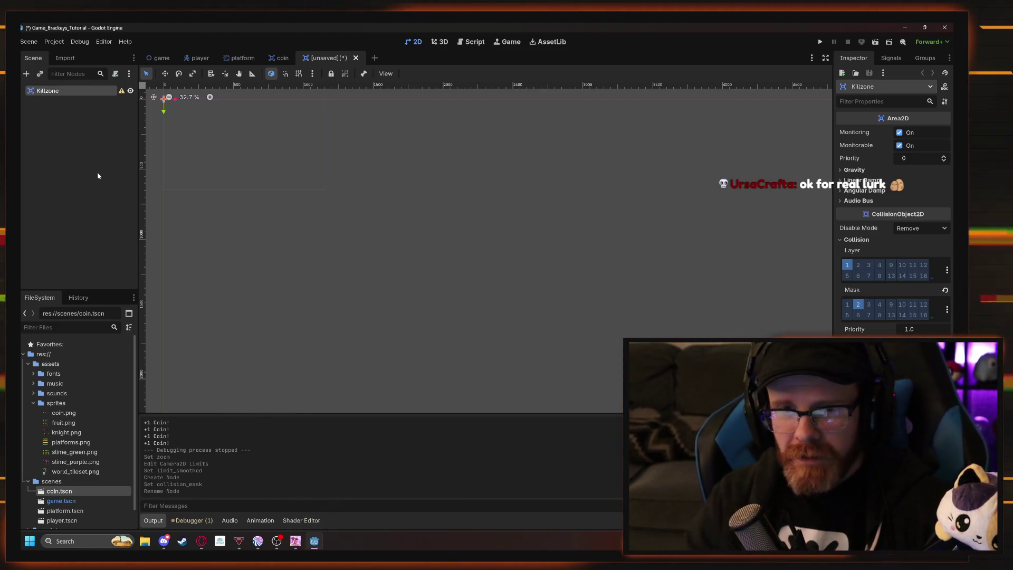
key("alt+Tab")
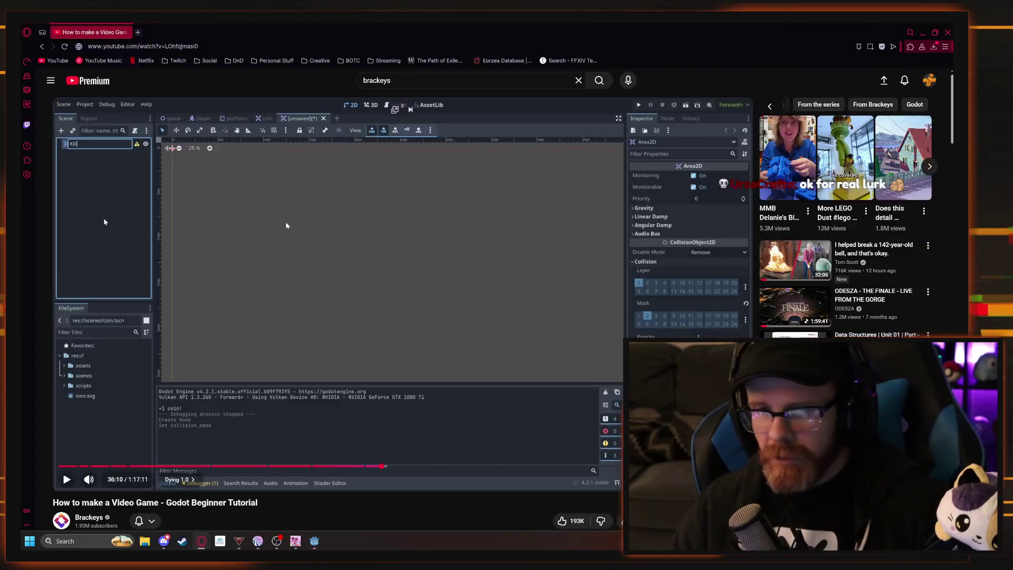
key("space")
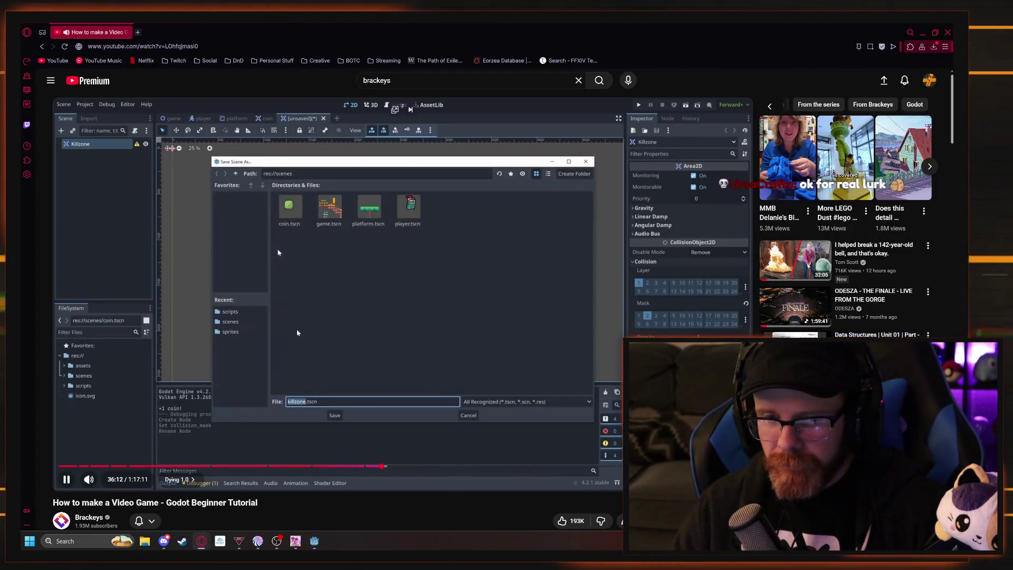
key("alt+Tab")
Save the scene as killzone.tscn in the scenes folder.
key("ctrl+s")
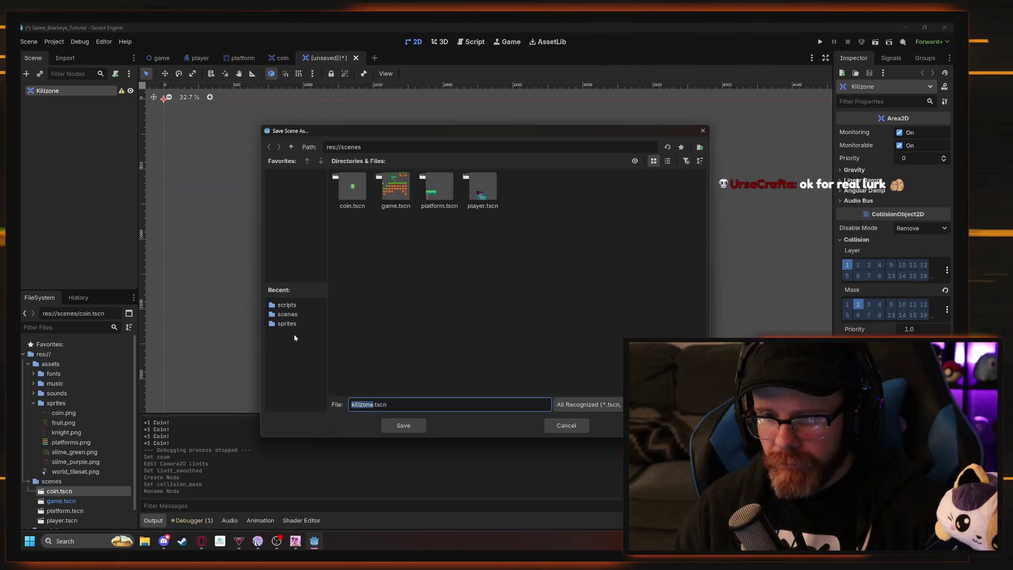
left_click(286, 315)
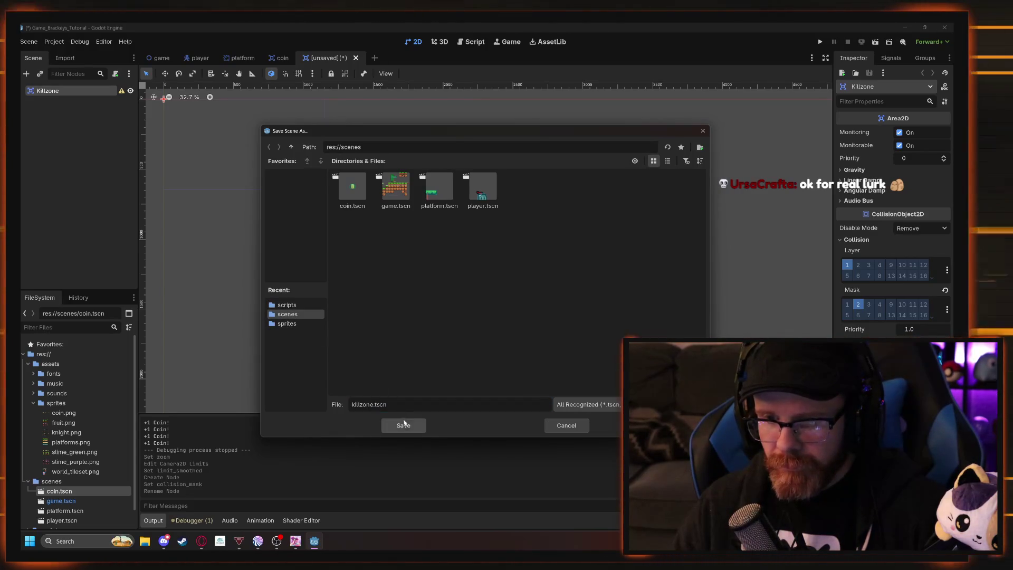
left_click(403, 424)
key("alt+Tab")
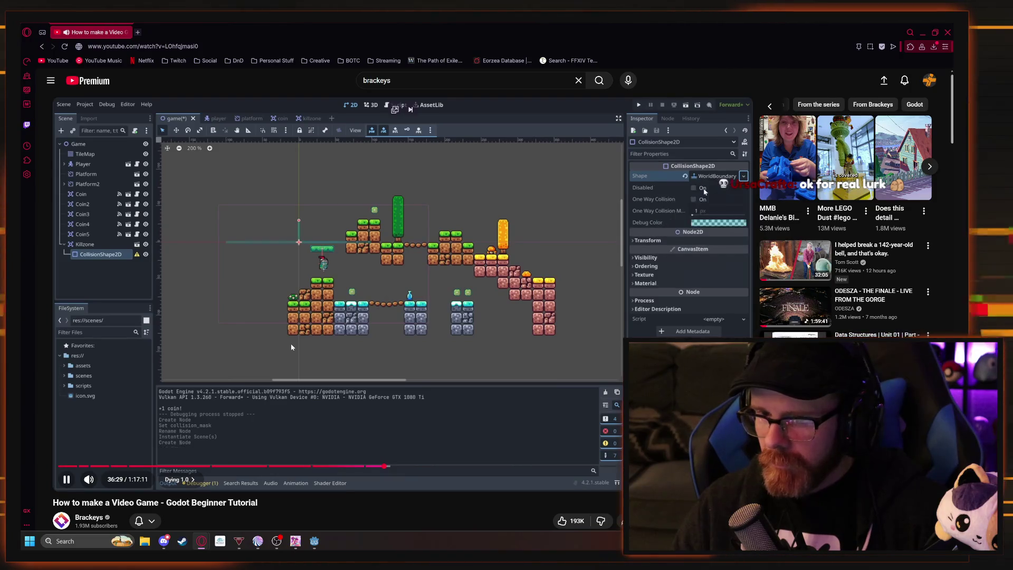
left_click(291, 347)
key("alt+Tab")
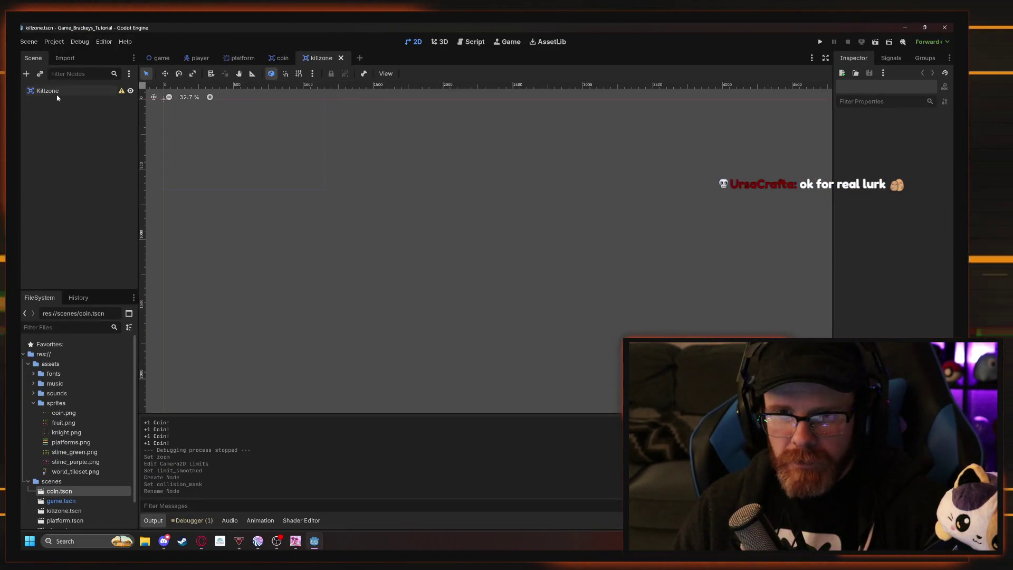
Instance killzone.tscn as a child scene in the game level.
left_click(59, 93)
left_click(88, 281)
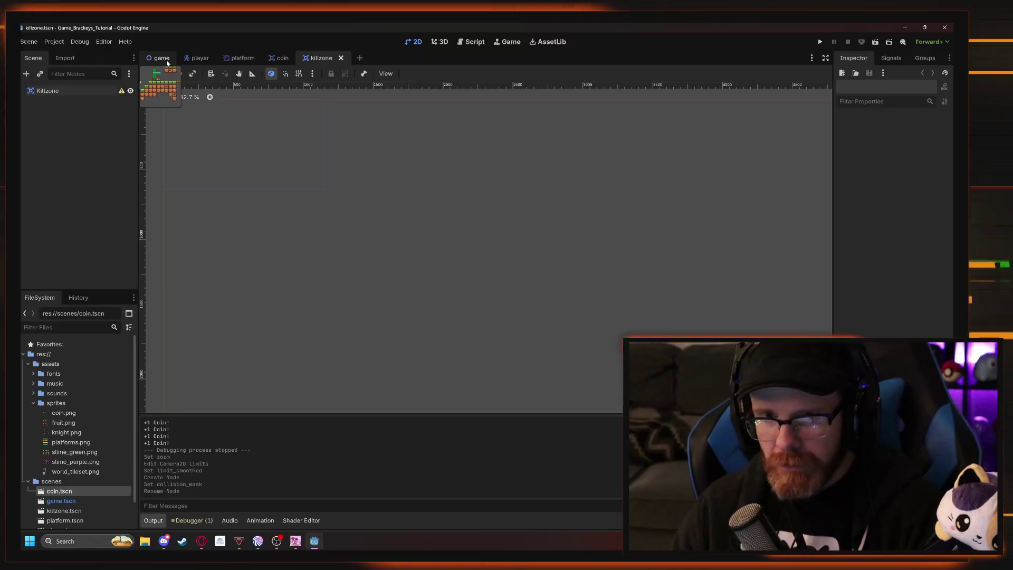
left_click(162, 58)
scroll(67, 194, "down", 1)
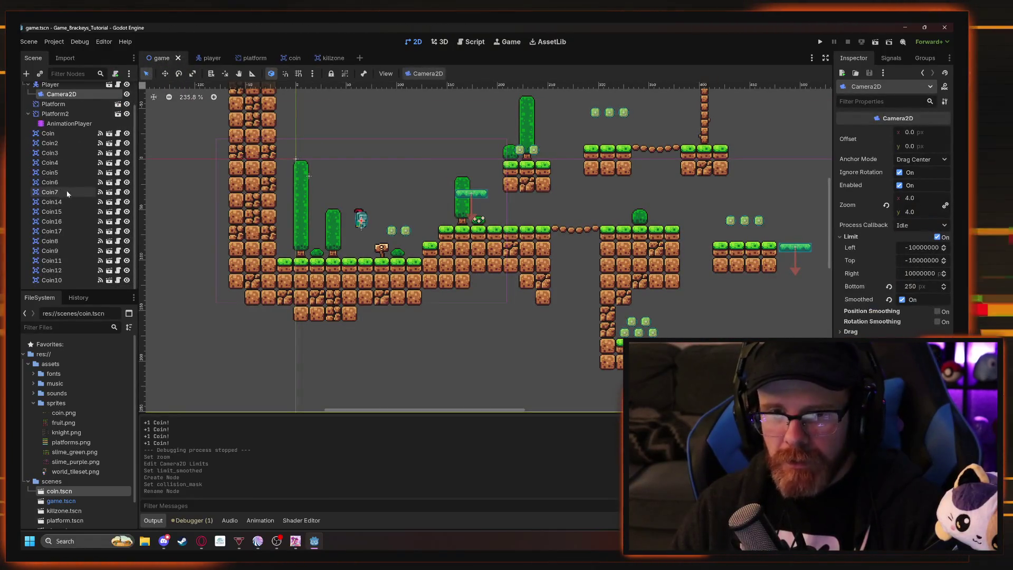
scroll(67, 194, "up", 1)
left_click(40, 74)
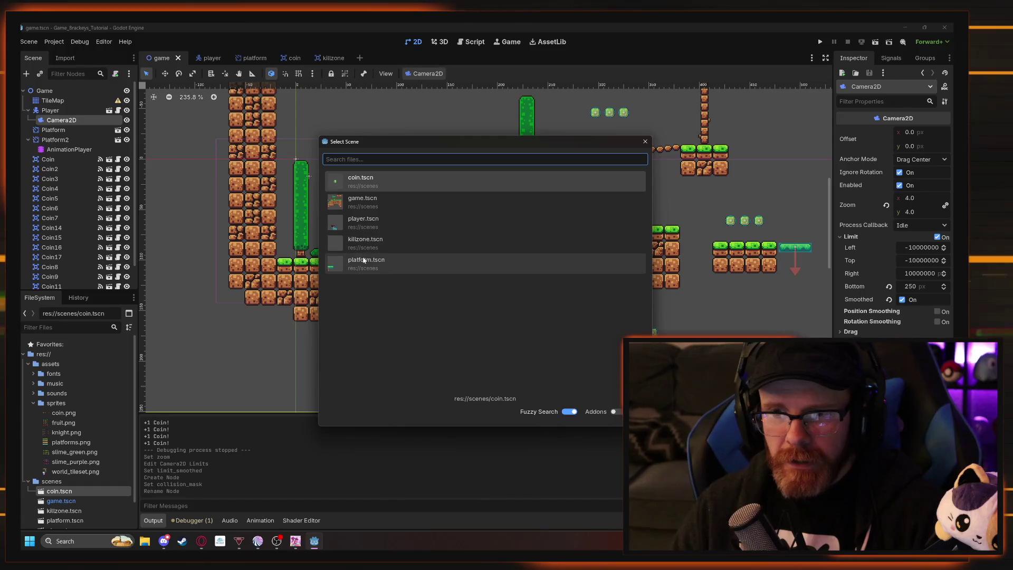
double_click(365, 243)
Move the Killzone node to the bottom of the tree, after Coin10.
left_click_drag(59, 139, 61, 236)
mouse_move(45, 286)
left_mouse_down()
mouse_move(24, 107)
mouse_move(33, 114)
left_mouse_up()
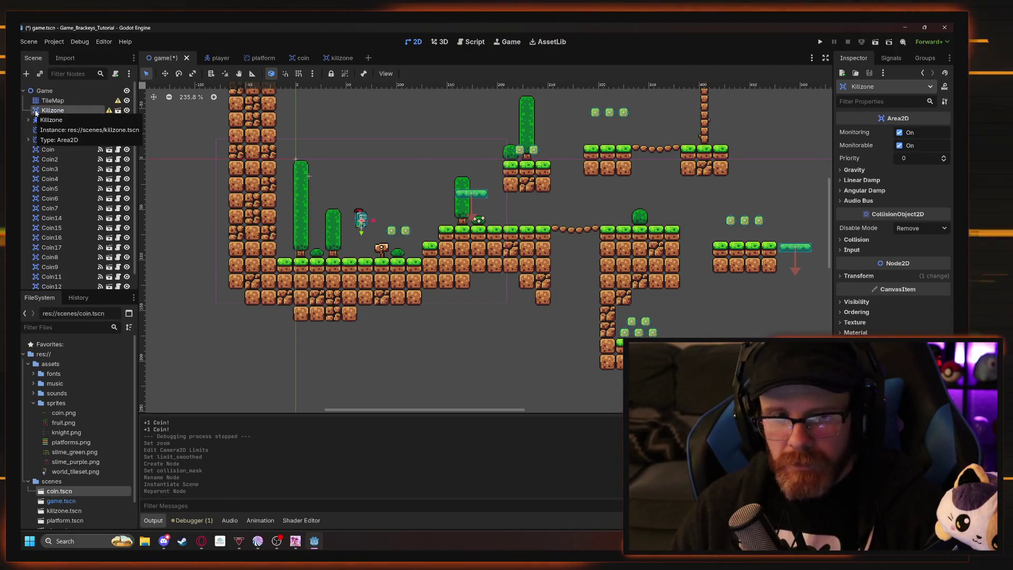
key("alt+Tab")
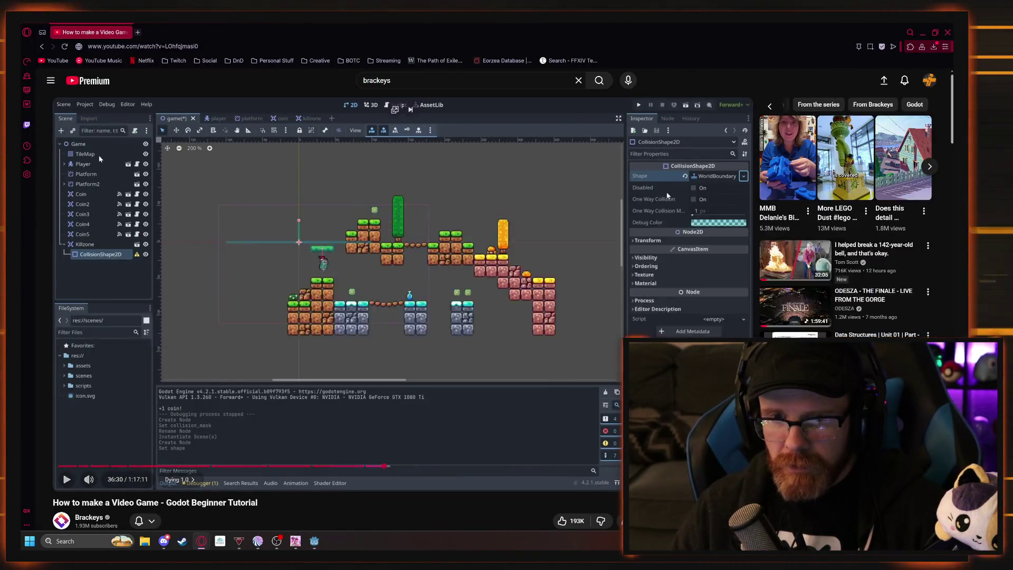
key("alt+Tab")
left_click_drag(43, 180, 46, 289)
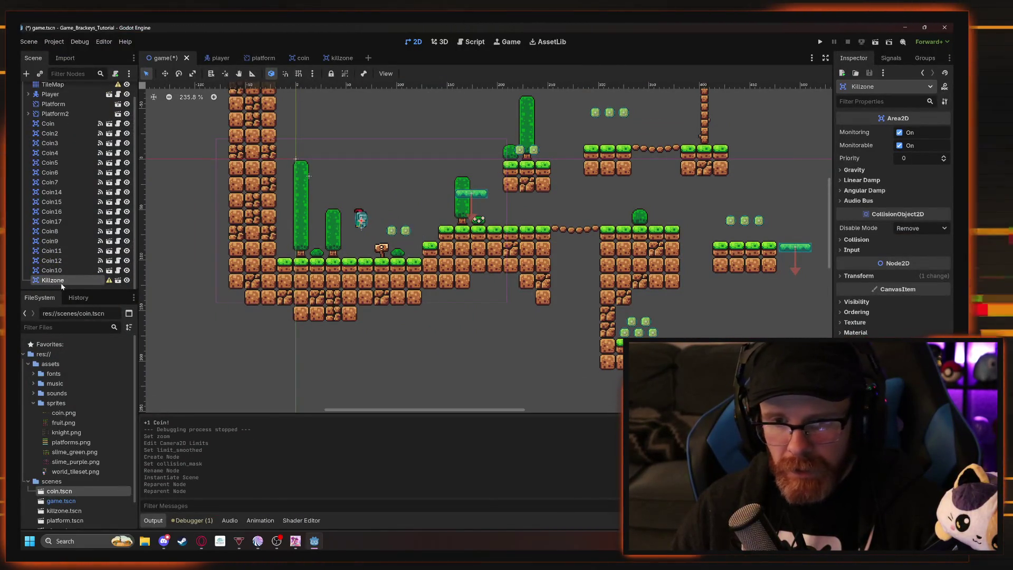
Add a CollisionShape2D child with a world boundary shape to Killzone.
key("ctrl+a")
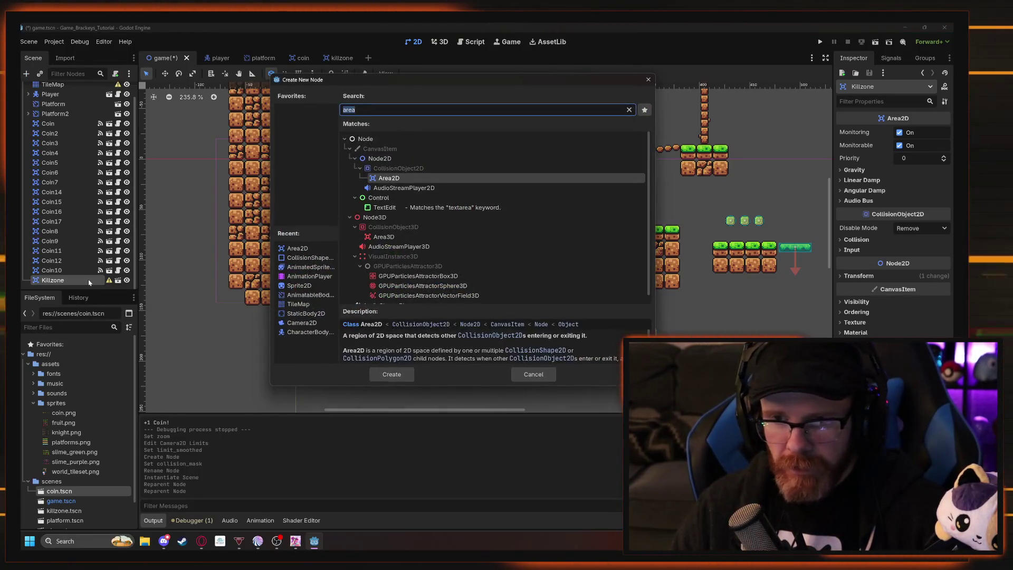
type("colli")
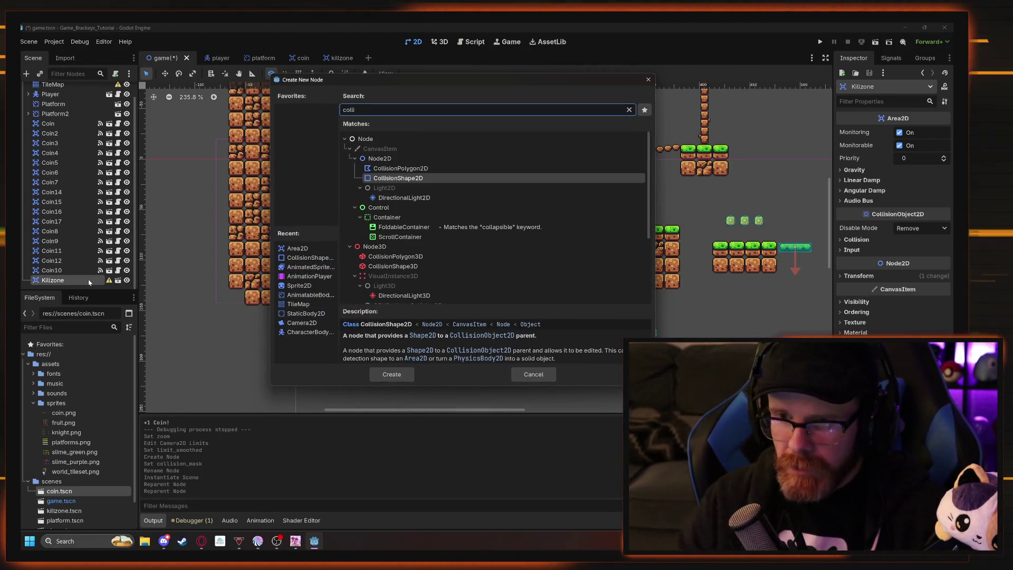
left_click(378, 182)
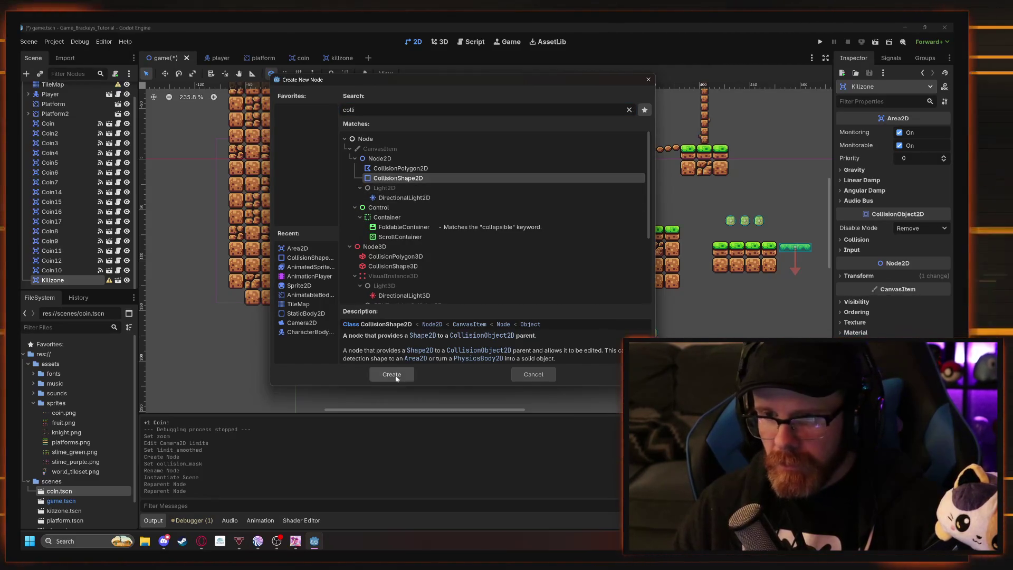
left_click(391, 375)
left_click(945, 132)
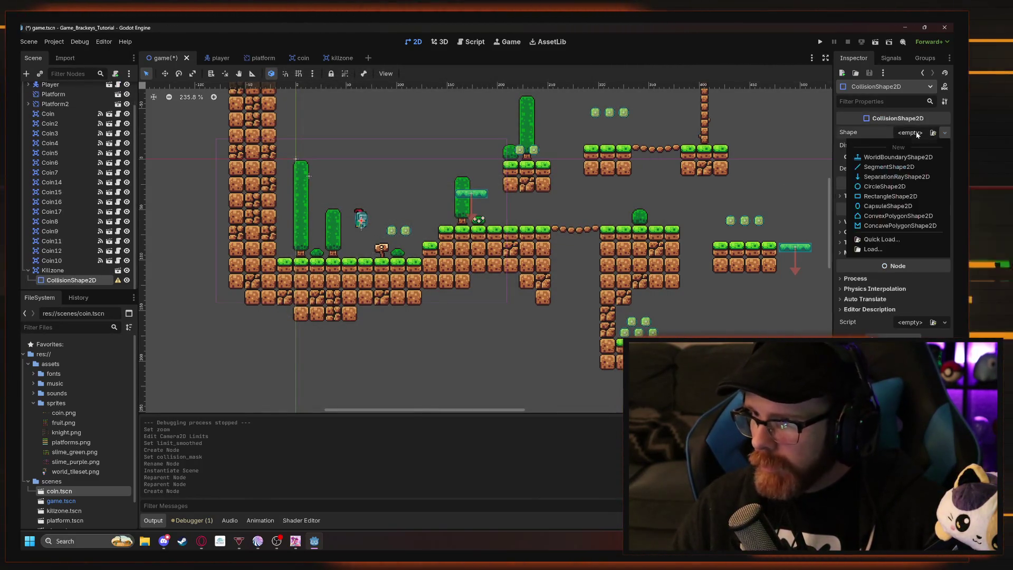
left_click(891, 157)
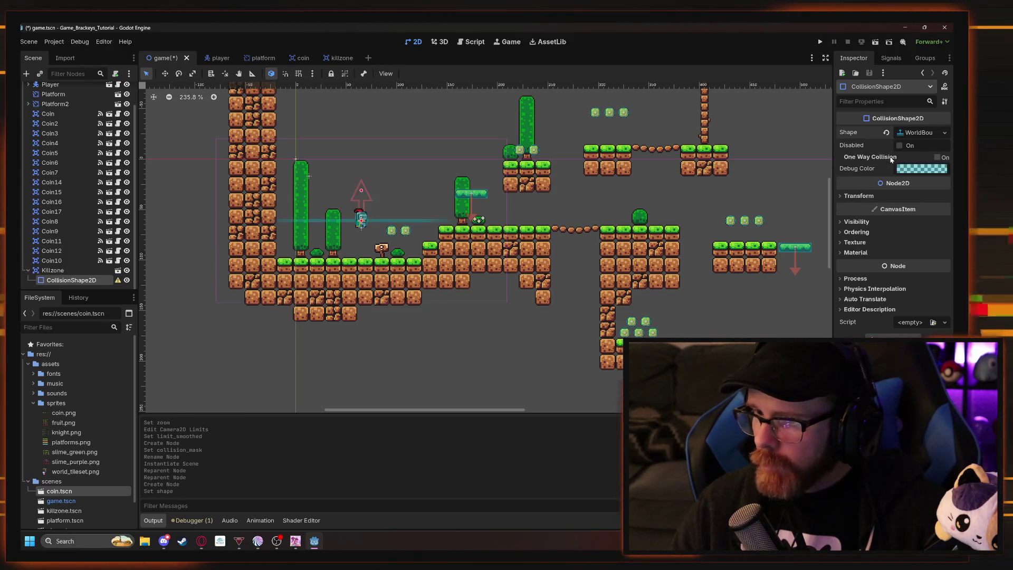
mouse_move(407, 213)
left_mouse_down()
mouse_move(434, 220)
mouse_move(645, 356)
mouse_move(653, 382)
mouse_move(602, 388)
left_mouse_up()
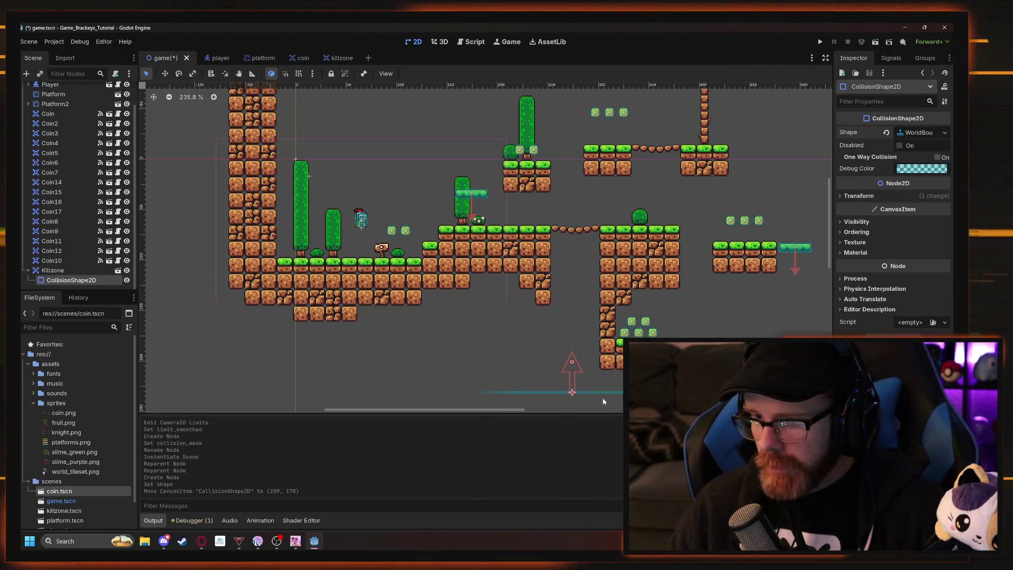
Check the tutorial, then undo moving the collision shape.
key("alt+Tab")
left_click(423, 319)
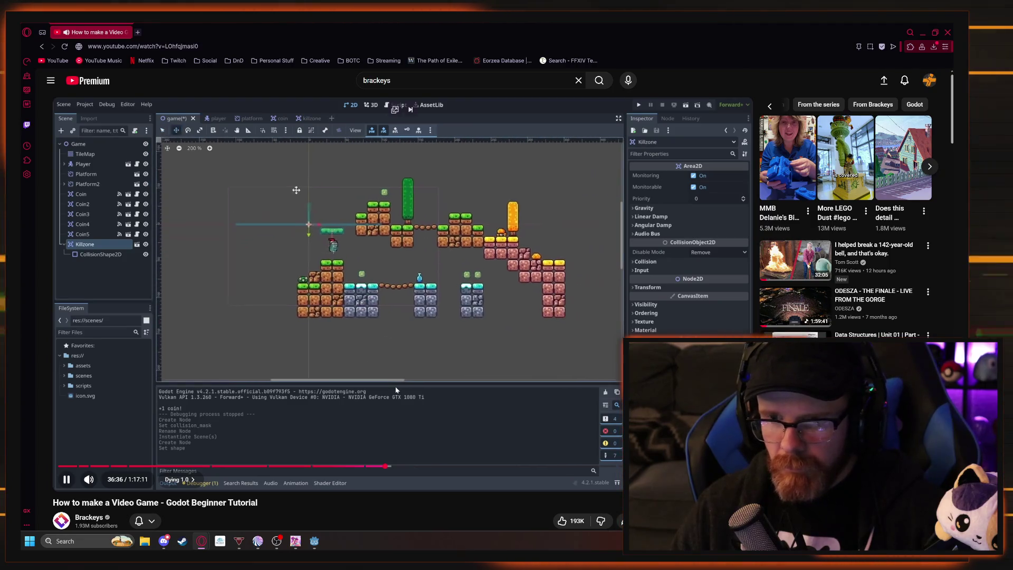
left_click(399, 363)
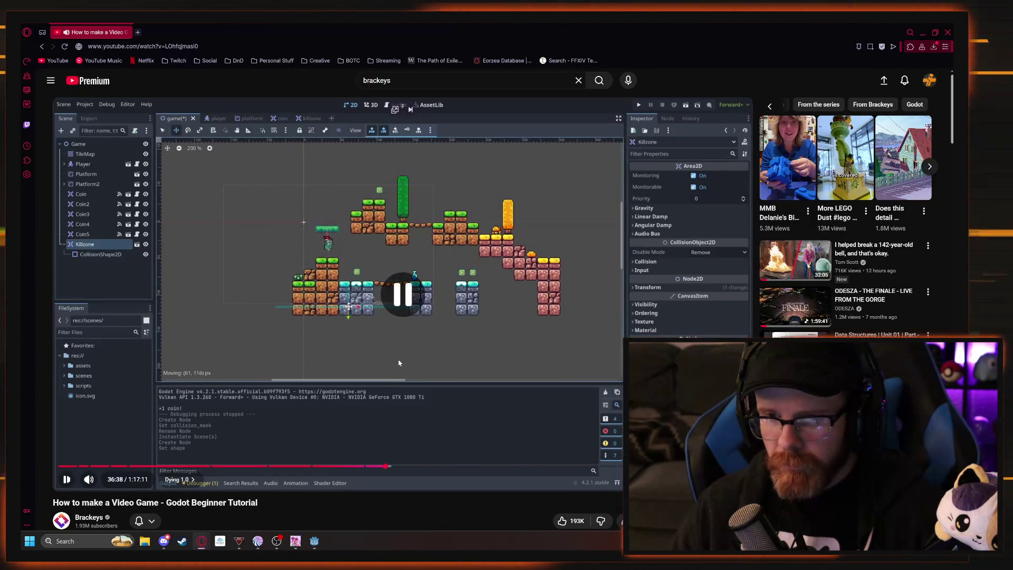
key("alt+Tab")
key("ctrl+z")
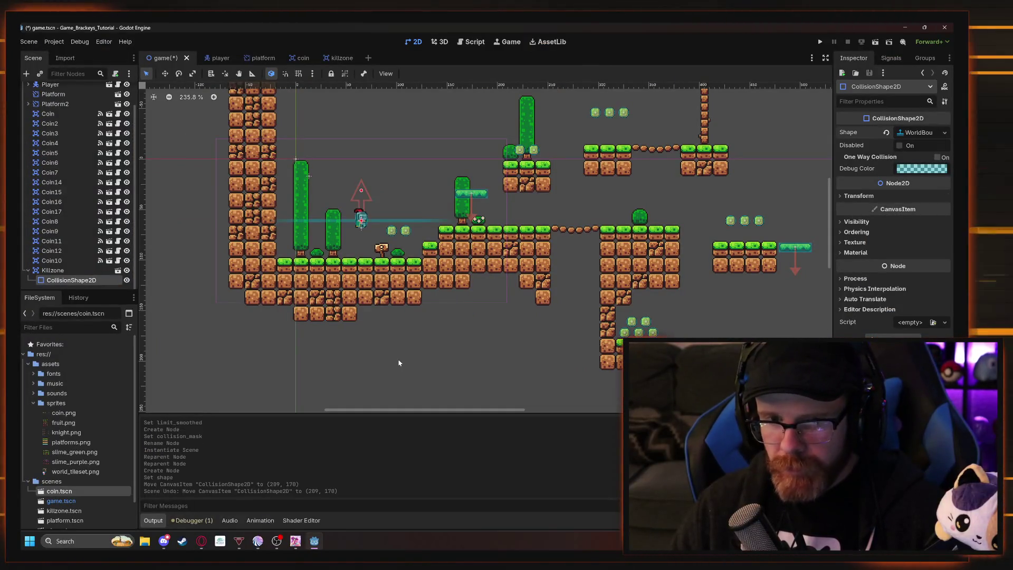
Move the Killzone node down below the level's platforms.
left_click(91, 272)
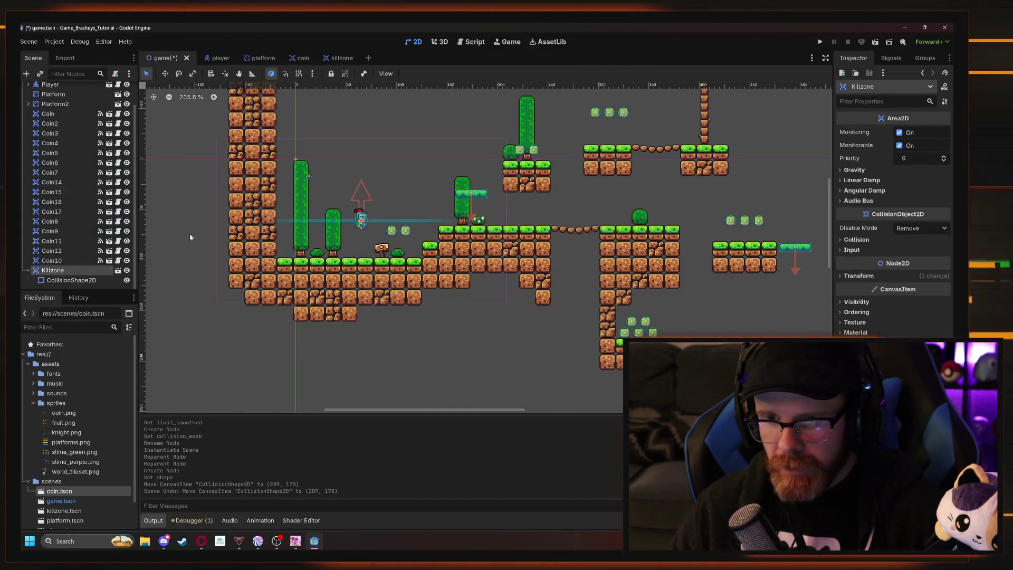
key("w")
mouse_move(380, 195)
left_mouse_down()
mouse_move(599, 333)
mouse_move(634, 373)
left_mouse_up()
key("f")
left_click_drag(535, 242, 541, 251)
key("alt+Tab")
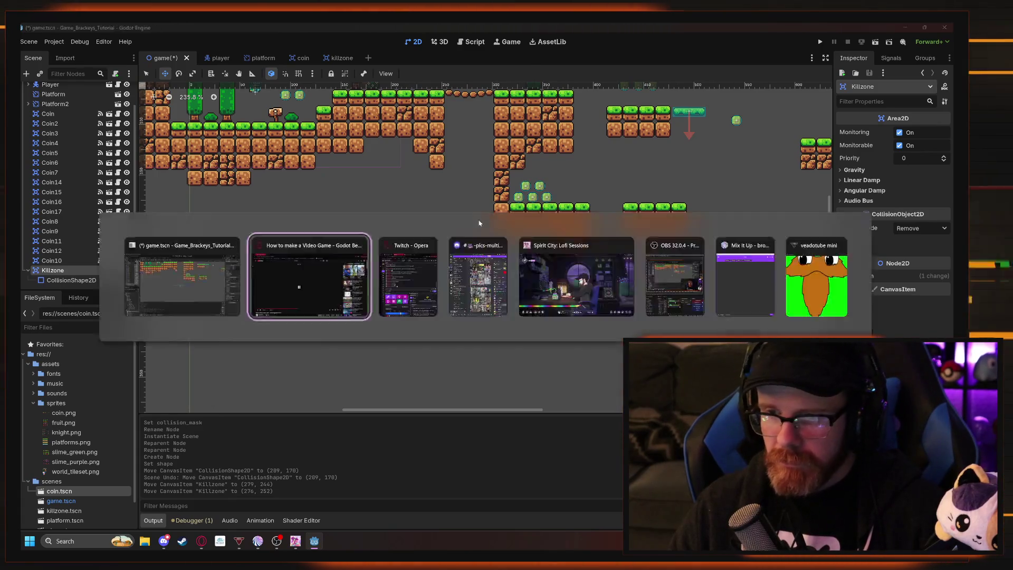
left_click(483, 288)
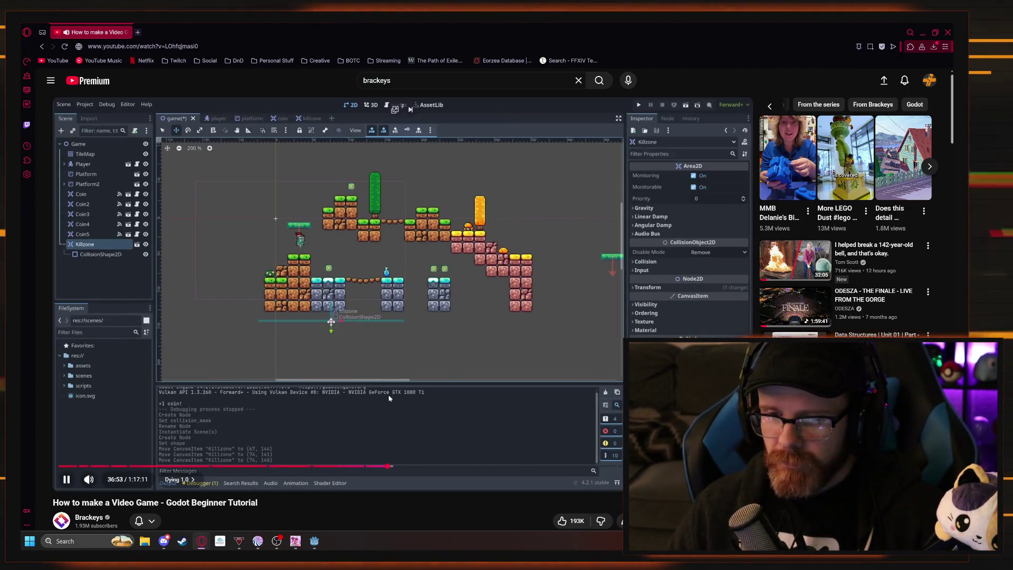
left_click(399, 401)
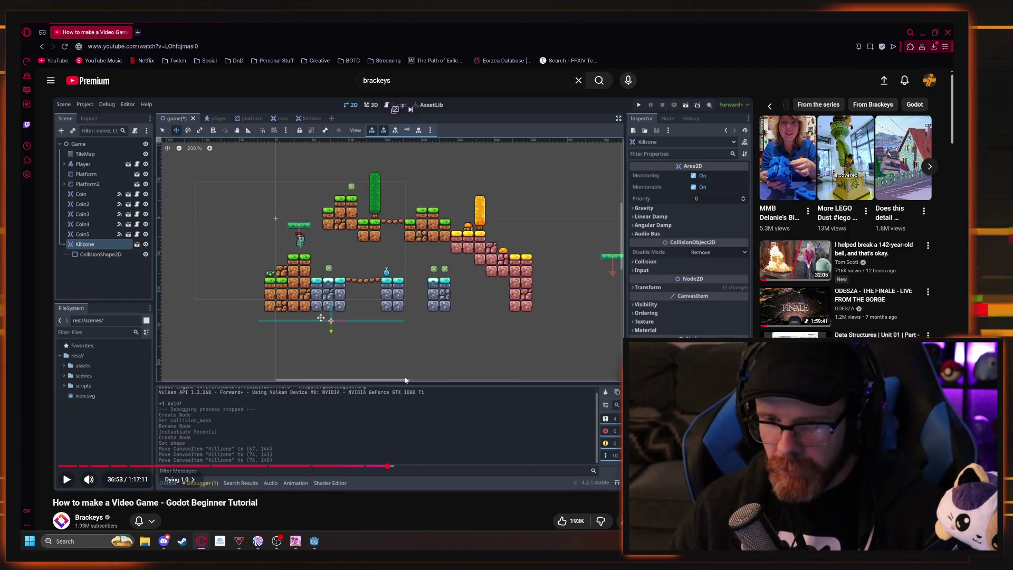
left_click(405, 380)
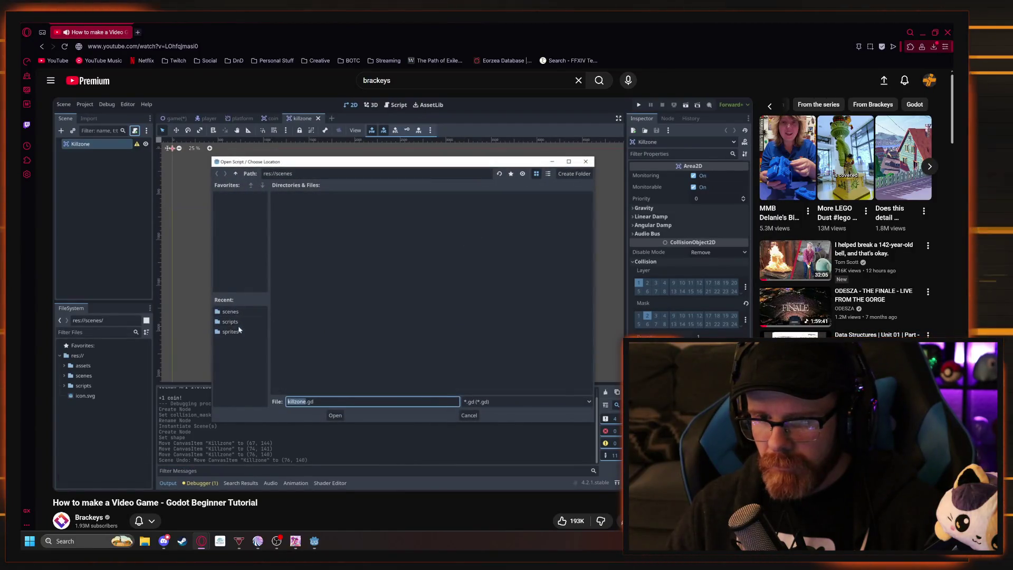
left_click(309, 307)
key("alt+Tab")
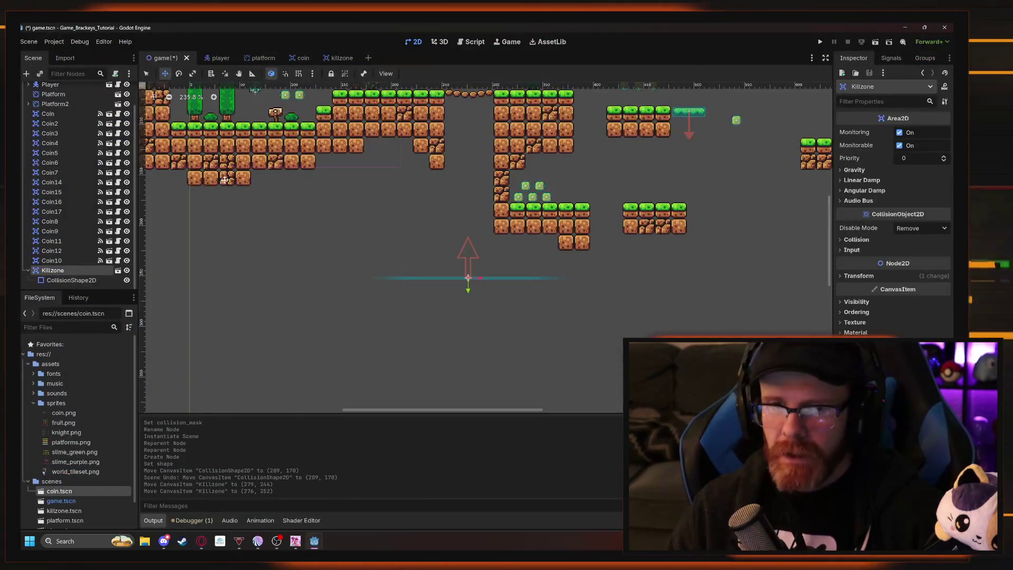
Attach an Object: Empty script saved as res://scripts/killzone.gd to Killzone.
left_click(338, 58)
left_click(116, 74)
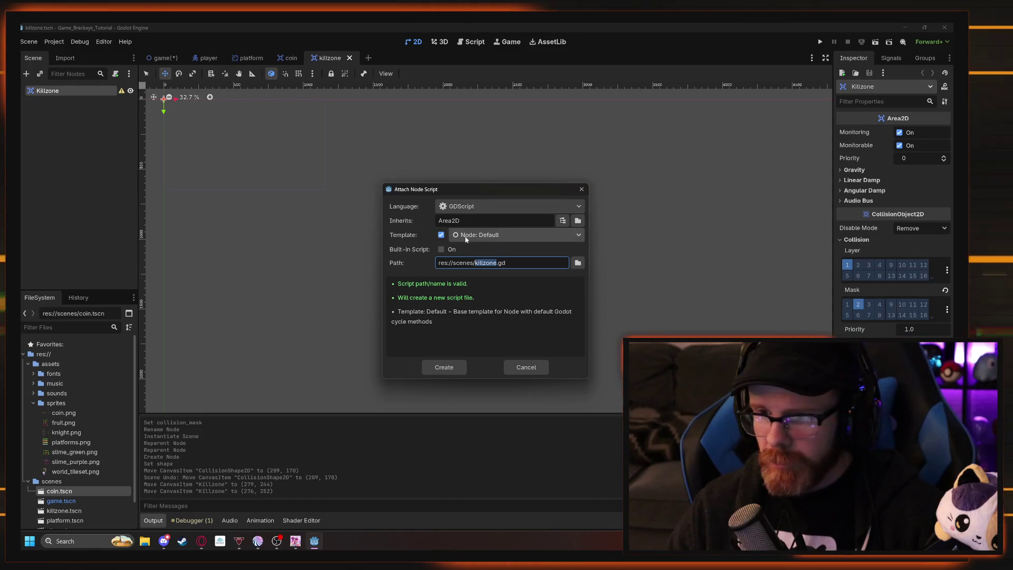
left_click(506, 235)
left_click(489, 273)
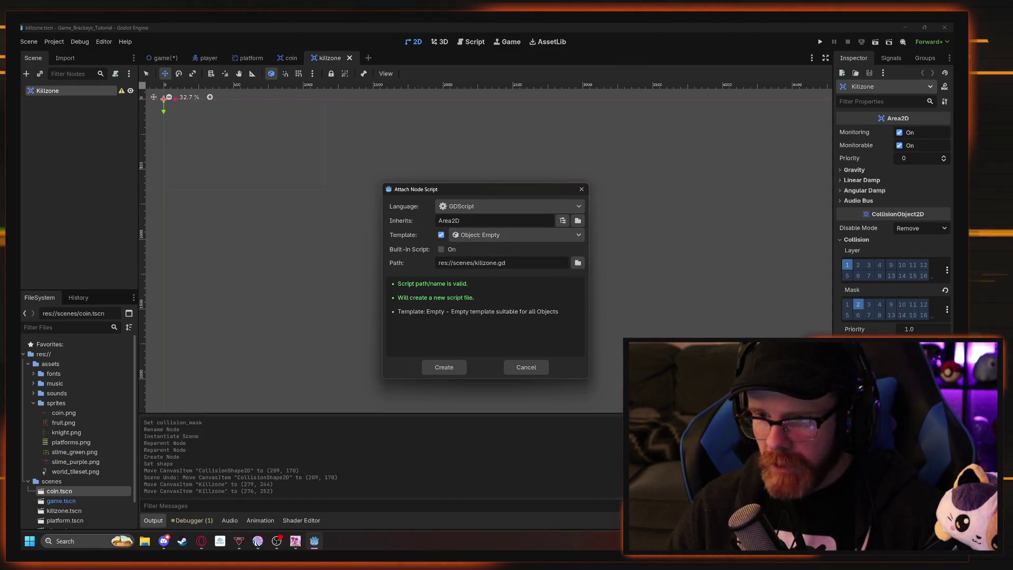
left_click(578, 264)
left_click(296, 316)
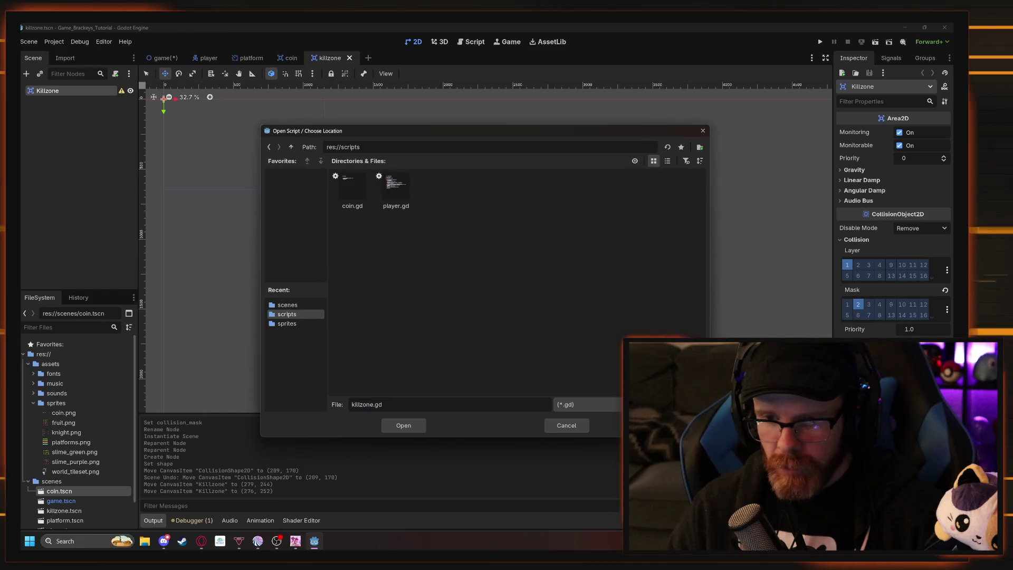
left_click(404, 425)
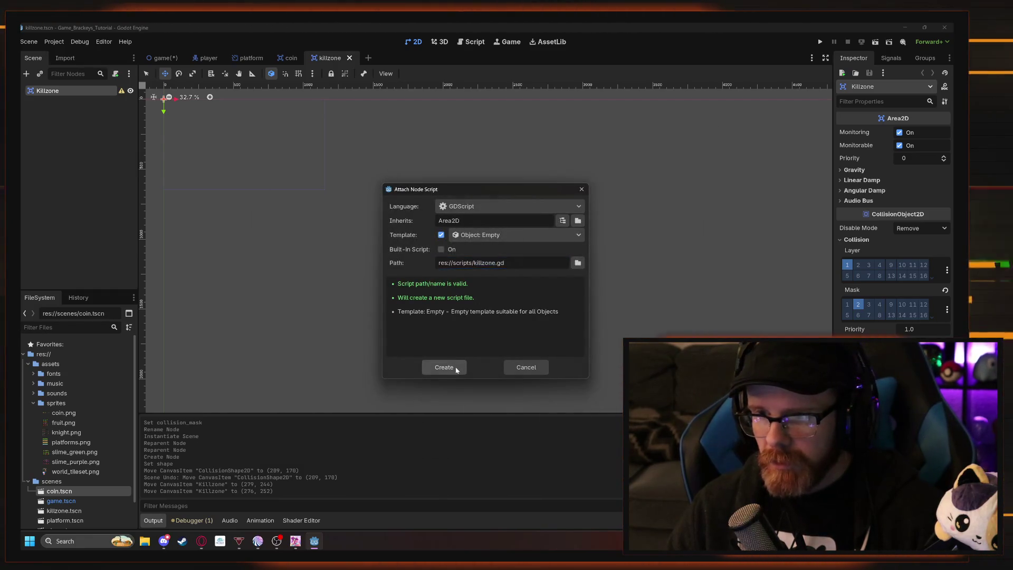
left_click(457, 369)
key("alt+Tab")
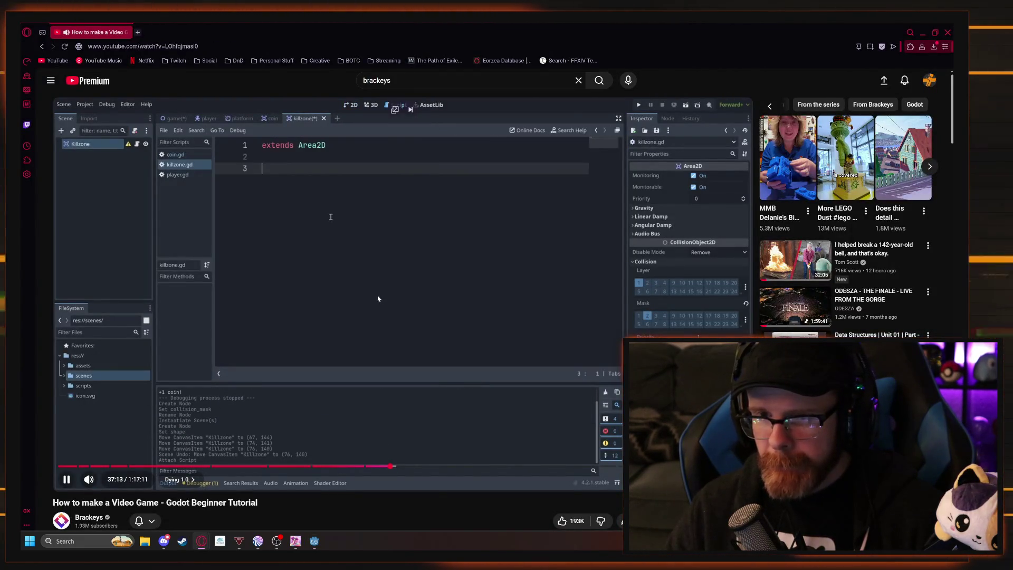
key("alt+Tab")
key("alt+Tab")
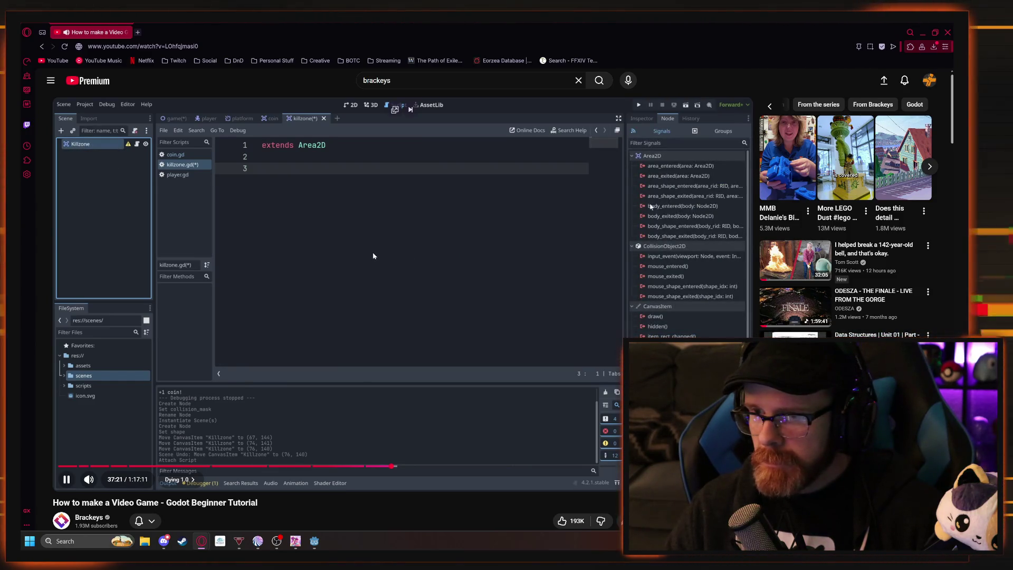
key("alt+Tab")
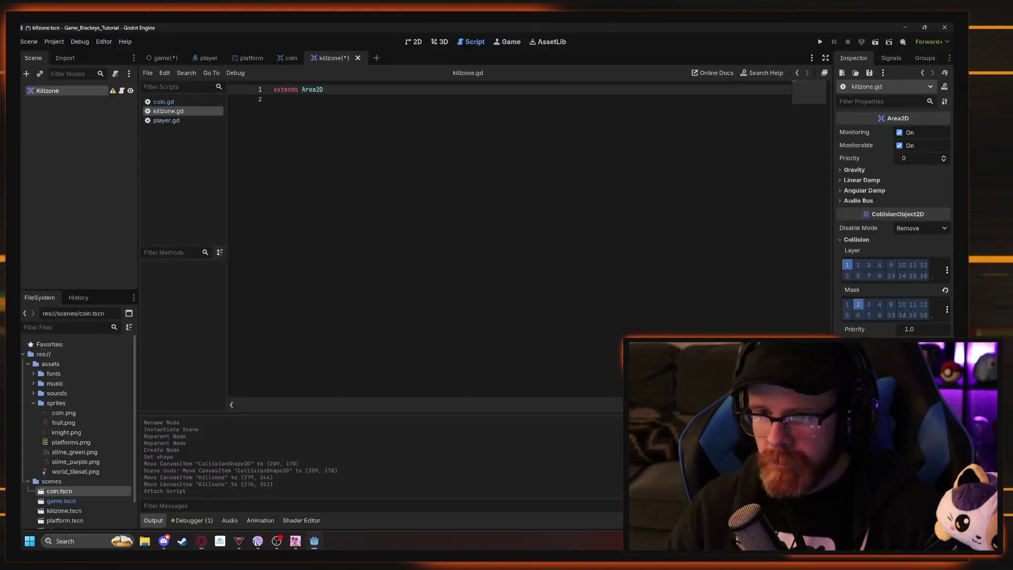
Connect Killzone's body_entered signal, creating _on_body_entered(body: Node2D) in killzone.gd.
left_click(891, 58)
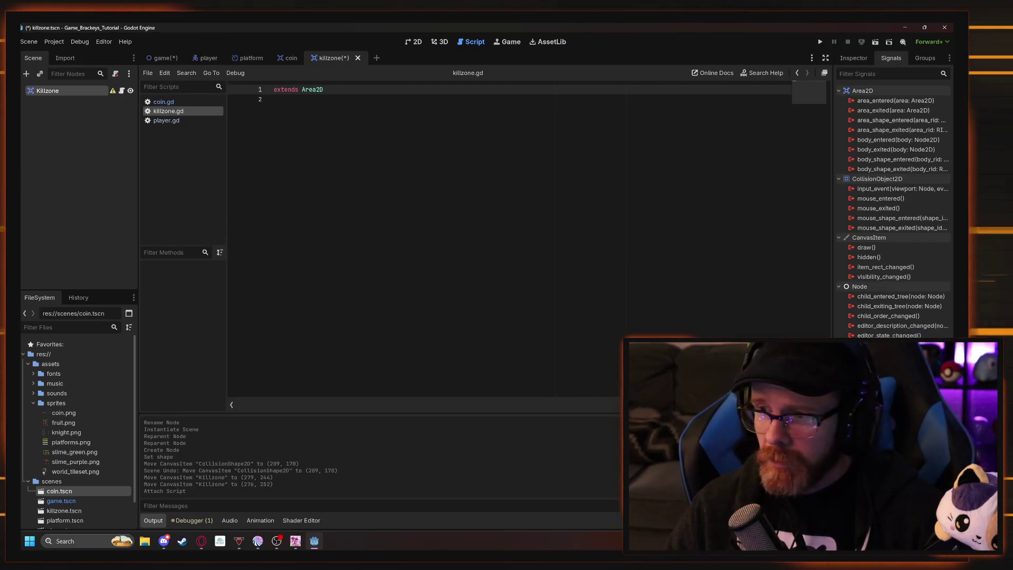
mouse_move(880, 143)
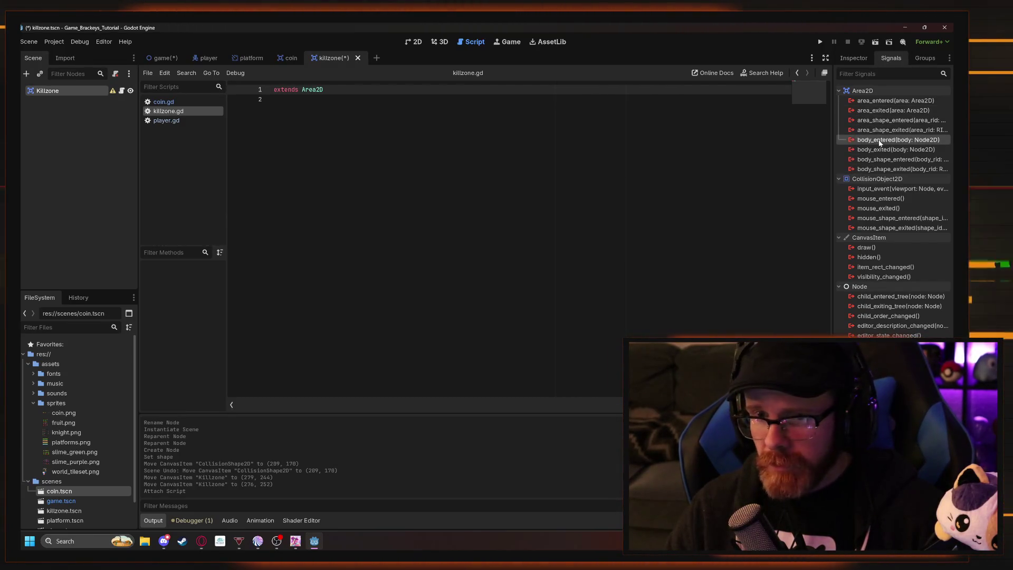
double_click(871, 140)
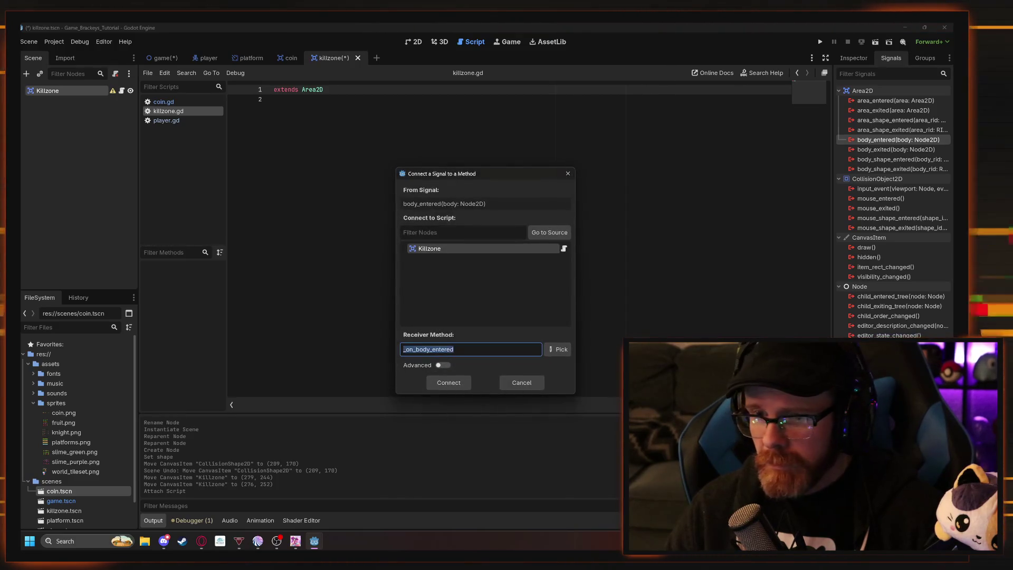
key("alt+Tab")
left_click(494, 304)
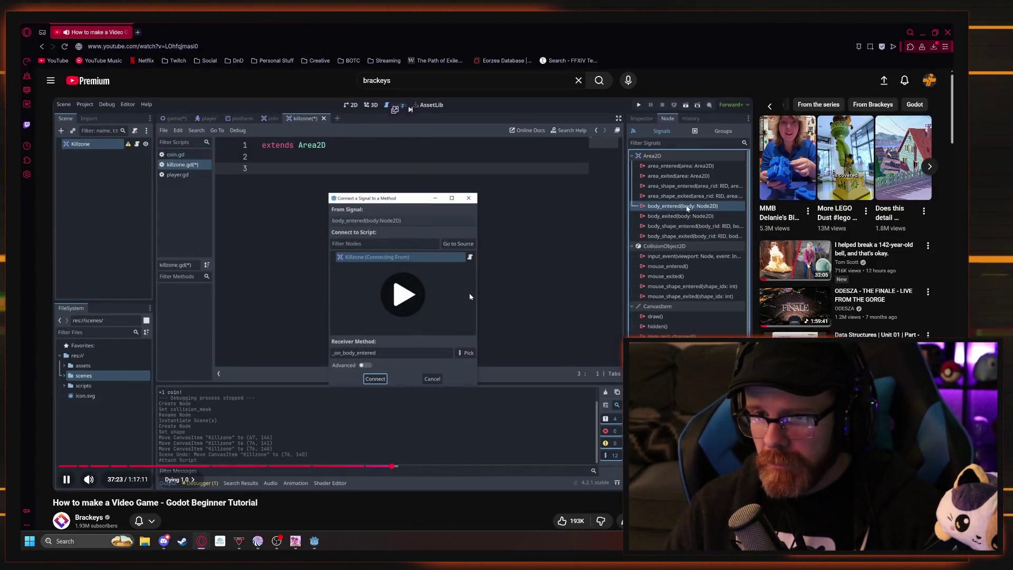
key("alt+Tab")
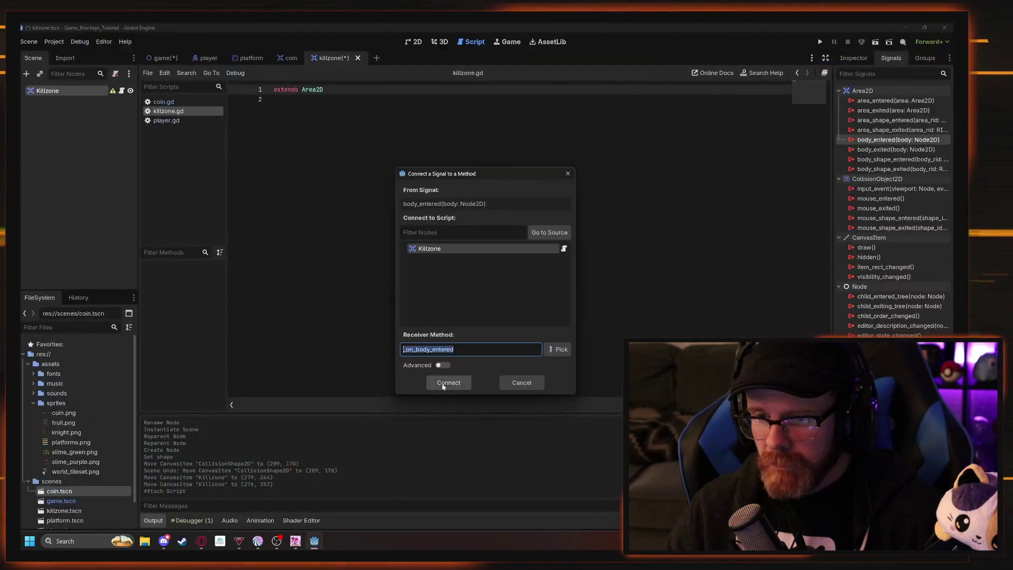
key("Return")
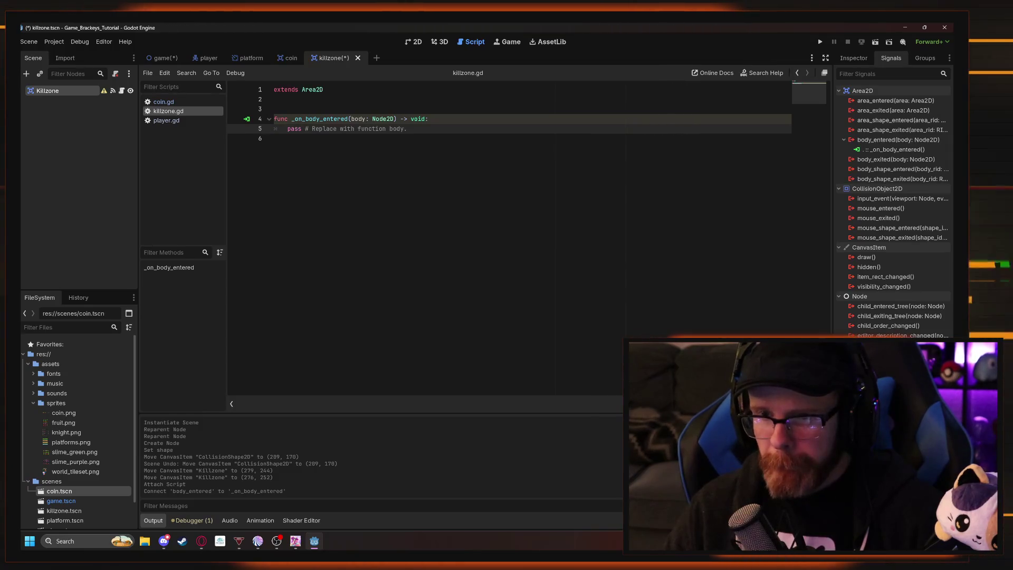
key("alt+Tab")
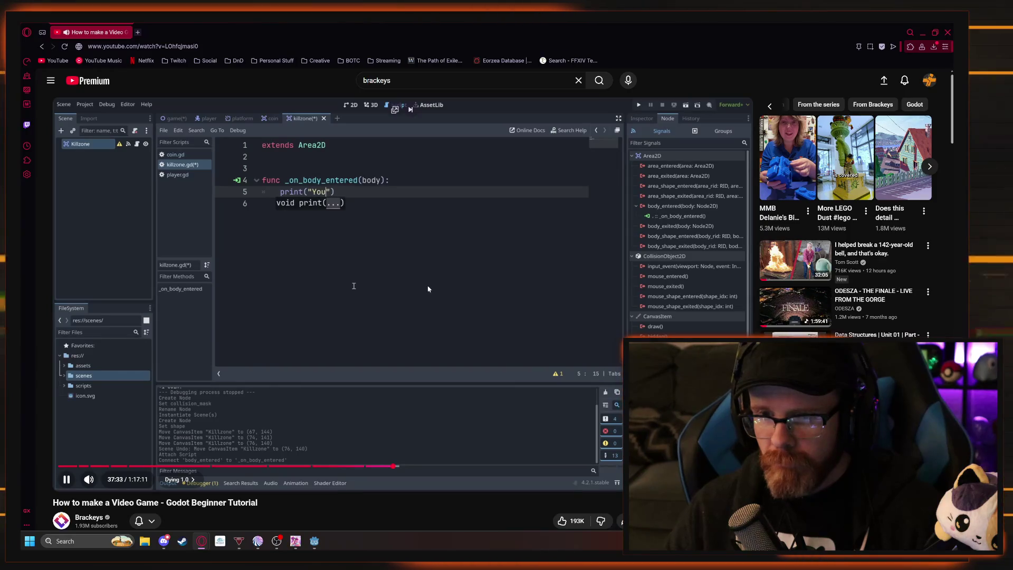
left_click(410, 240)
key("alt+Tab")
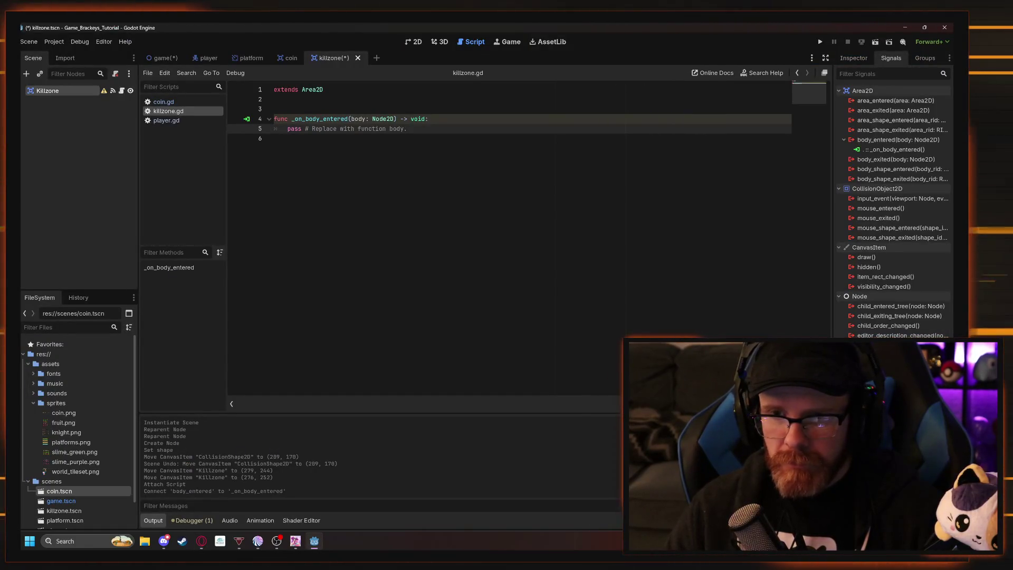
Replace the pass line with print("You Died! lol") and save.
left_click_drag(287, 129, 408, 128)
type("print")
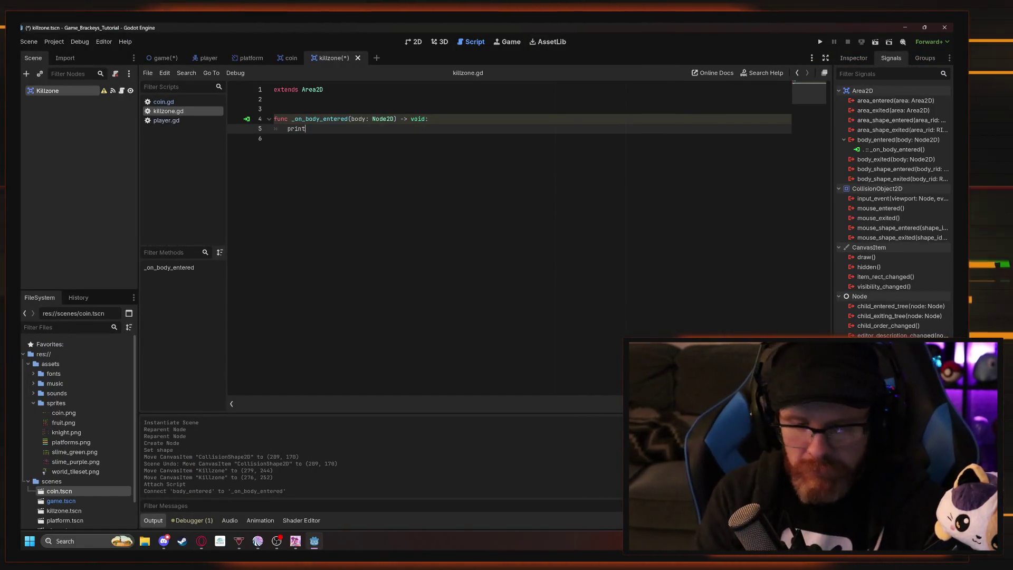
type("(\"You D")
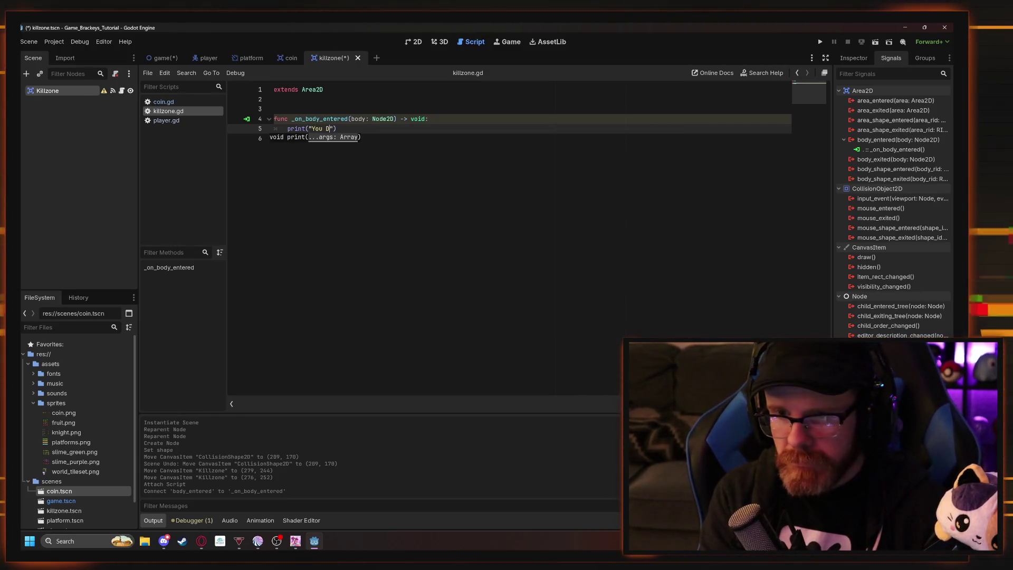
type("ied! ")
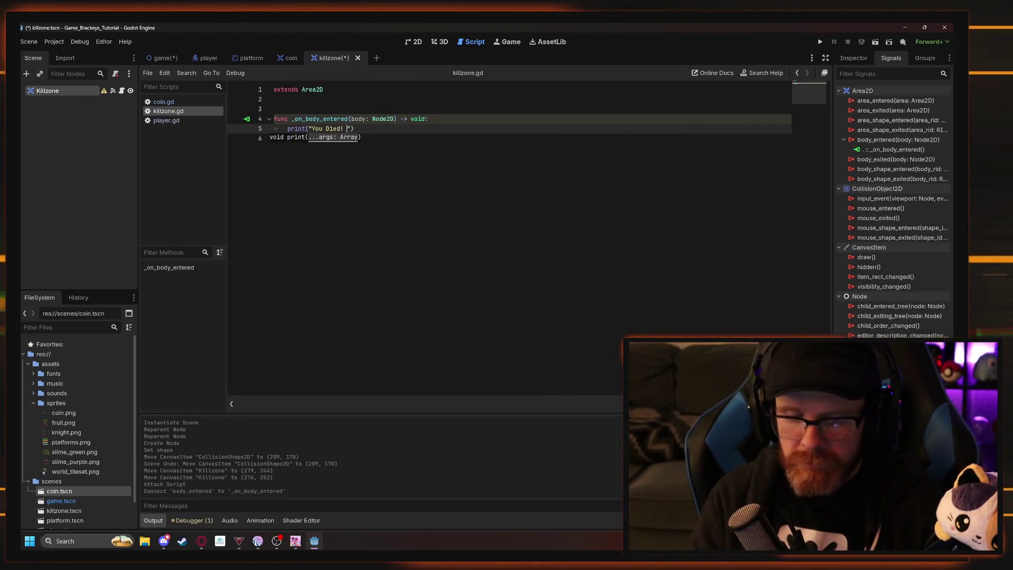
type("lol")
key("ctrl+s")
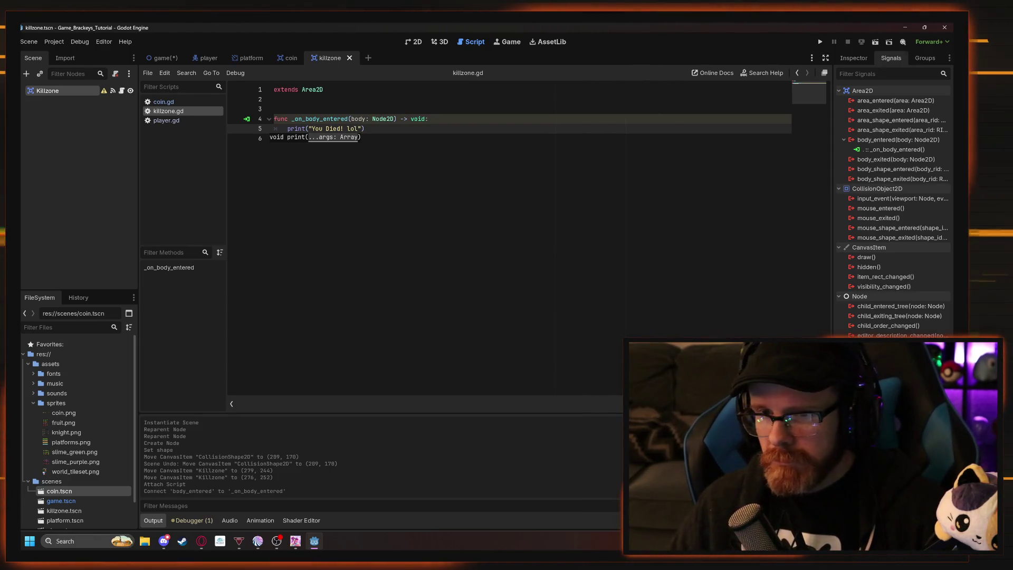
key("alt+Tab")
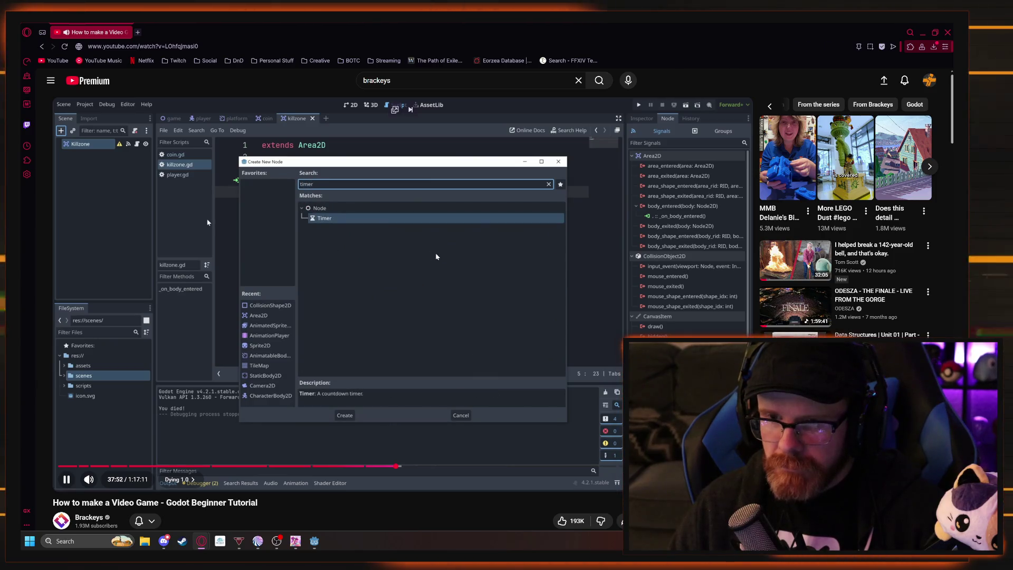
left_click(452, 275)
key("alt+Tab")
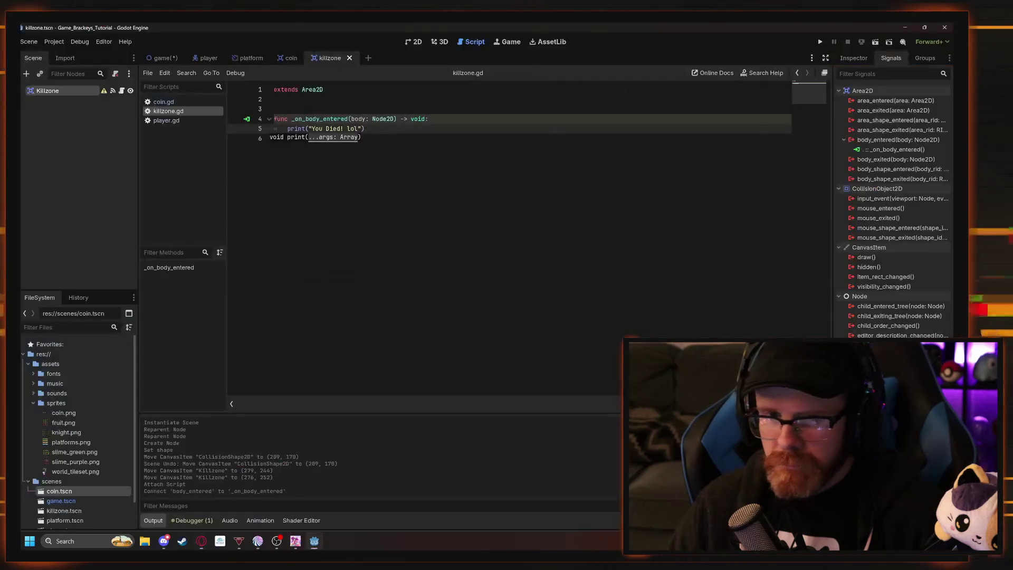
Add a Timer child node under Killzone, keeping the name Timer.
left_click(73, 136)
right_click(60, 121)
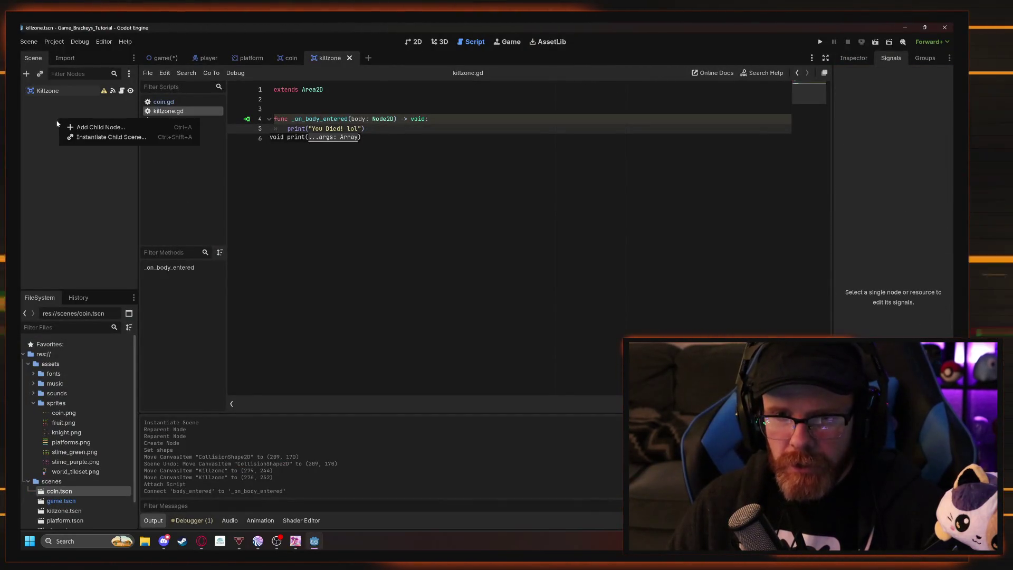
left_click(50, 122)
type("timer")
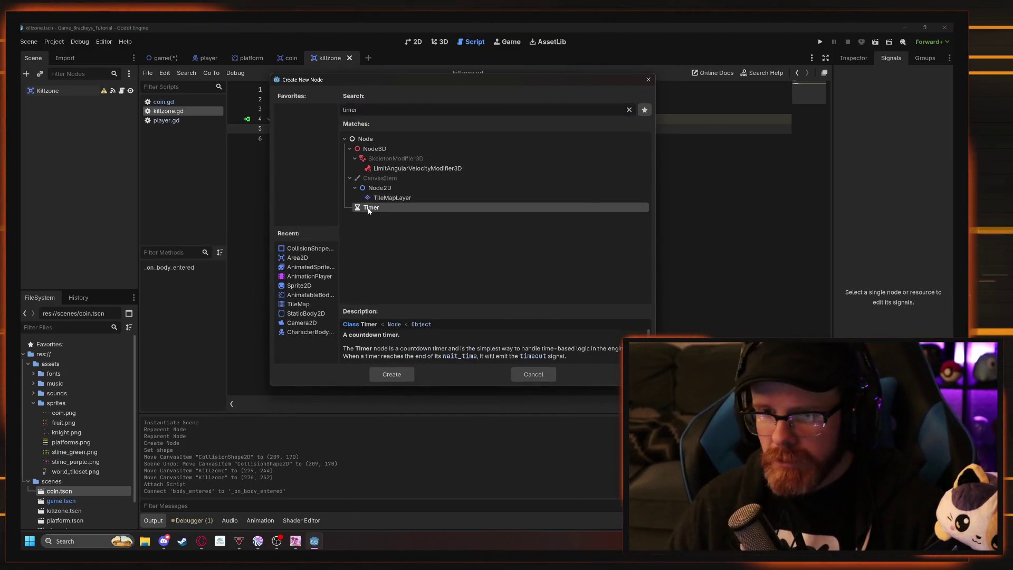
double_click(369, 207)
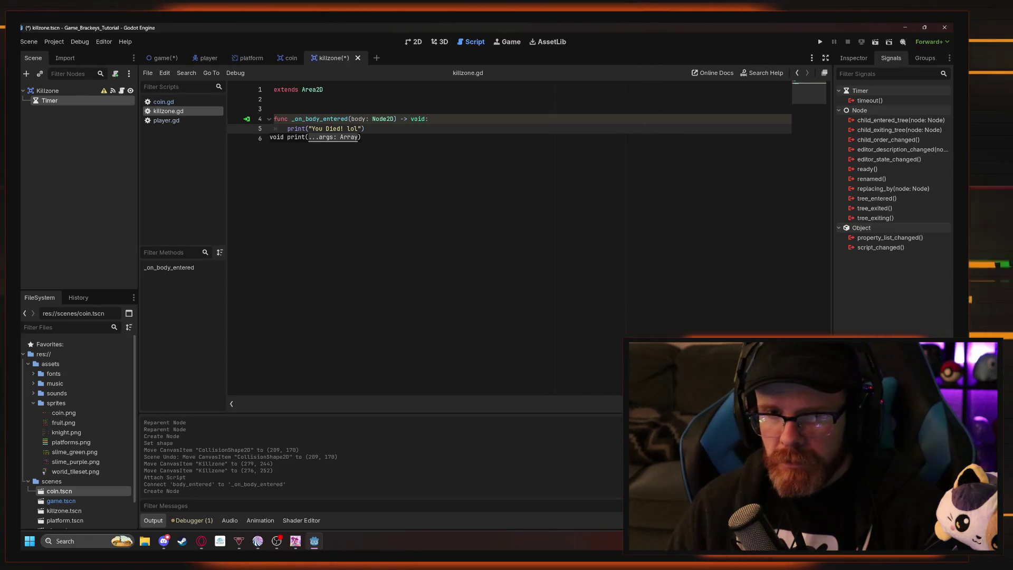
key("F2")
key("Return")
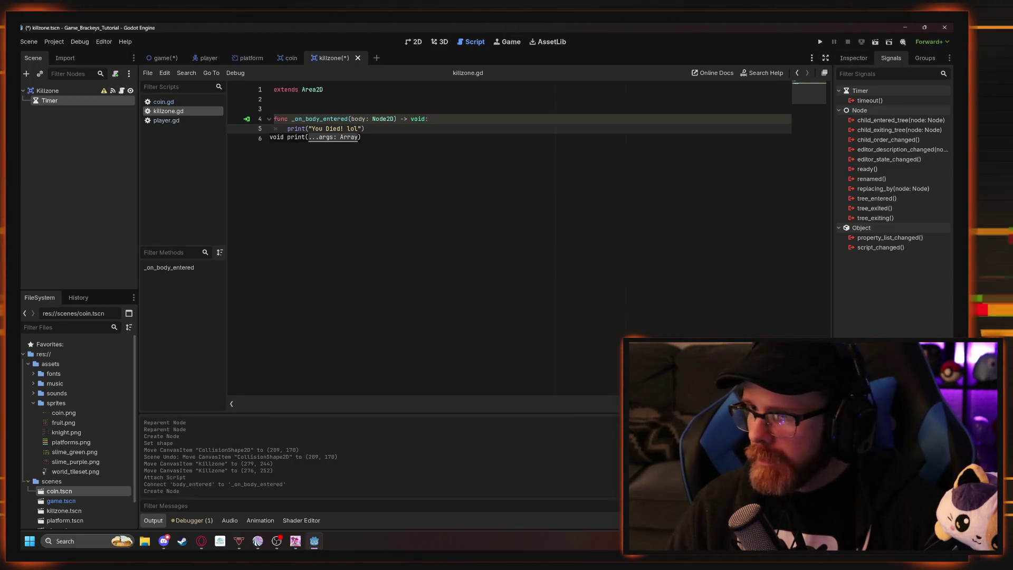
Set the Timer's Wait Time to 0.6 seconds in the Inspector.
left_click(848, 59)
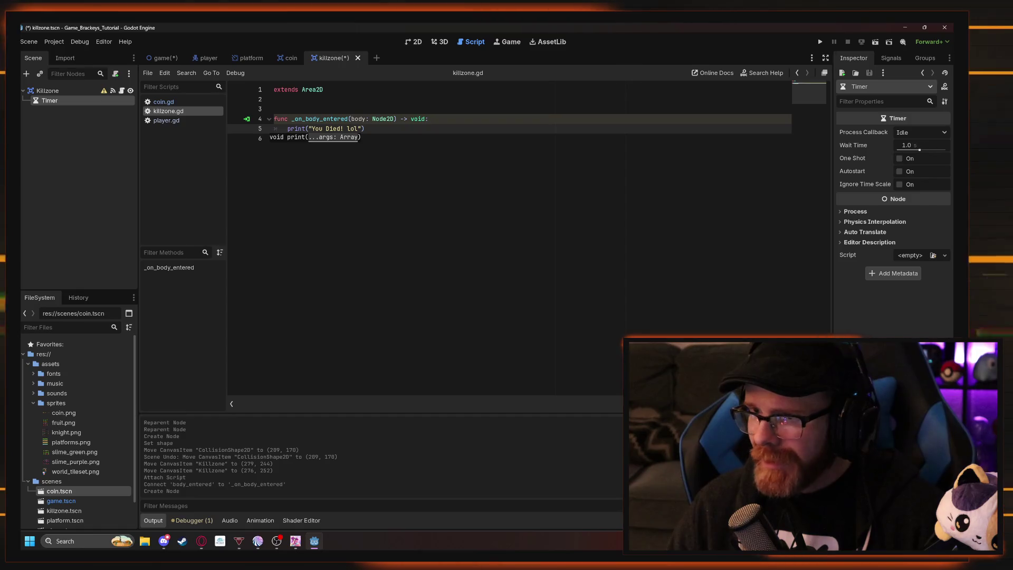
left_click(919, 146)
type("0.6")
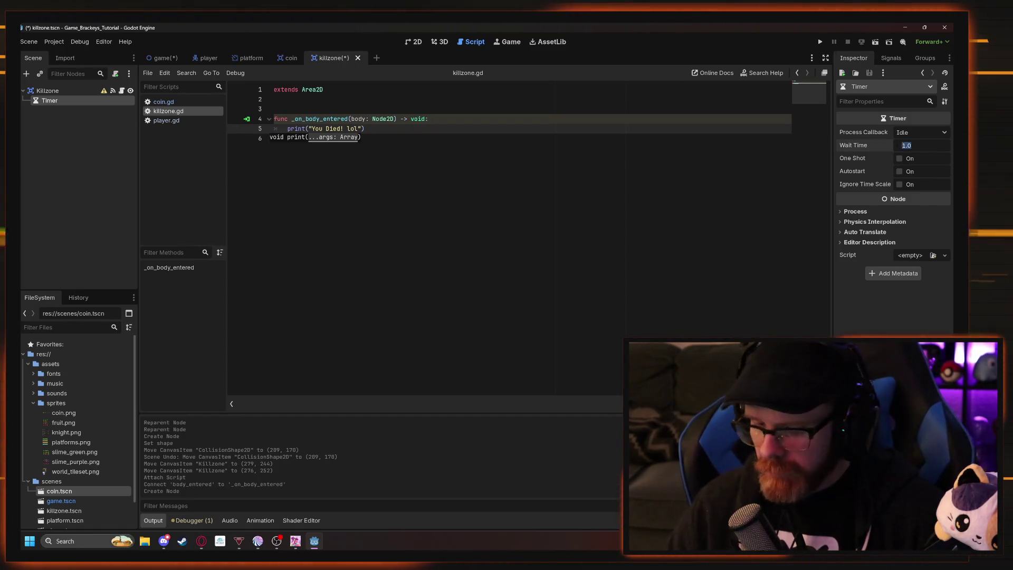
key("Return")
key("alt+Tab")
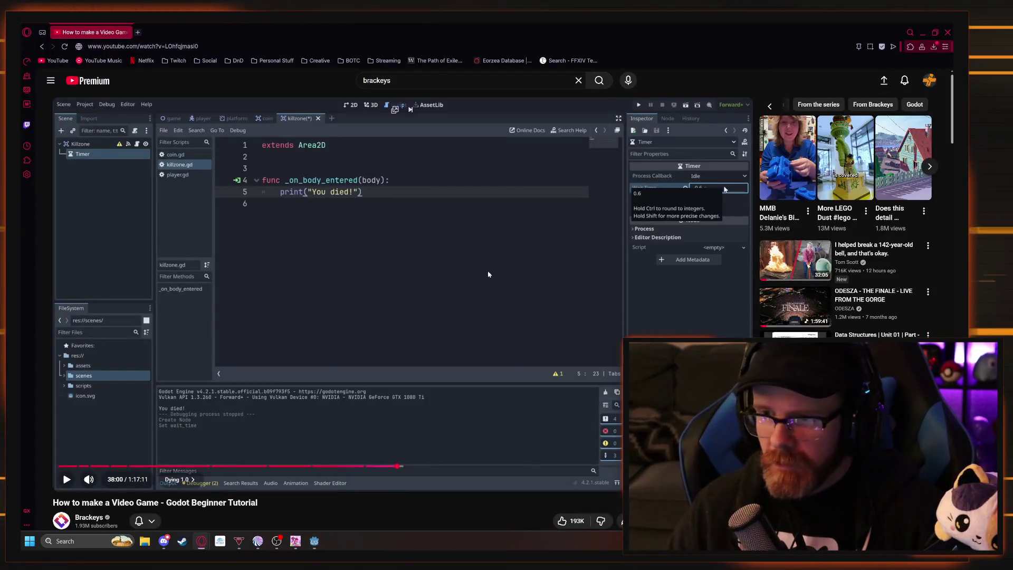
left_click(501, 364)
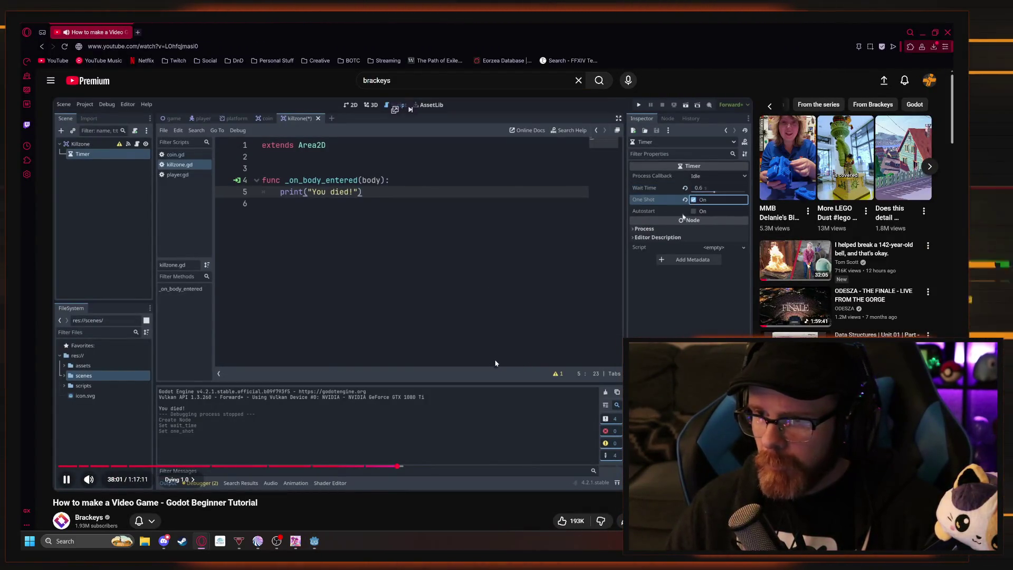
key("alt+Tab")
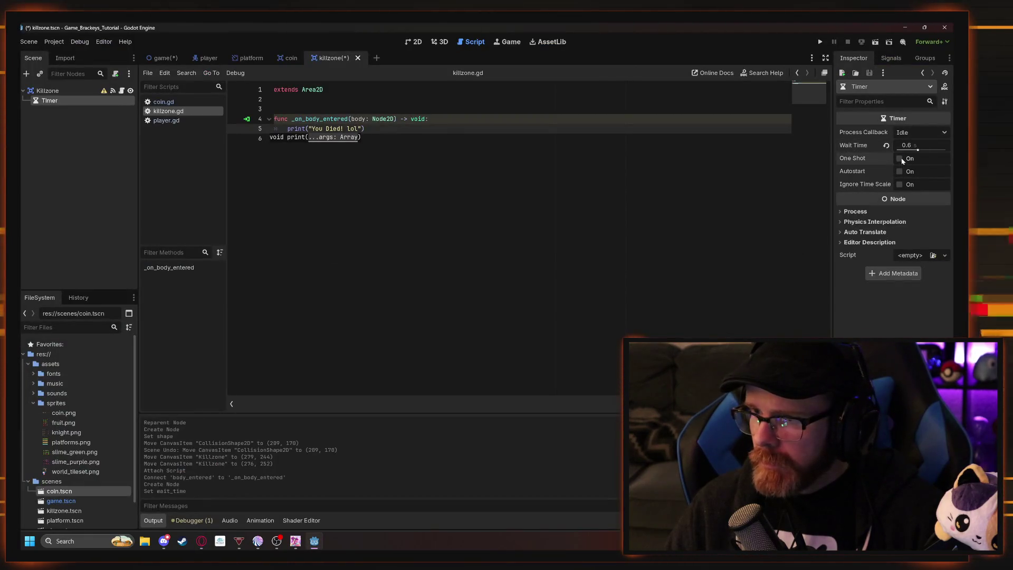
key("alt+Tab")
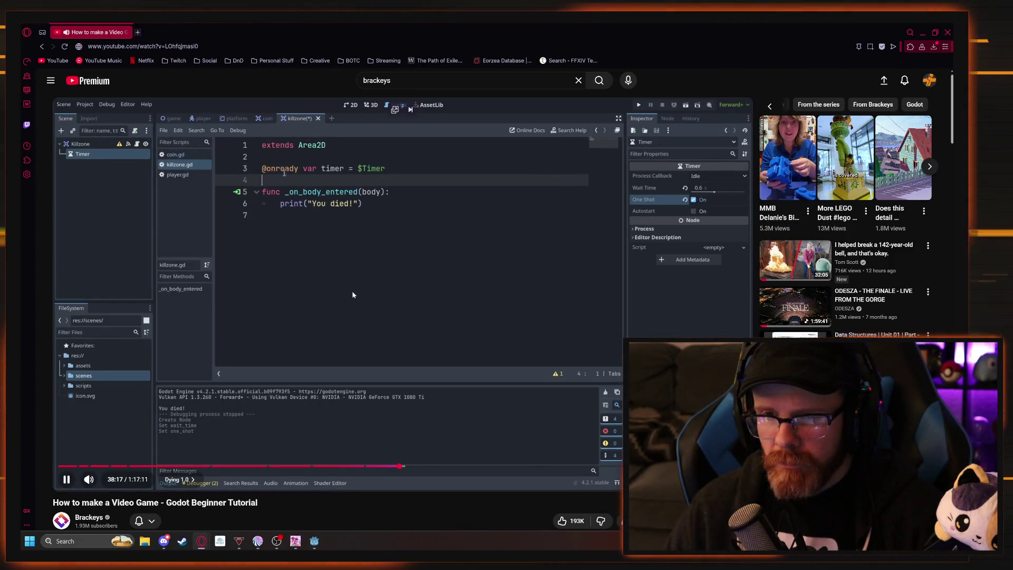
key("alt+Tab")
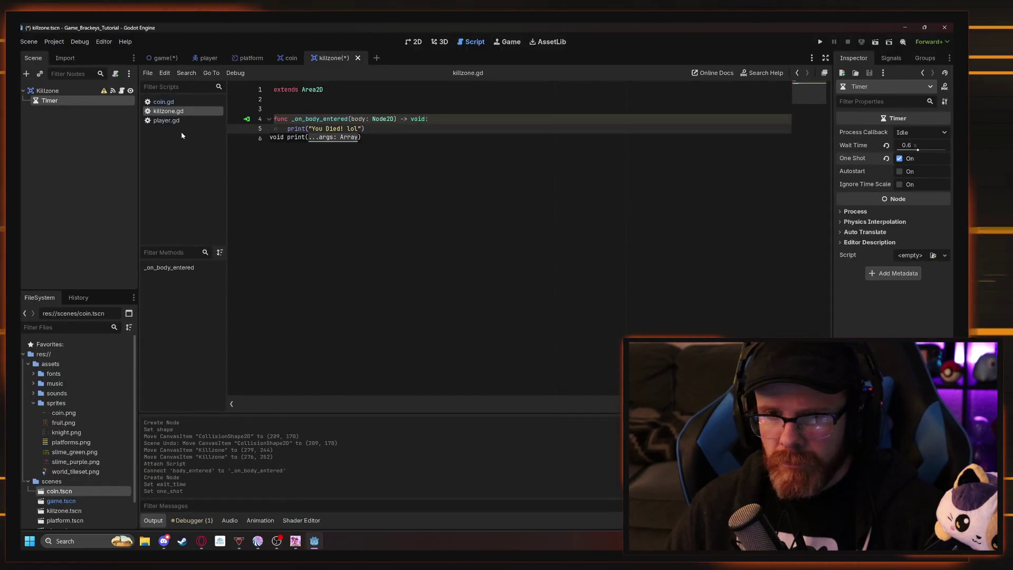
left_click(128, 108)
left_click_drag(296, 109, 296, 100)
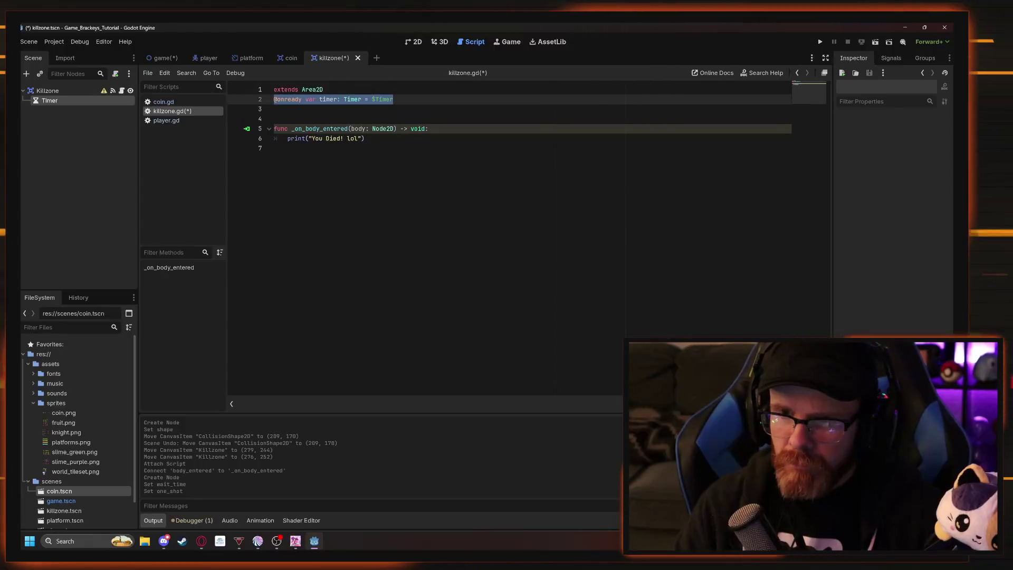
key("Home")
key("Return")
key("alt+Tab")
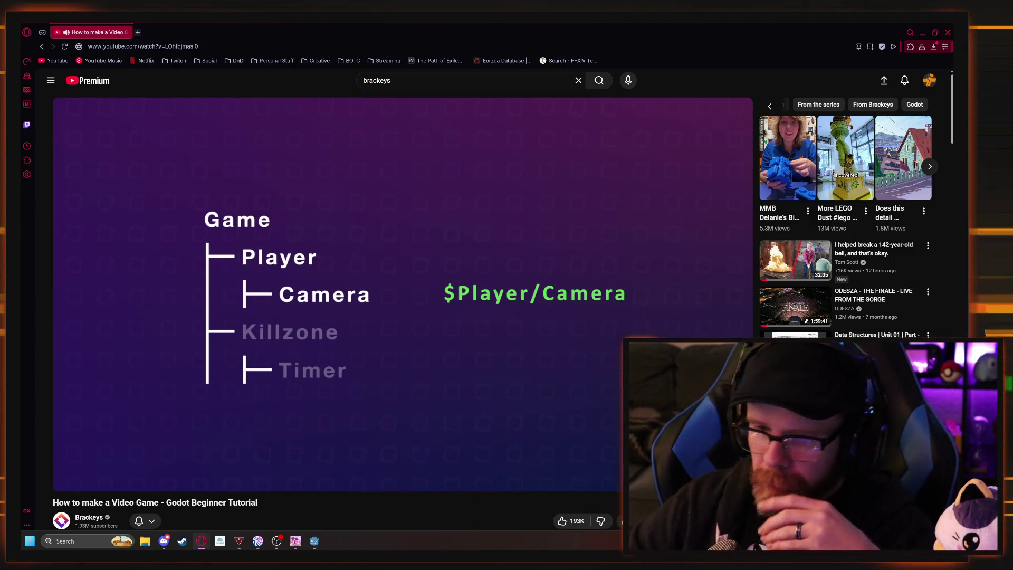
mouse_move(394, 282)
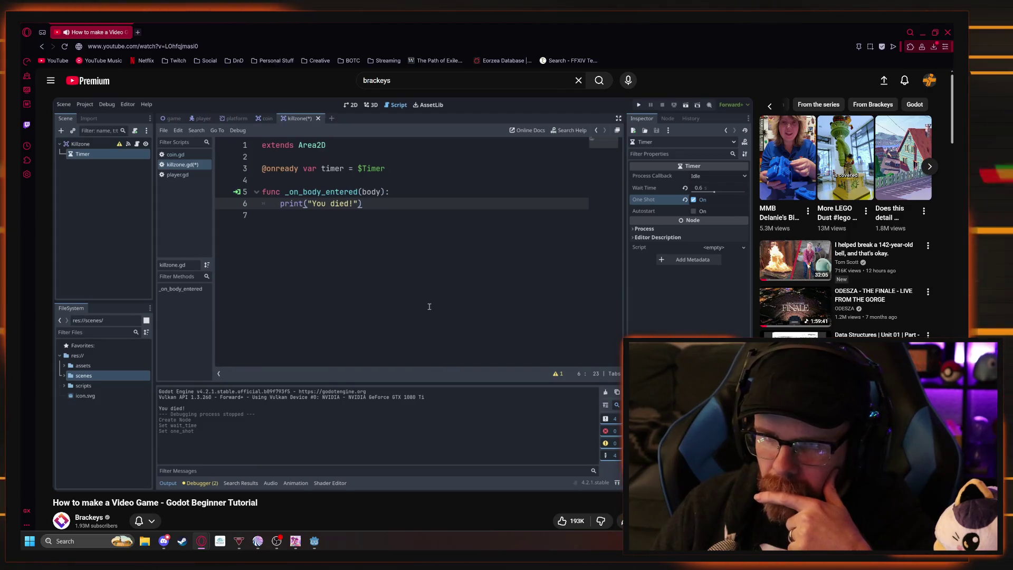
mouse_move(459, 337)
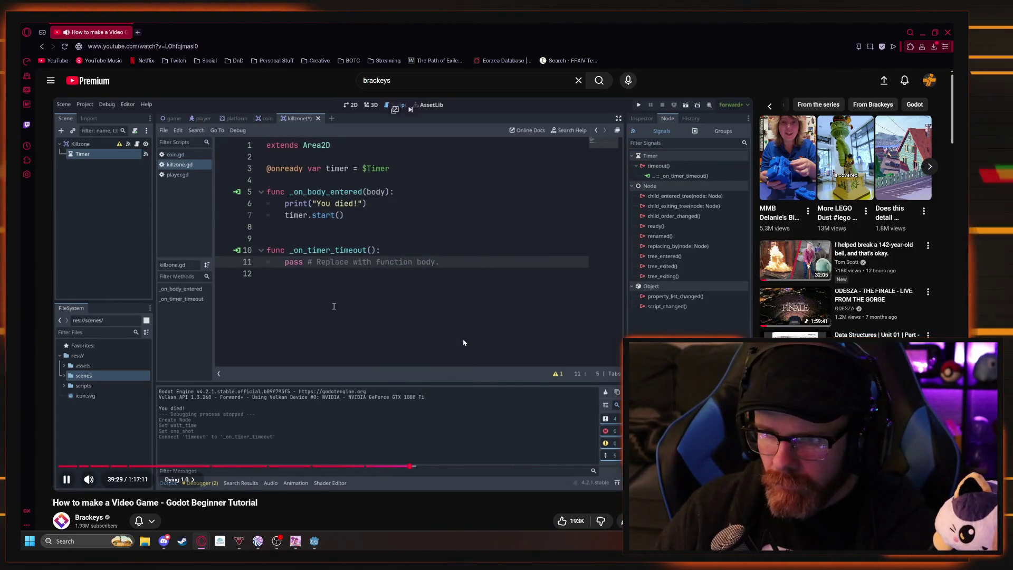
Add an indented timer.start() line under the print in _on_body_entered.
left_click(372, 342)
key("alt+Tab")
left_click(274, 148)
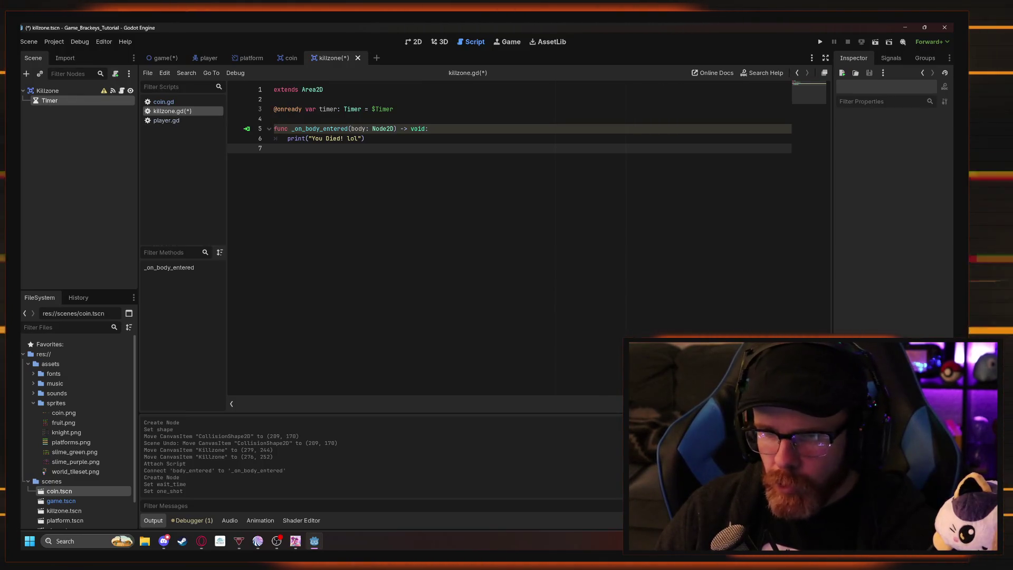
key("alt+Tab")
key("alt+Tab")
key("Return")
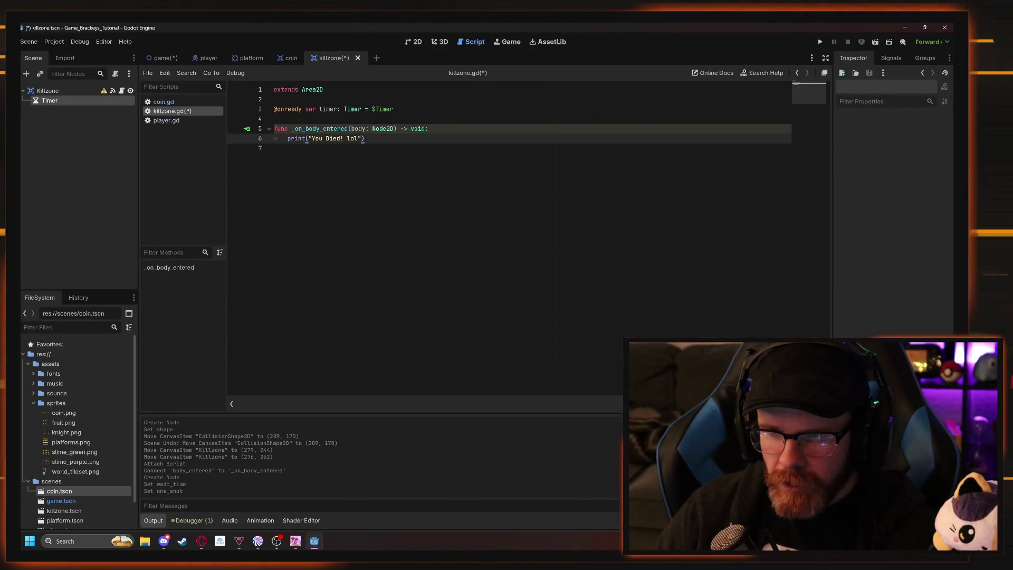
type("timer.start")
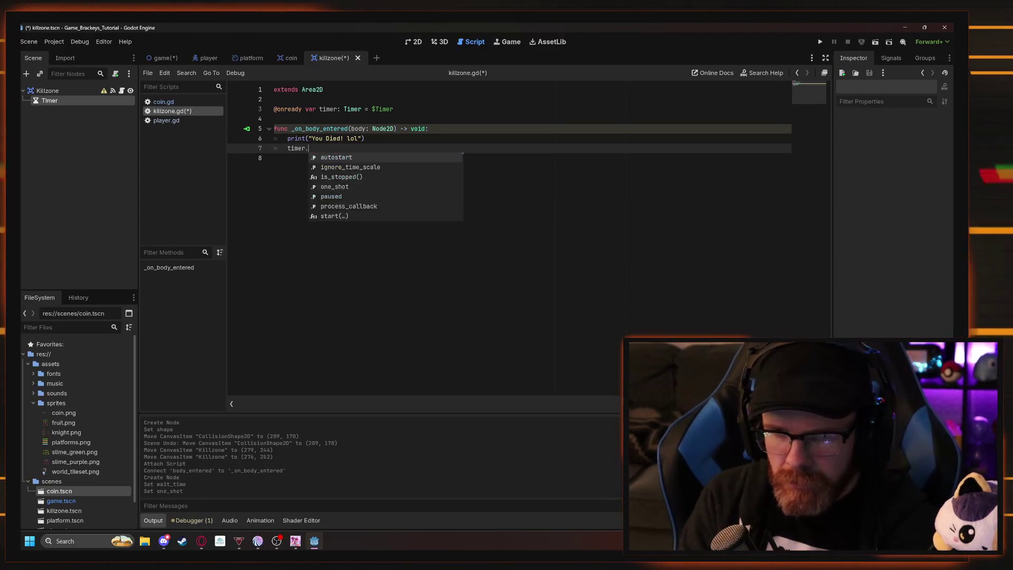
key("Return")
key("alt+Tab")
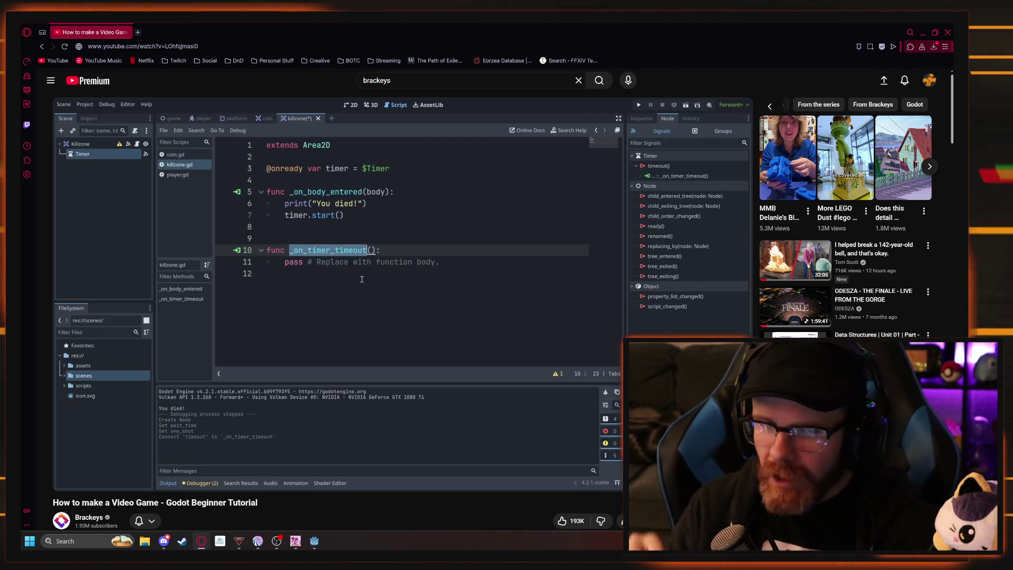
mouse_move(281, 248)
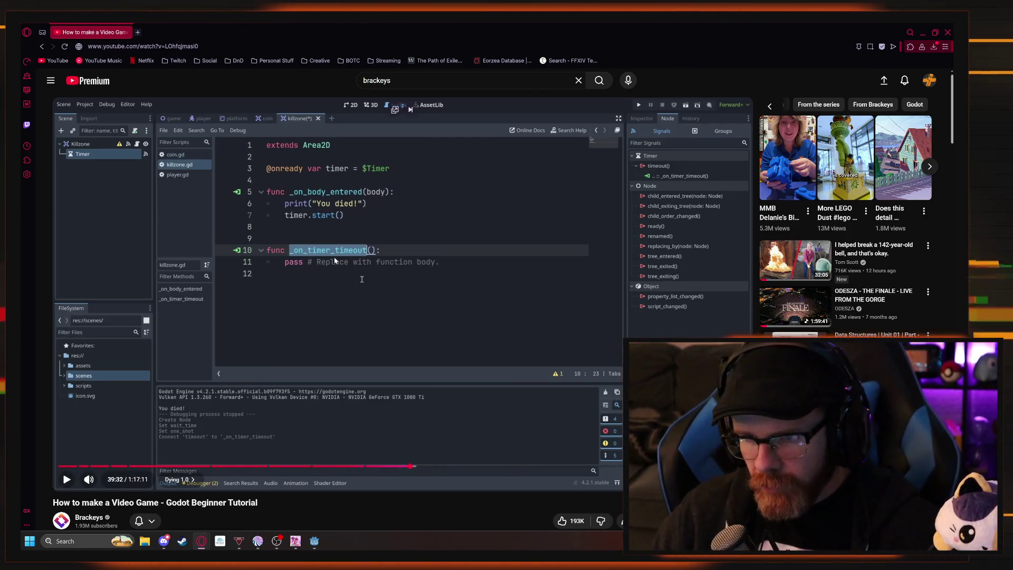
key("alt+Tab")
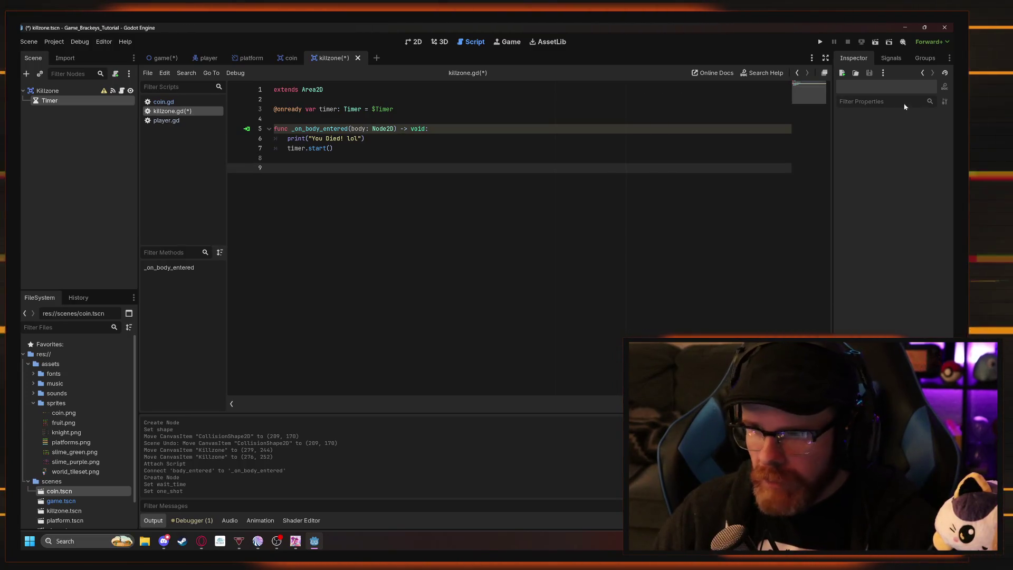
Connect the Timer's timeout() signal, generating an _on_timer_timeout() stub in killzone.gd.
left_click(891, 58)
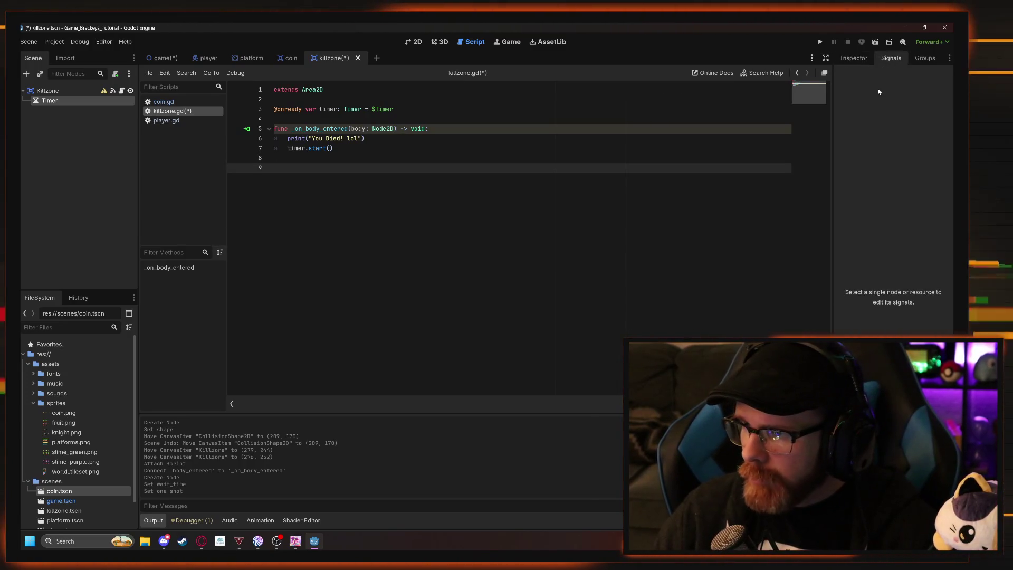
left_click(55, 91)
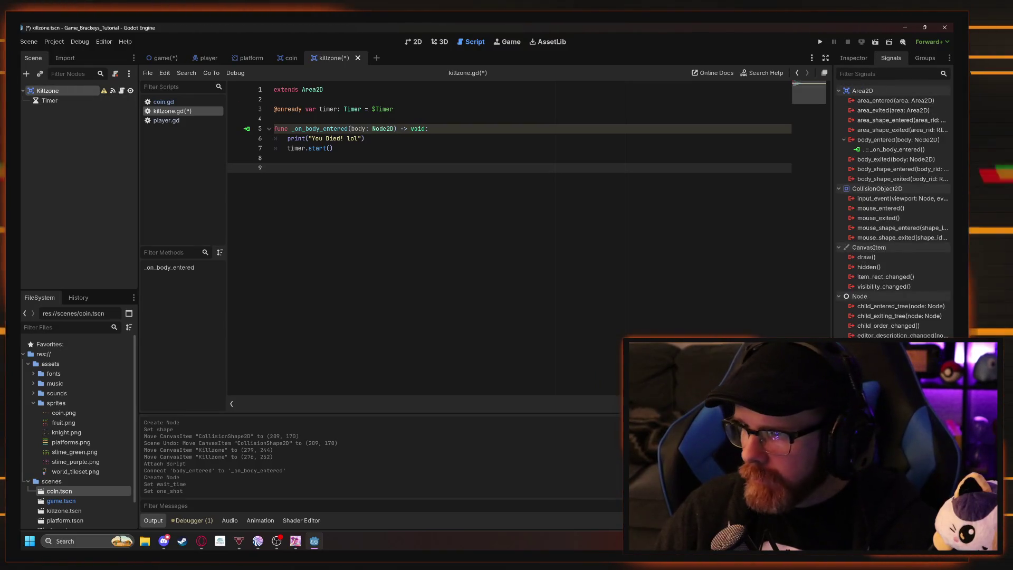
left_click(50, 101)
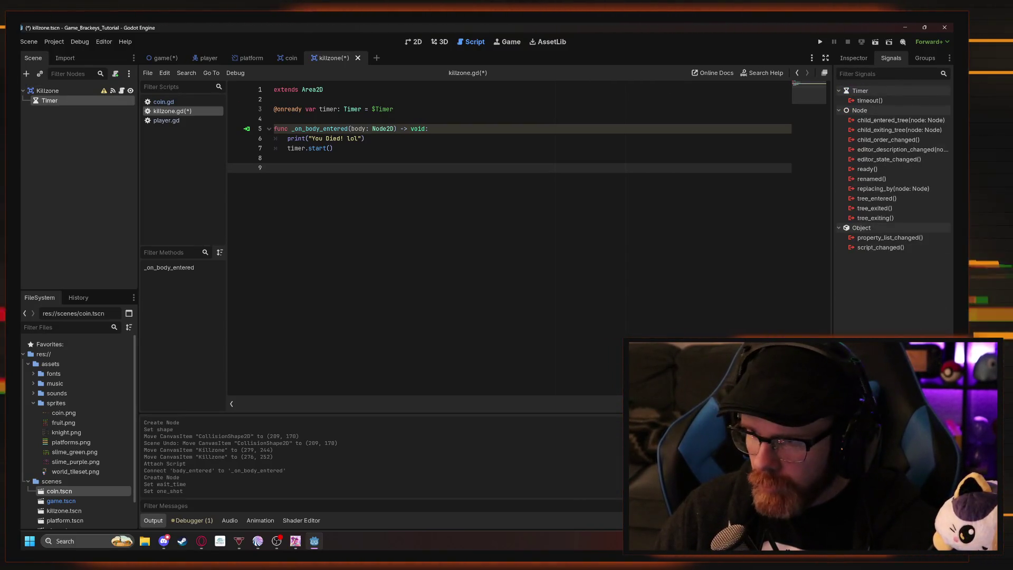
double_click(869, 100)
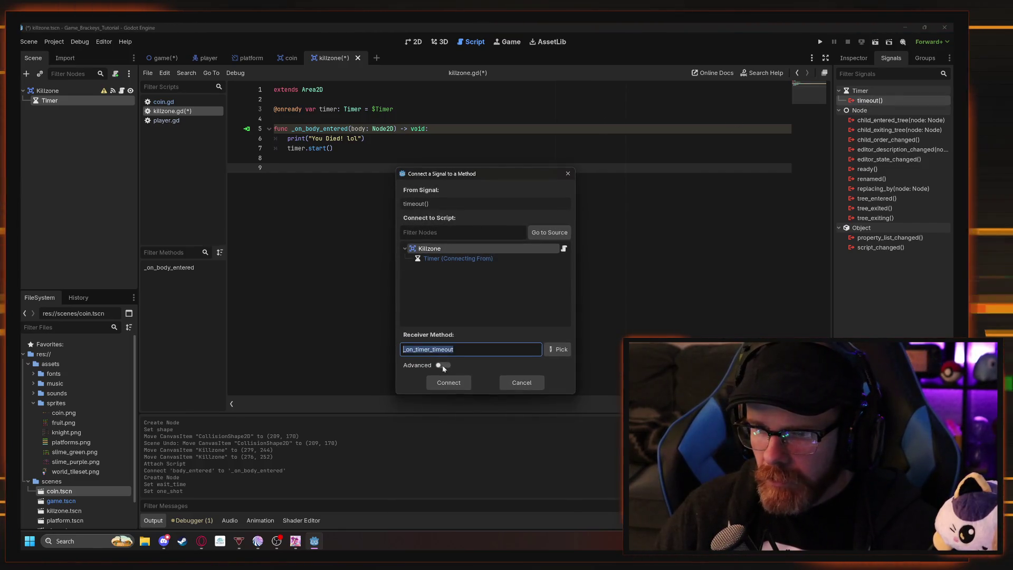
left_click(449, 382)
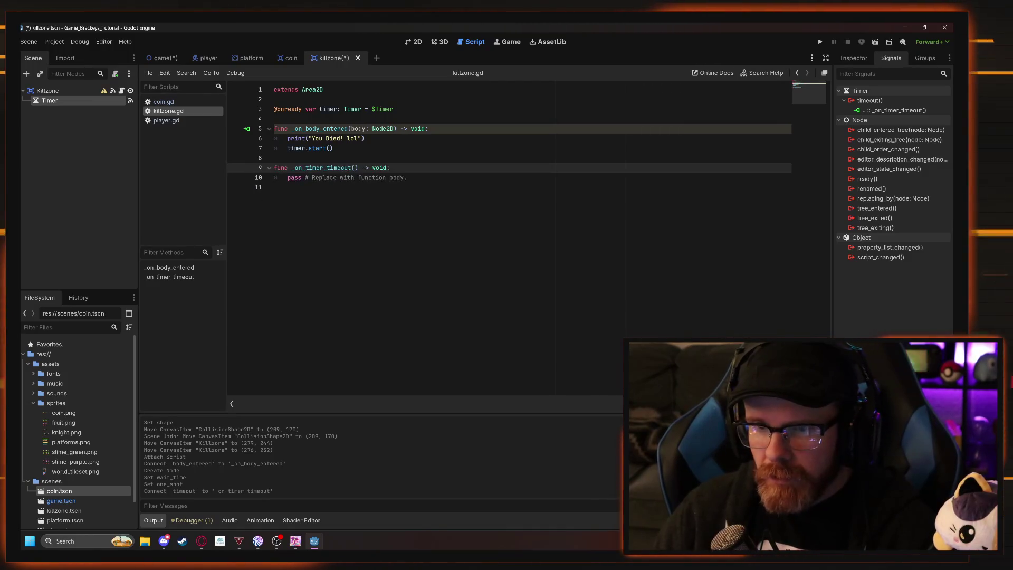
key("alt+Tab")
key("alt+Tab")
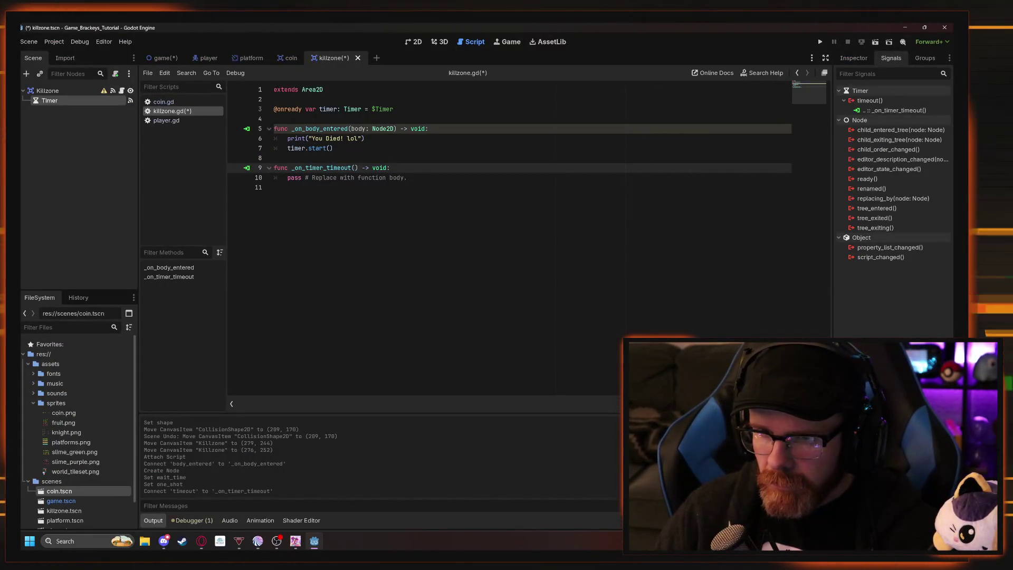
key("alt+Tab")
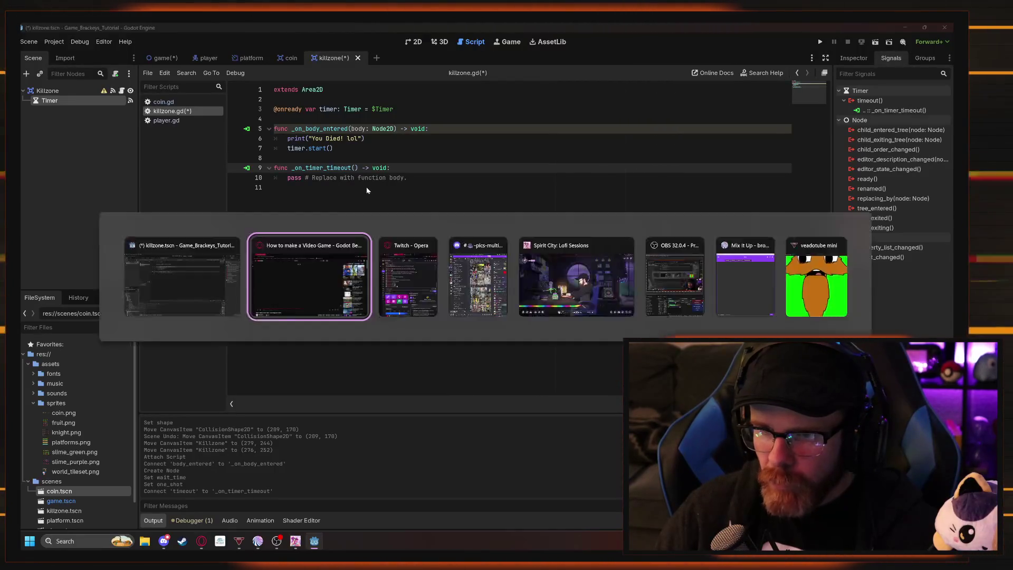
key("alt+Tab")
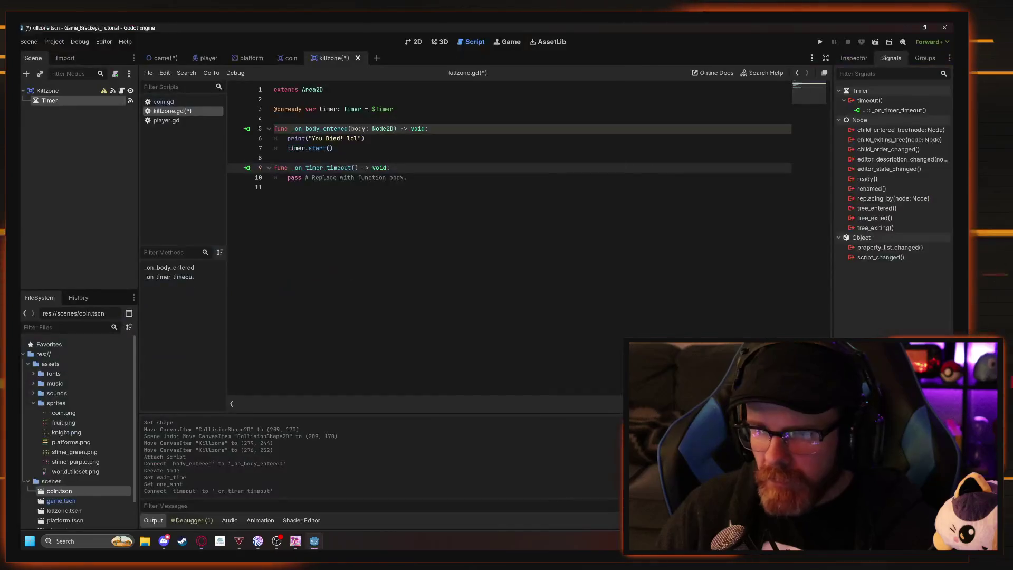
key("Up")
key("Up")
key("Up")
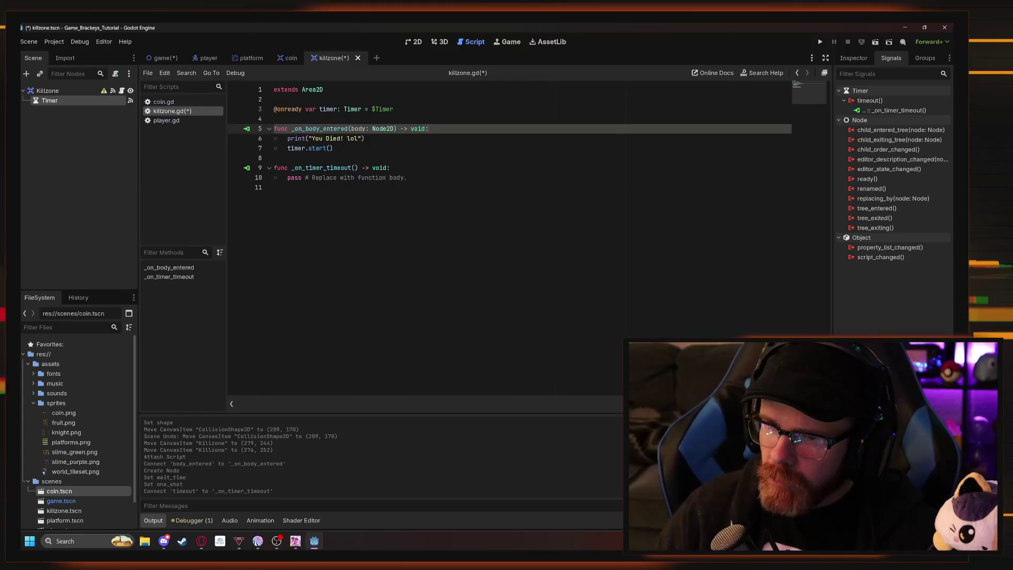
left_click(408, 177)
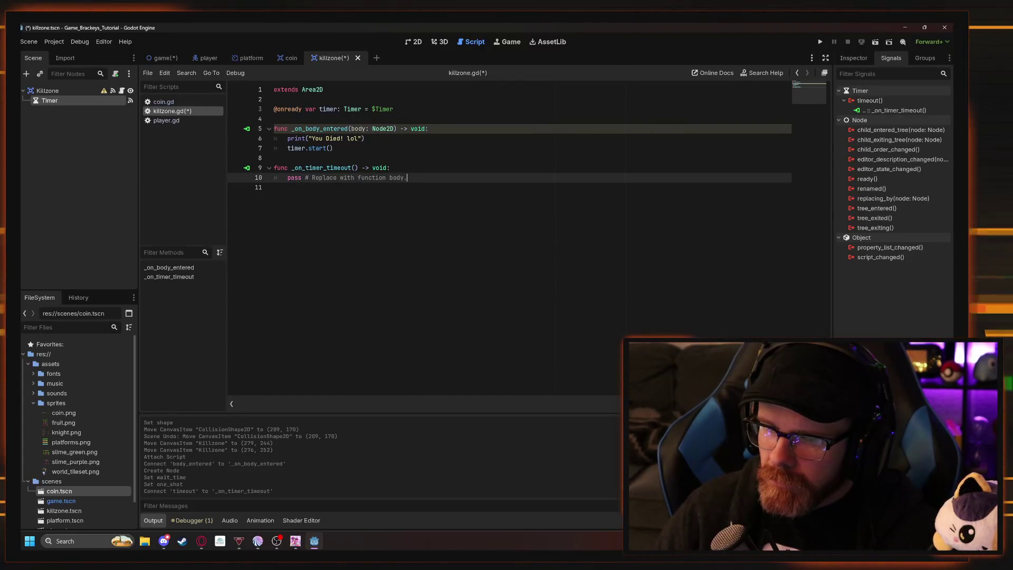
key("alt+Tab")
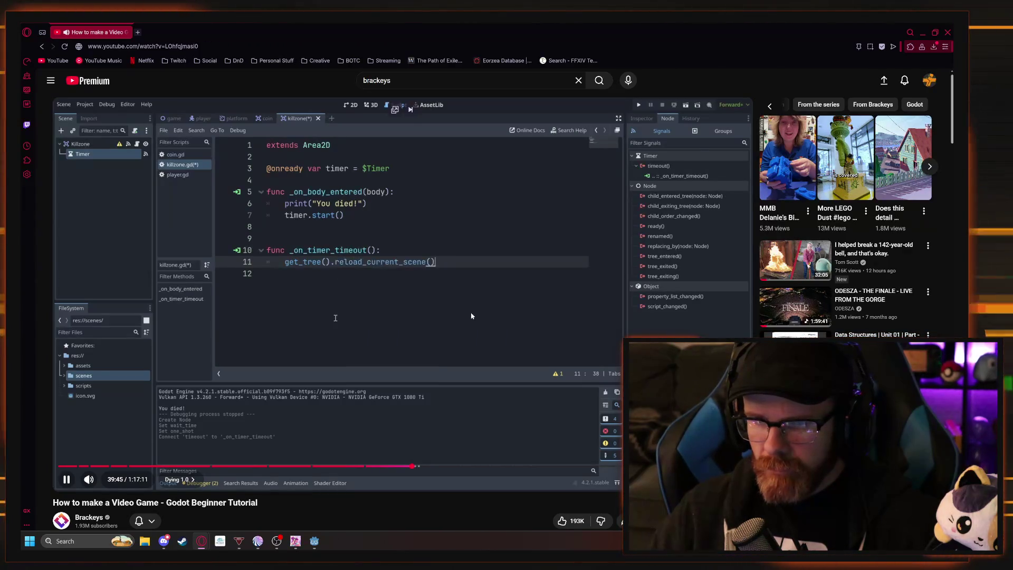
key("alt+Tab")
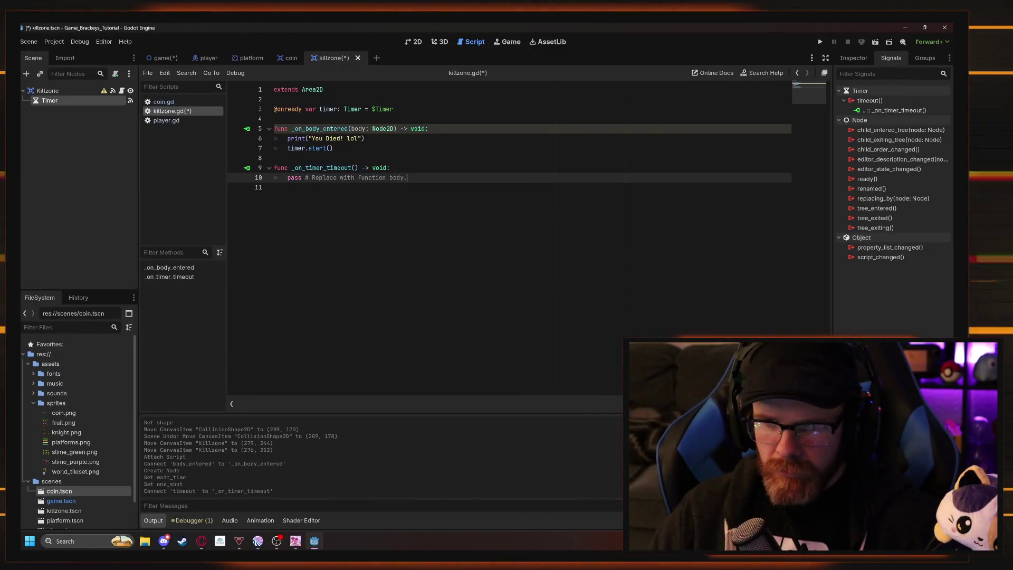
key("alt+Tab")
key("alt+Tab")
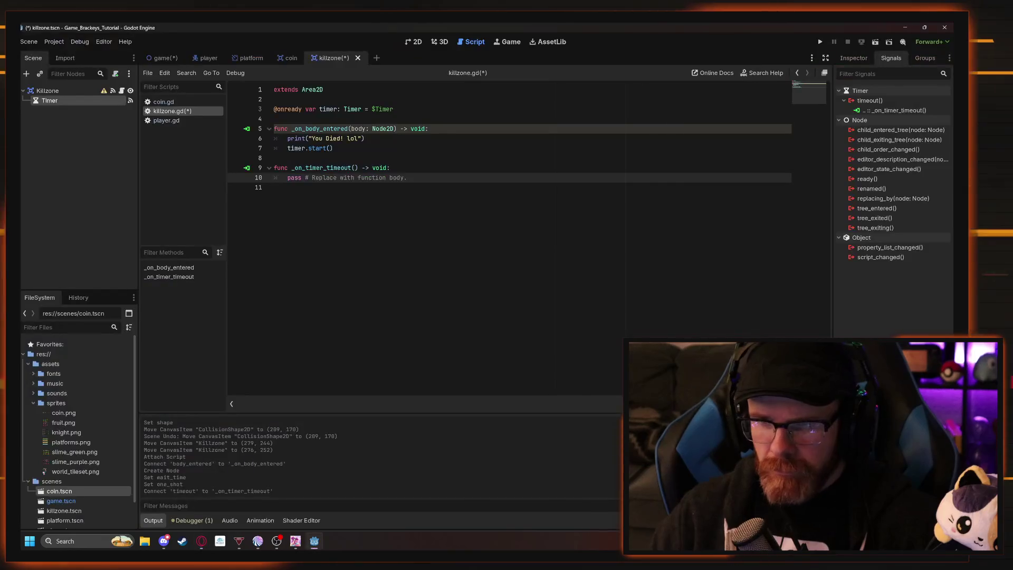
Replace 'pass' on line 10 of killzone.gd with get_tree().reload_current_scene().
key("shift+End")
type("get")
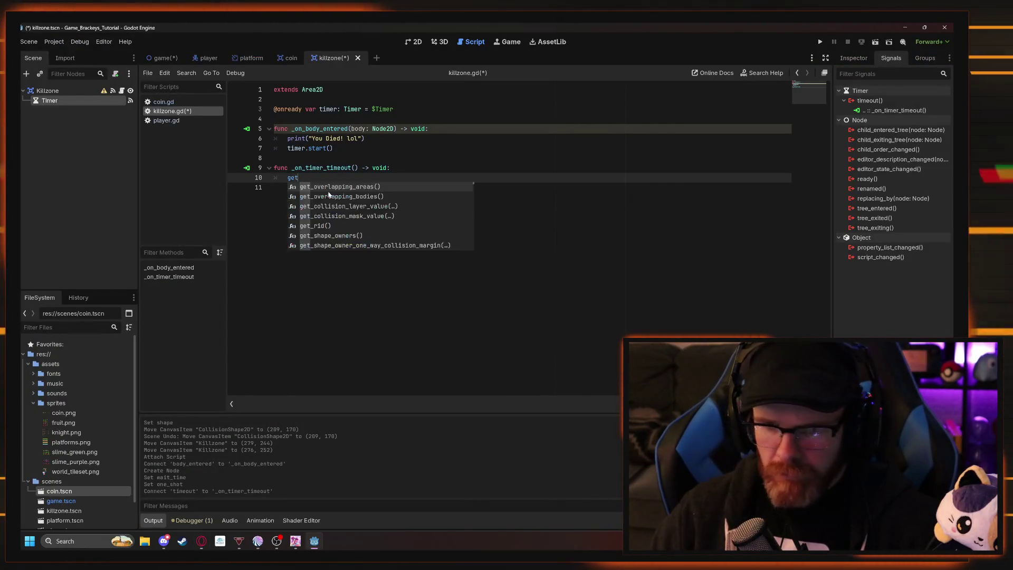
type("_tree")
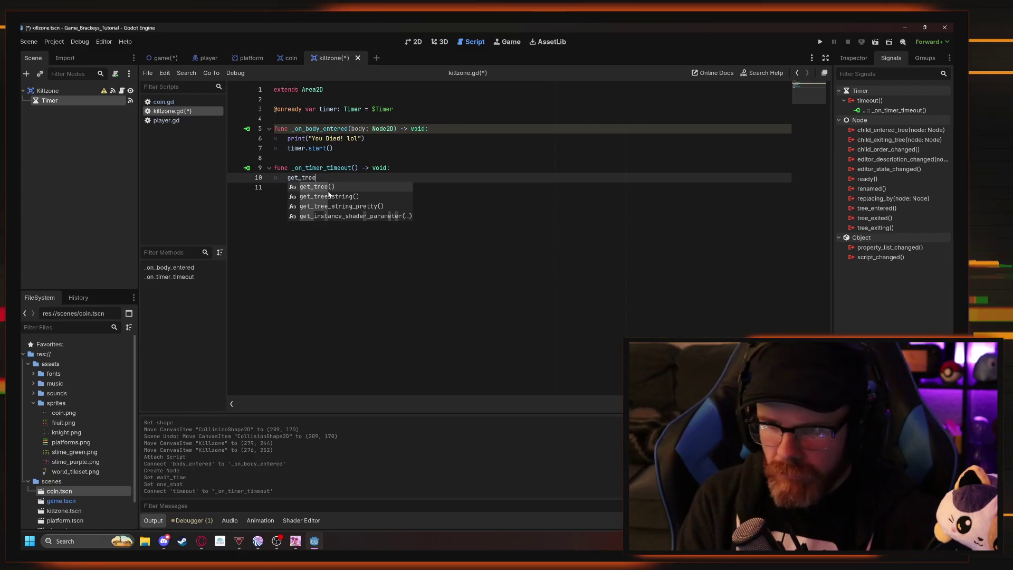
key("Return")
key("alt+Tab")
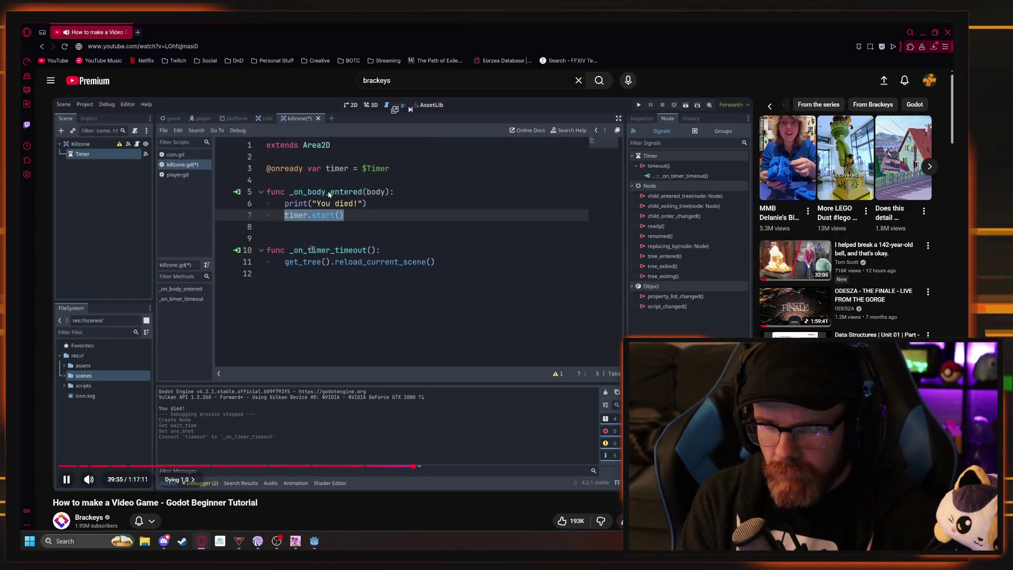
key("alt+Tab")
key("Right")
type(".reloa")
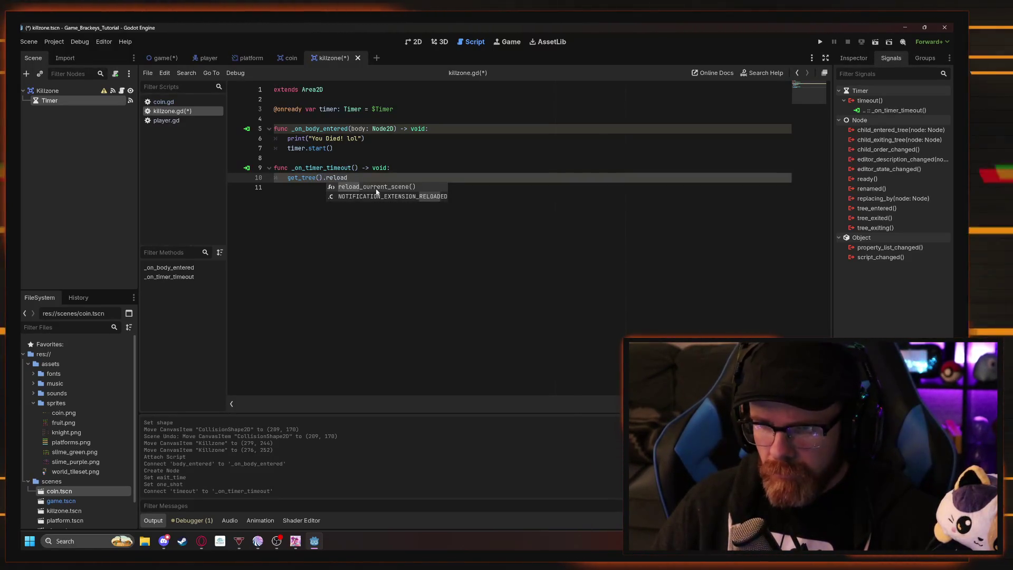
left_click(361, 187)
key("alt+Tab")
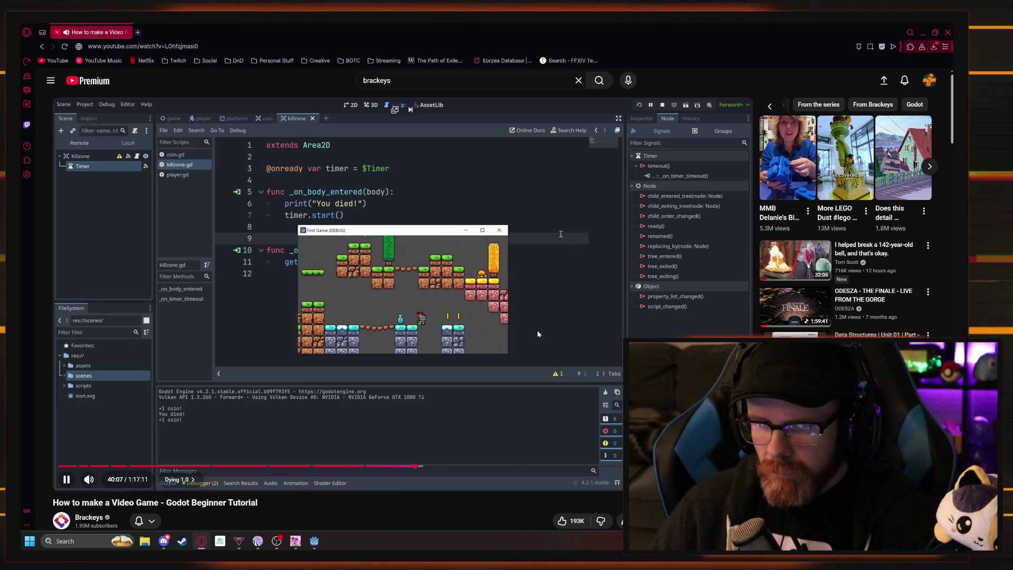
Run the game with F5 and walk the knight right until it dies and the scene restarts.
key("alt+Tab")
key("F5")
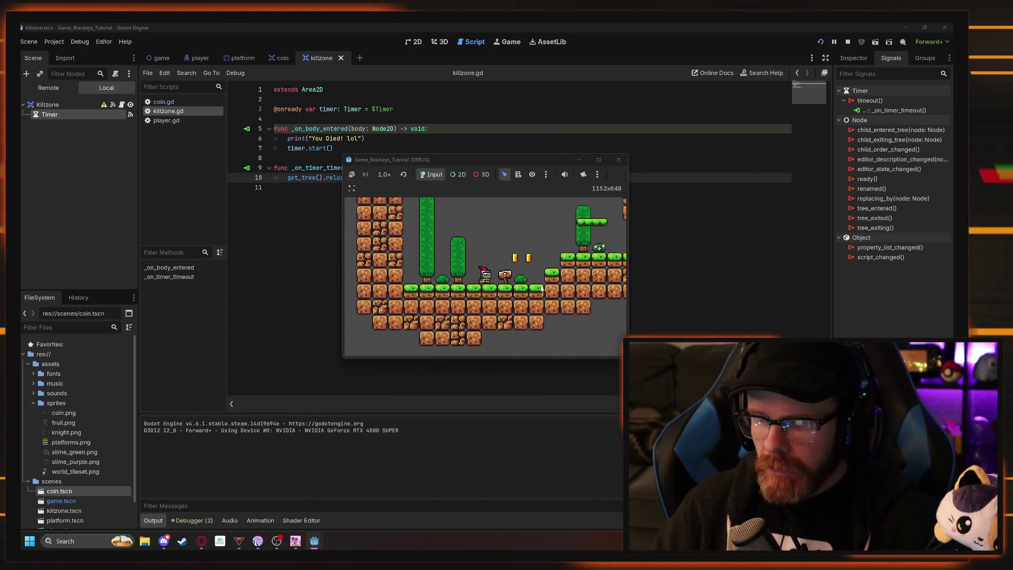
key("Right")
key("Right")
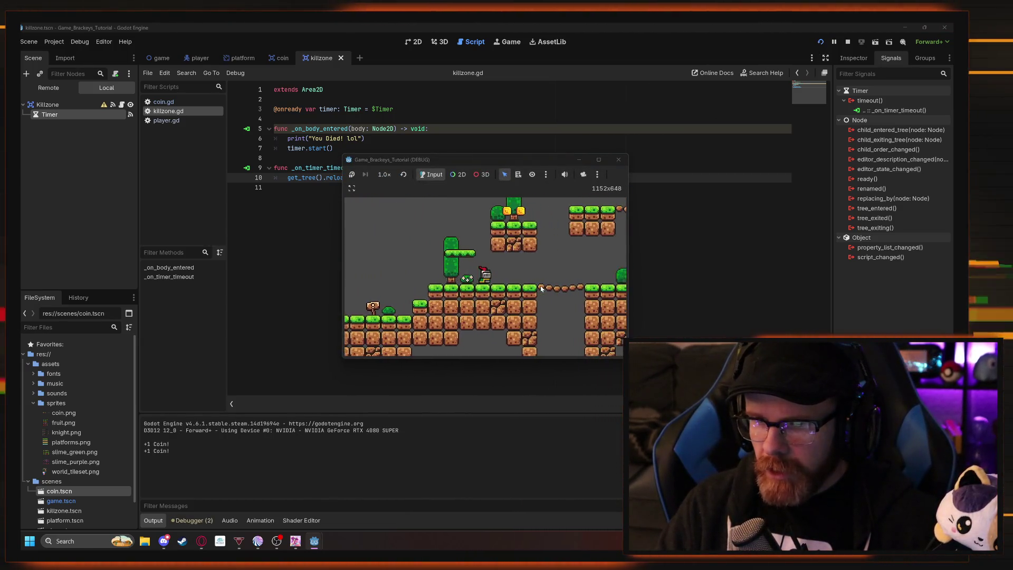
key("Right")
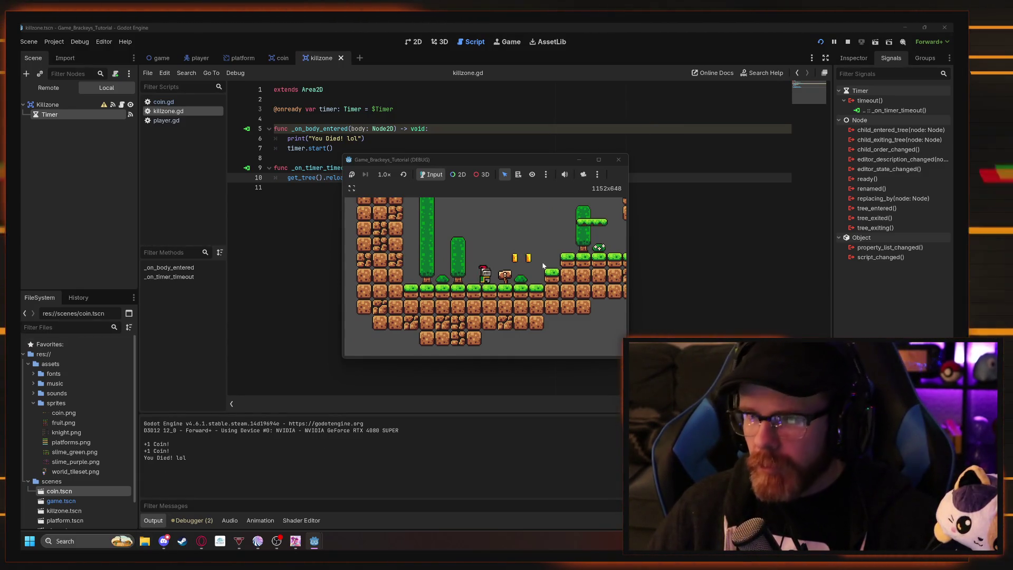
After the restart, jump across the platforms collecting coins, fall again, then stop the game.
key("Right")
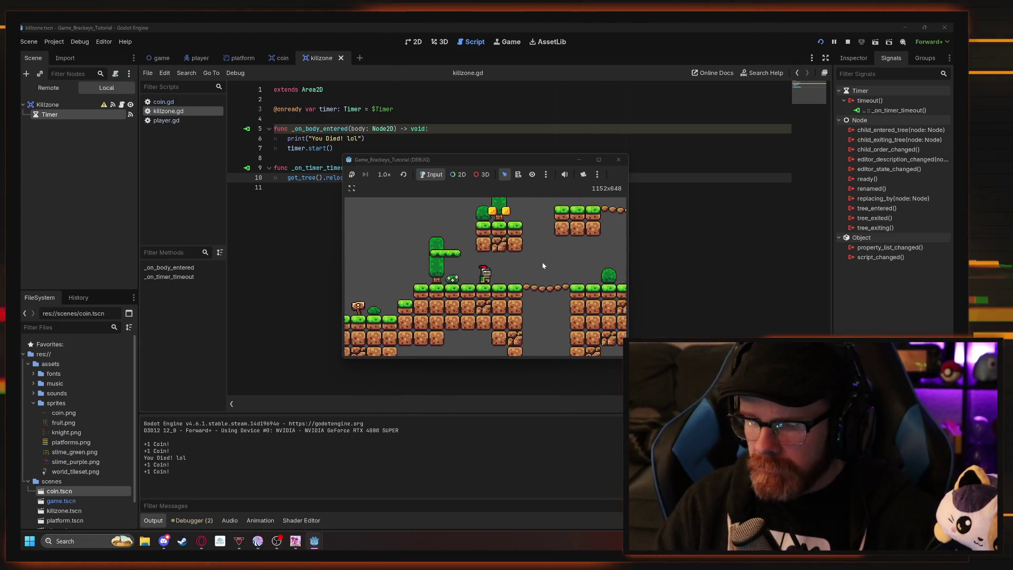
key("Right")
key("space")
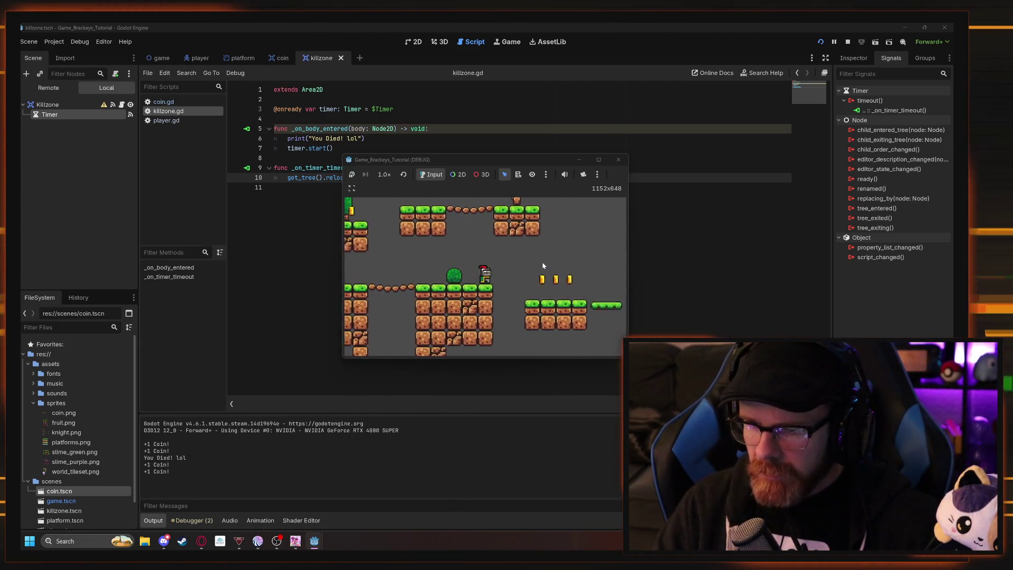
key("Right")
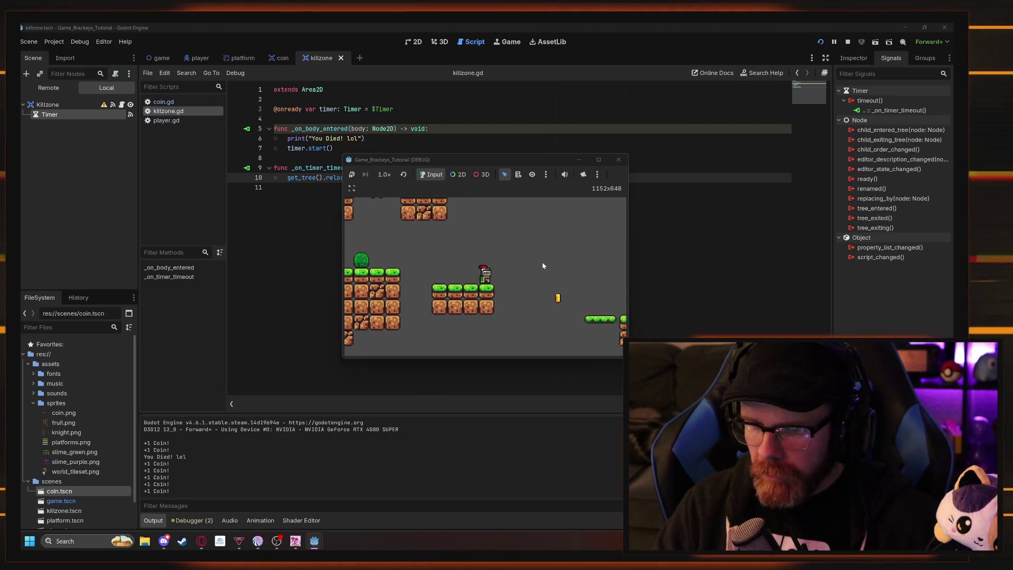
key("space")
key("Right")
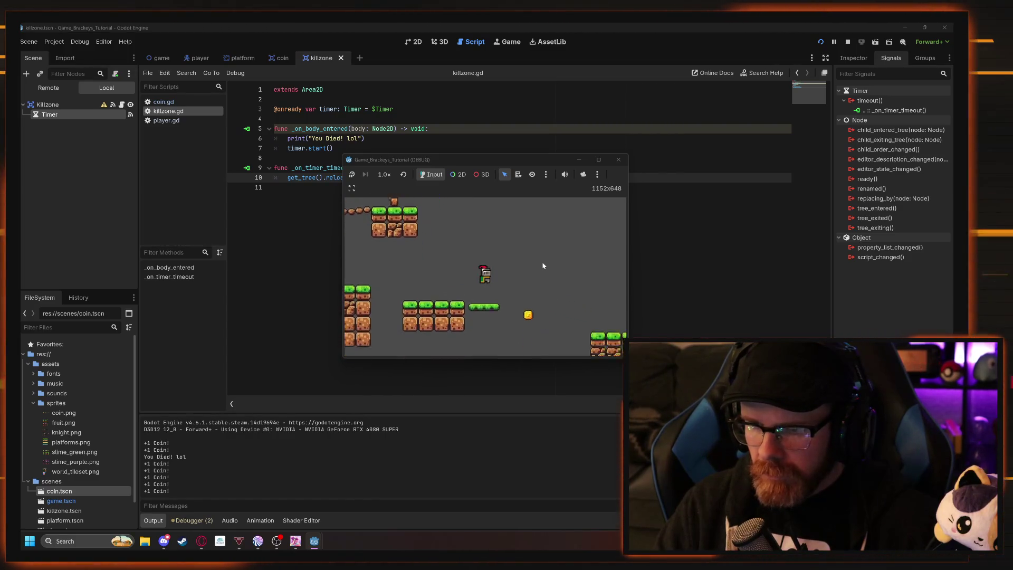
key("Right")
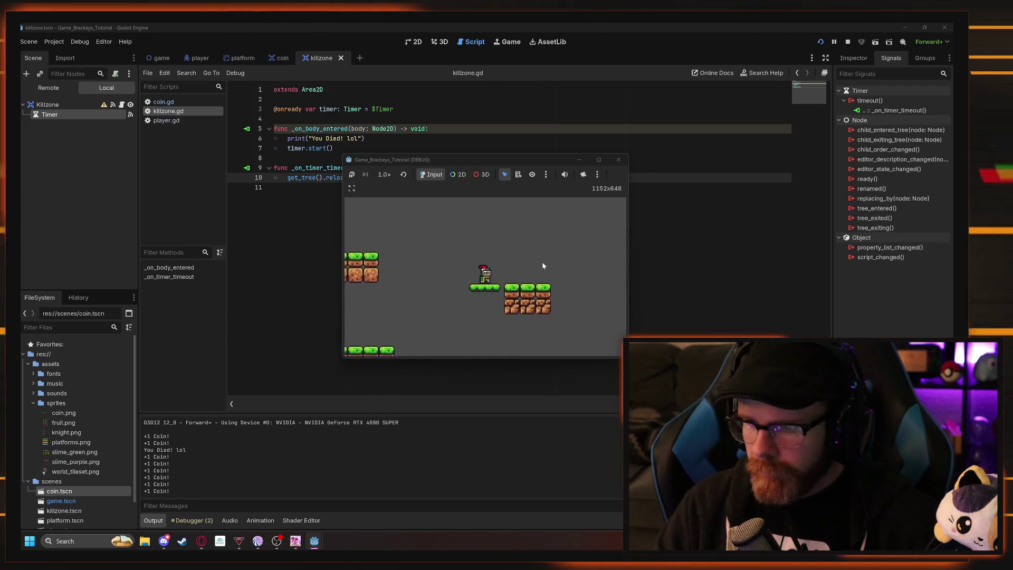
key("Right")
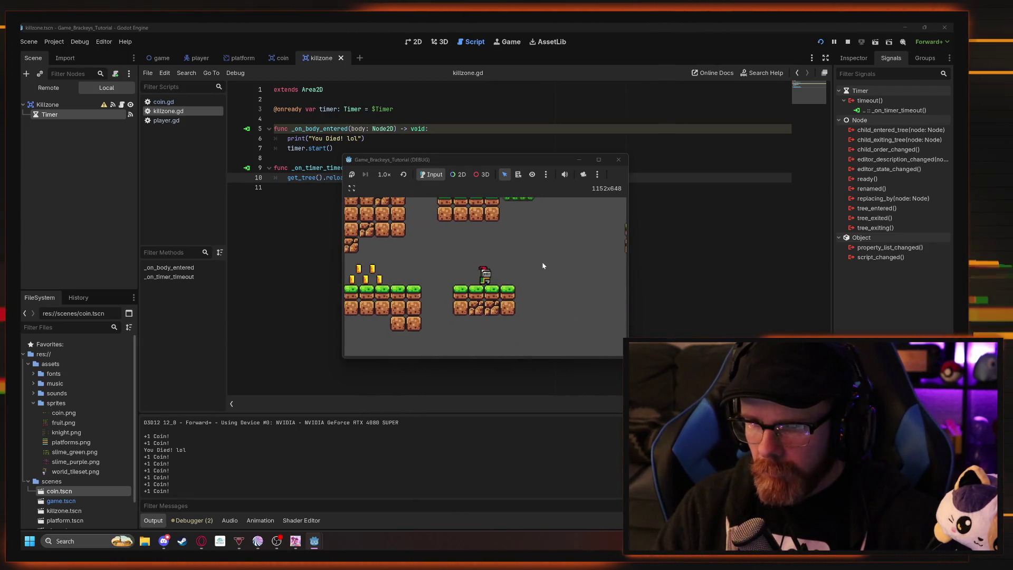
key("Left")
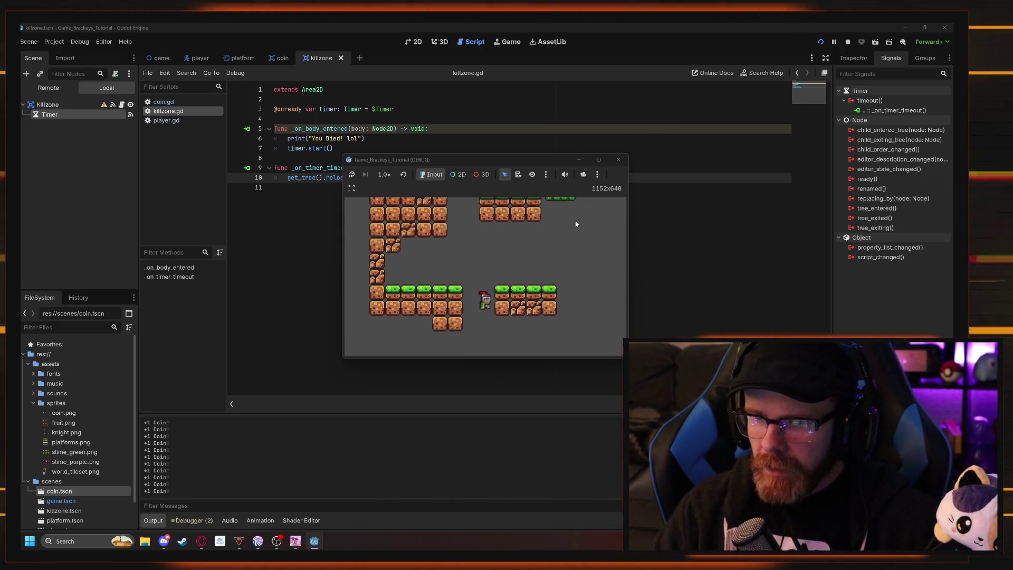
left_click(619, 160)
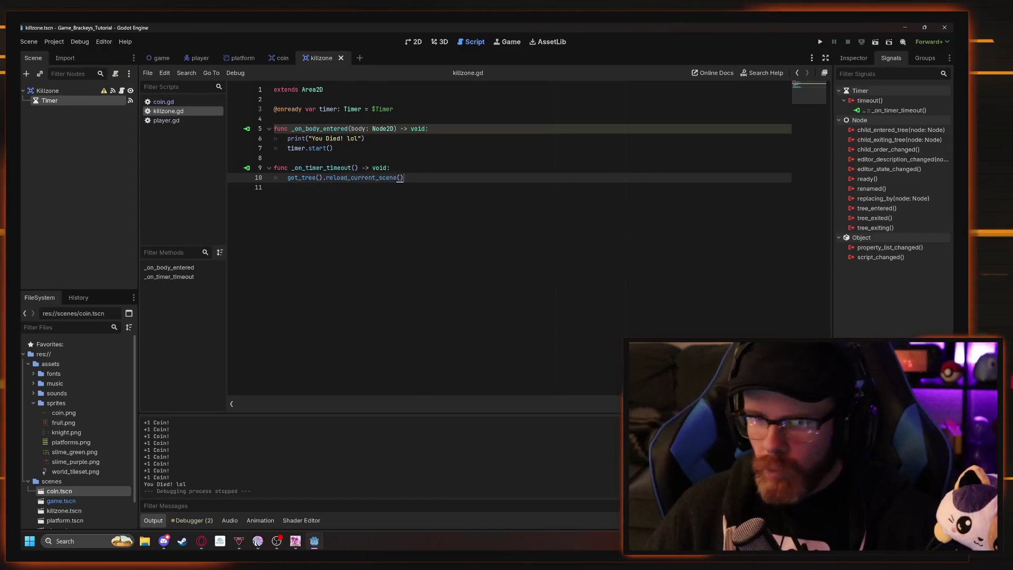
key("alt+Tab")
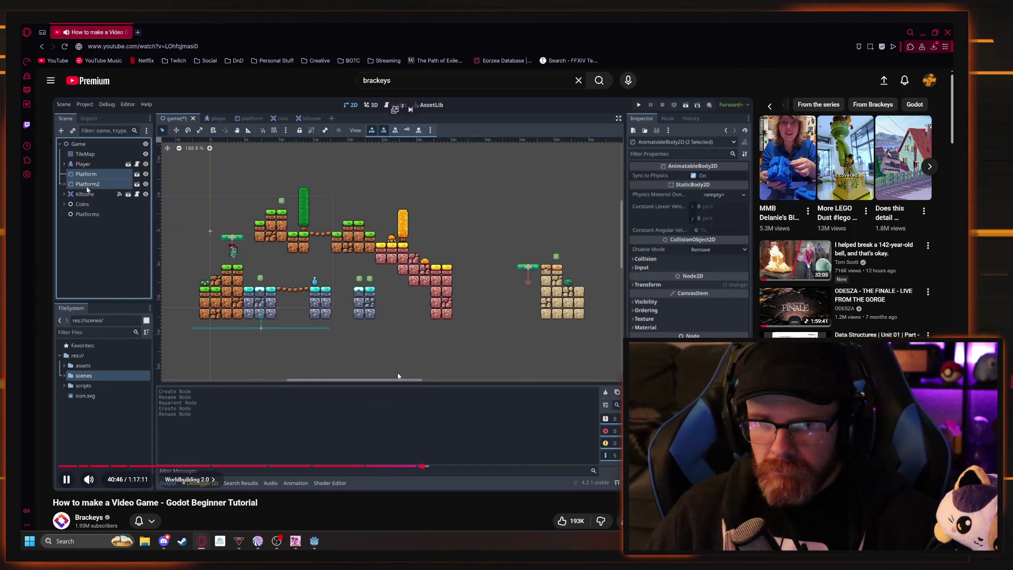
left_click(356, 438)
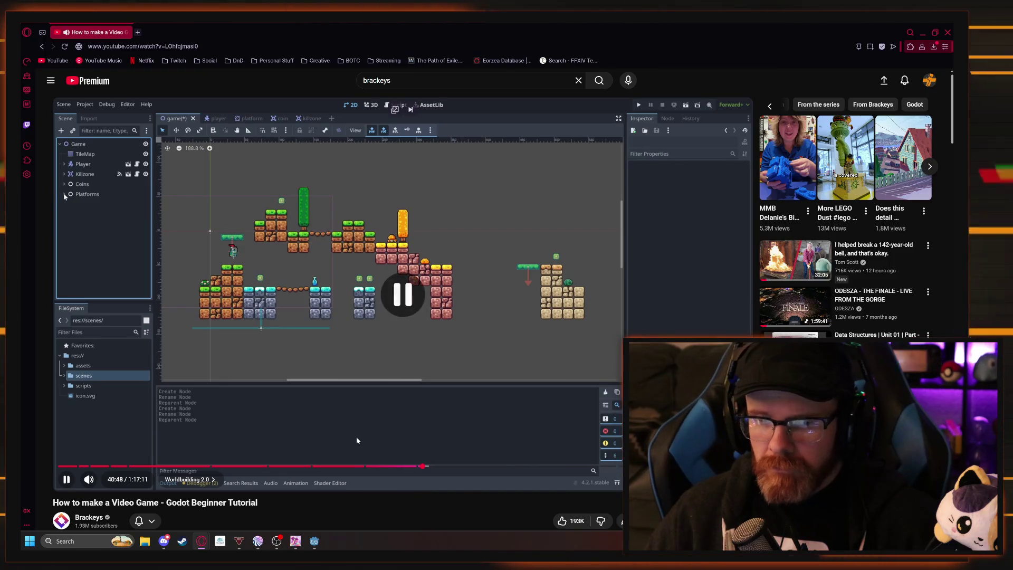
left_click(314, 541)
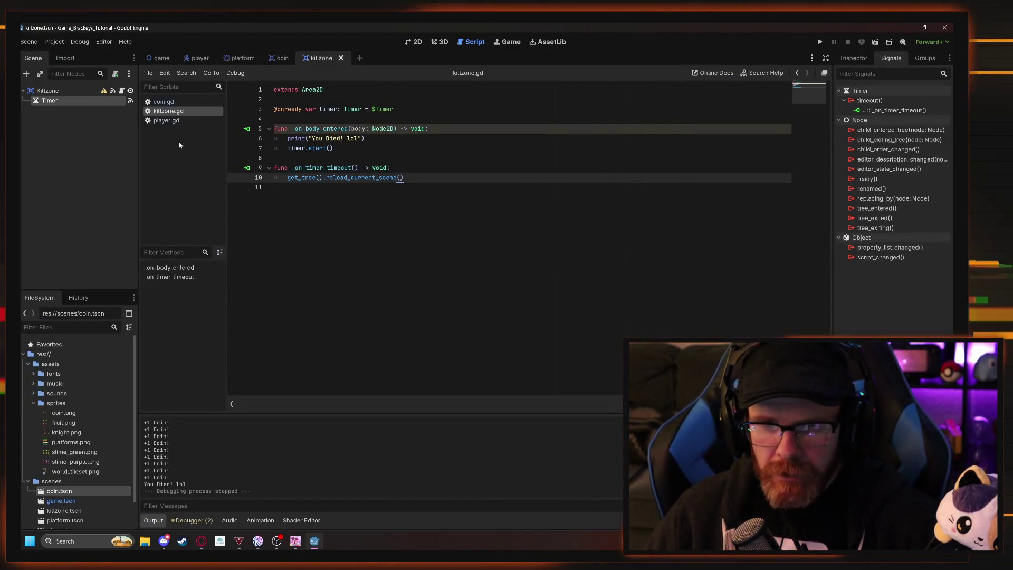
In the game scene's 2D view, add a plain Node and name it Coins.
left_click(417, 42)
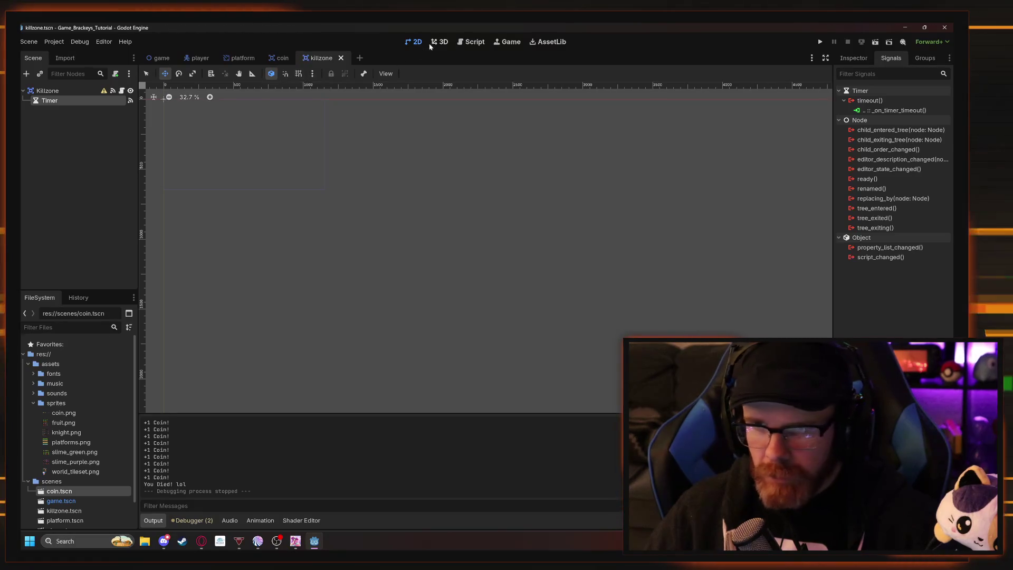
left_click(161, 58)
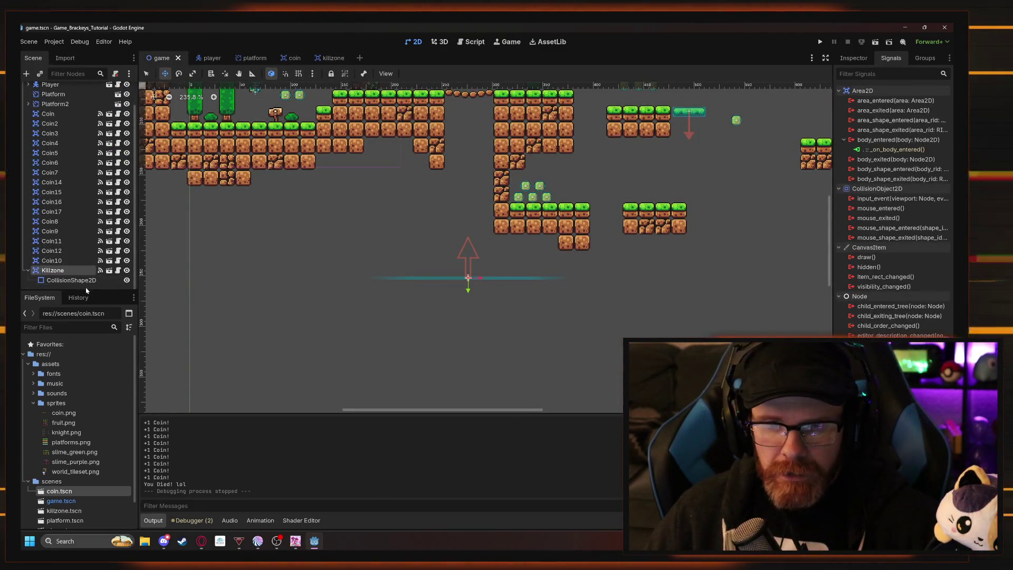
right_click(88, 289)
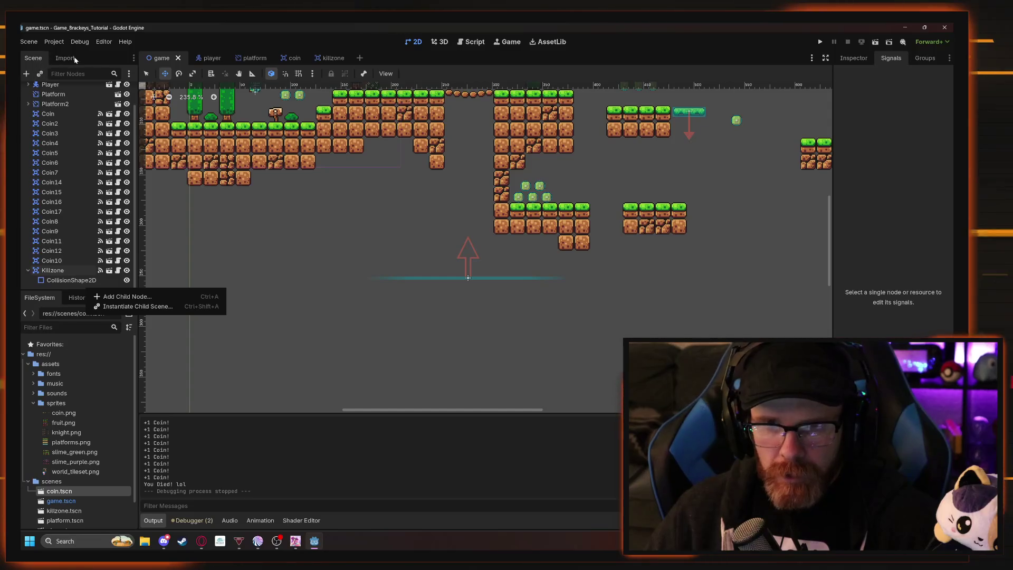
key("ctrl+a")
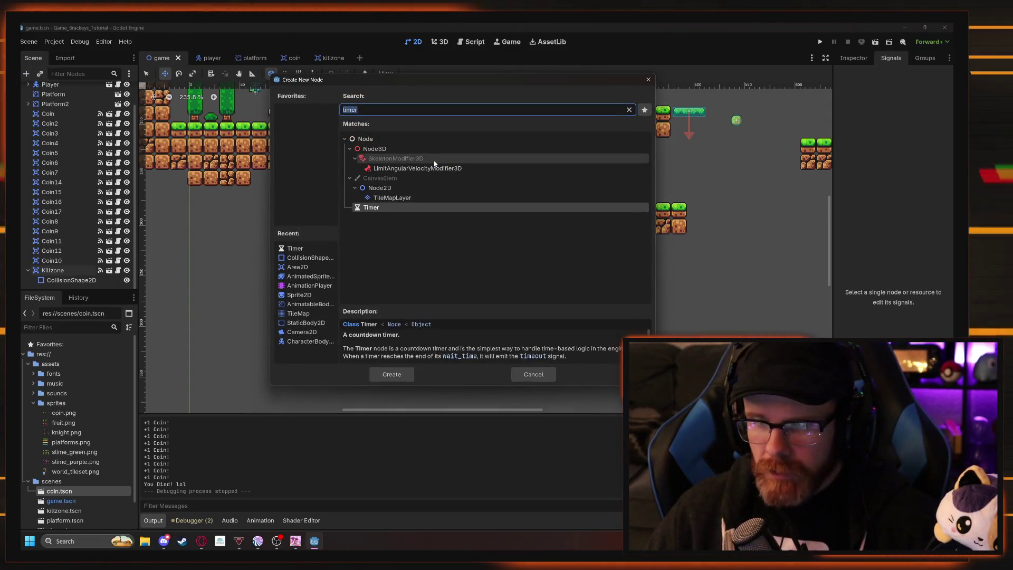
key("BackSpace")
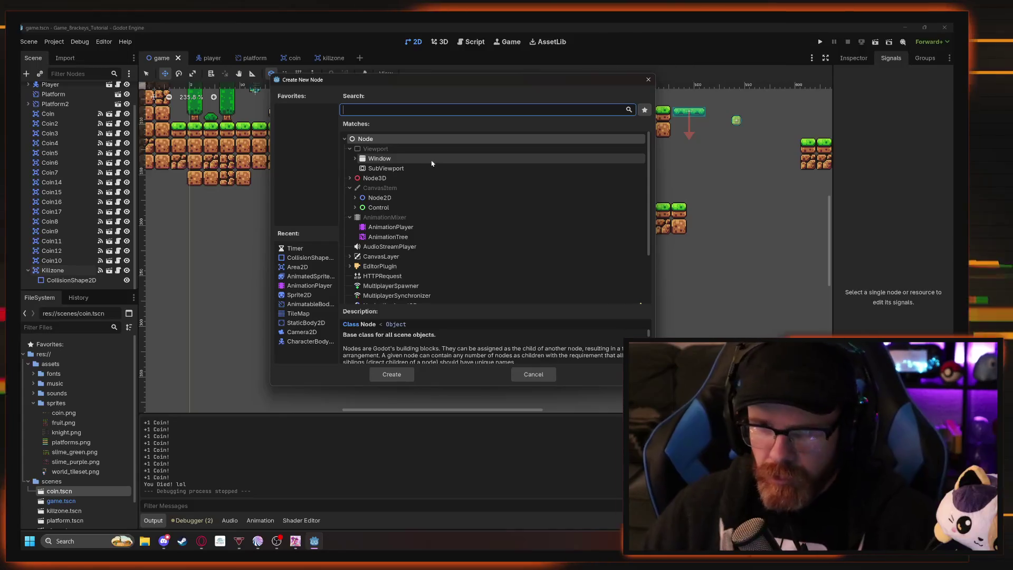
left_click(390, 374)
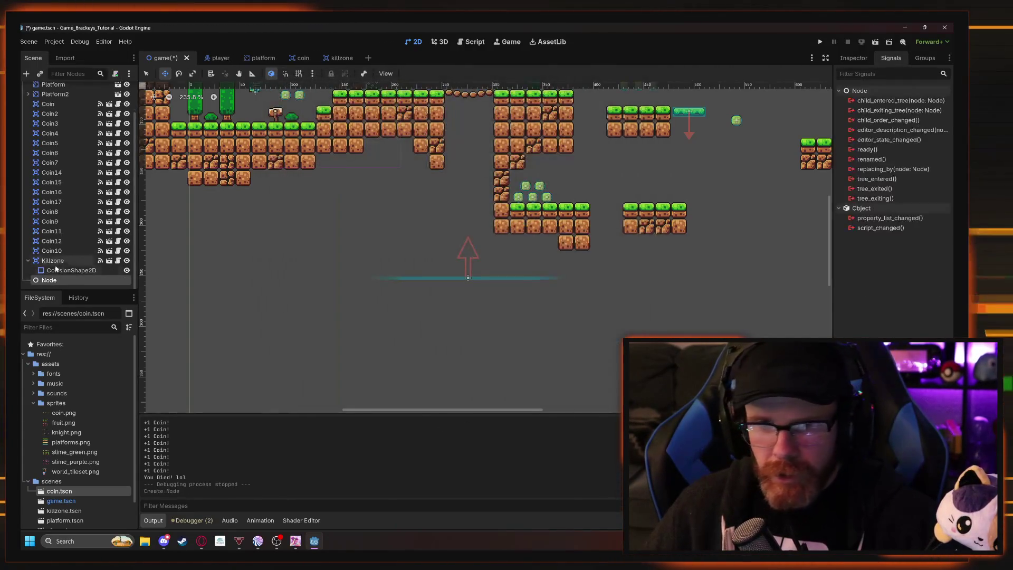
right_click(50, 280)
left_click(98, 363)
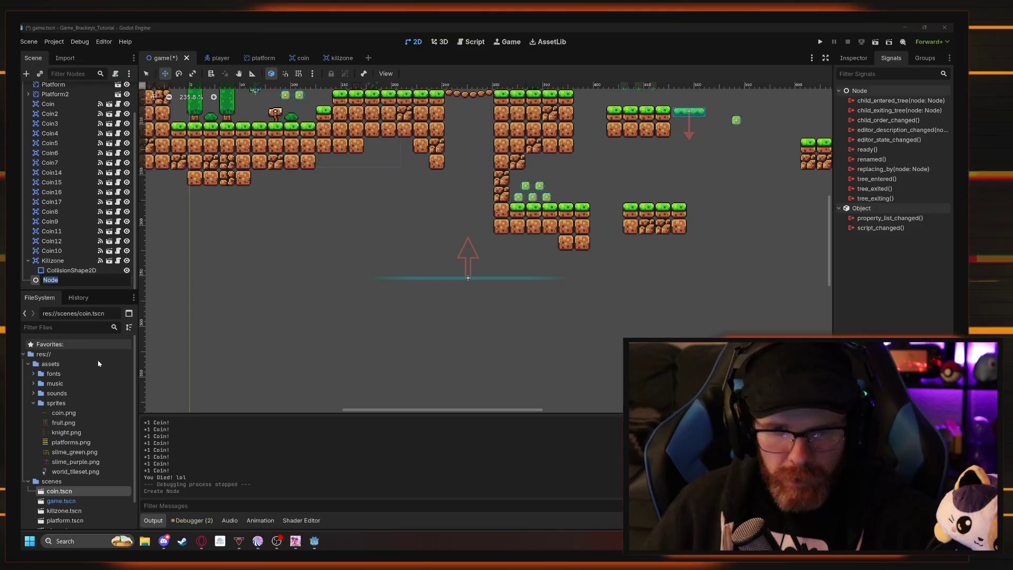
type("Coins")
key("Return")
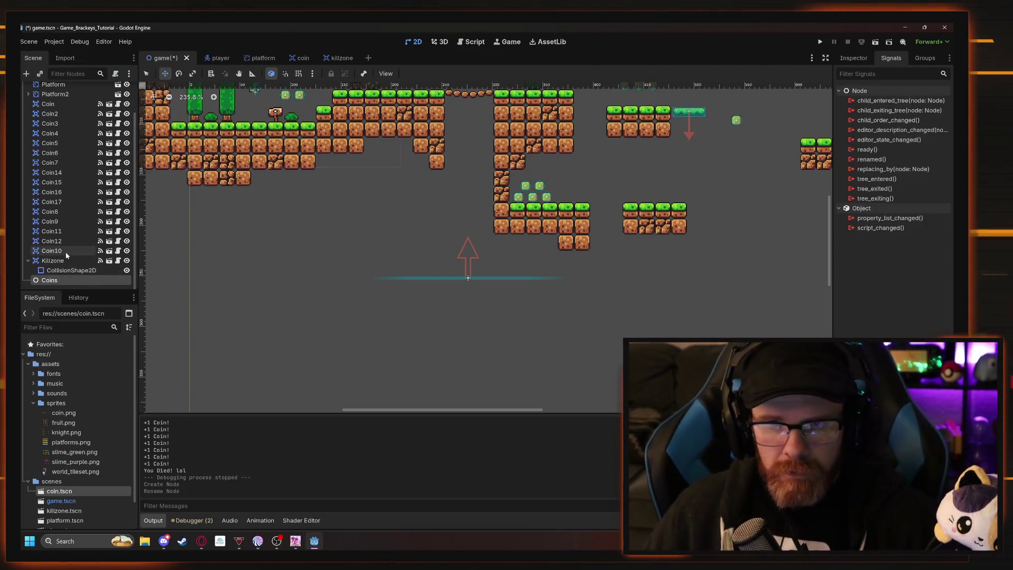
Select Coin through Coin10, reparent them under Coins, and collapse the group.
left_click(66, 253)
scroll(64, 230, "up", 1)
left_click(47, 140, "shift")
scroll(63, 224, "down", 1)
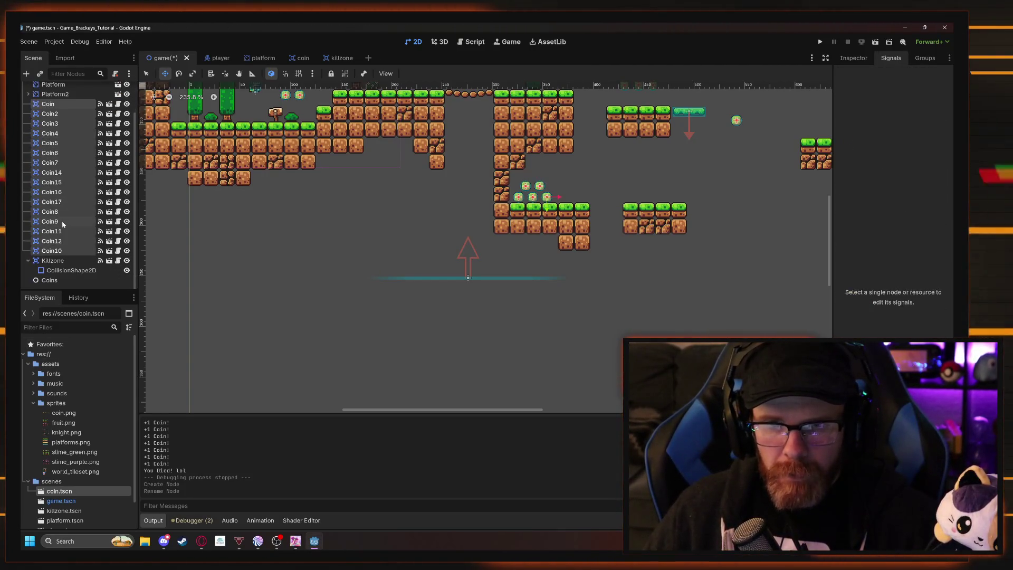
left_click_drag(54, 258, 62, 281)
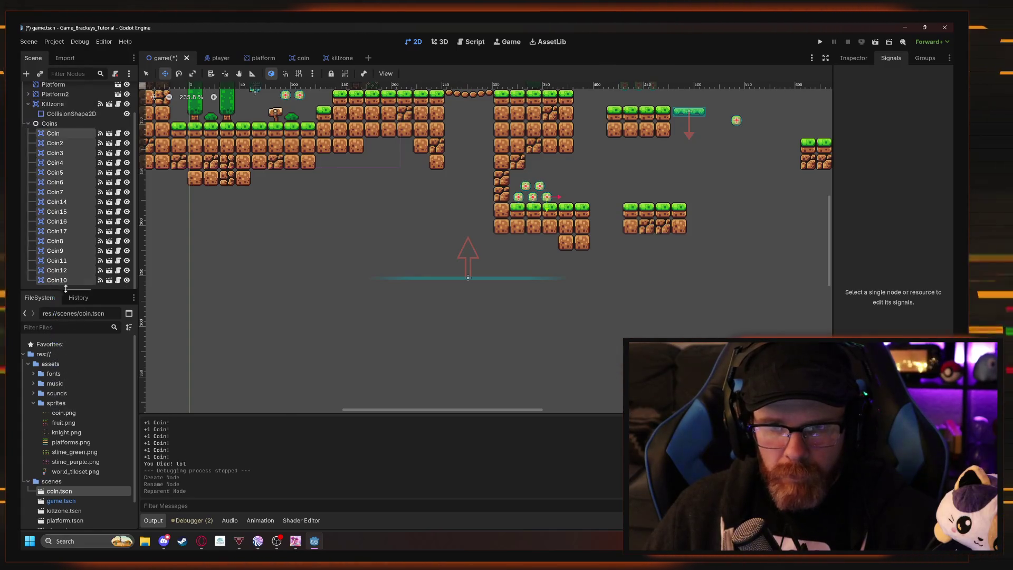
left_click(28, 123)
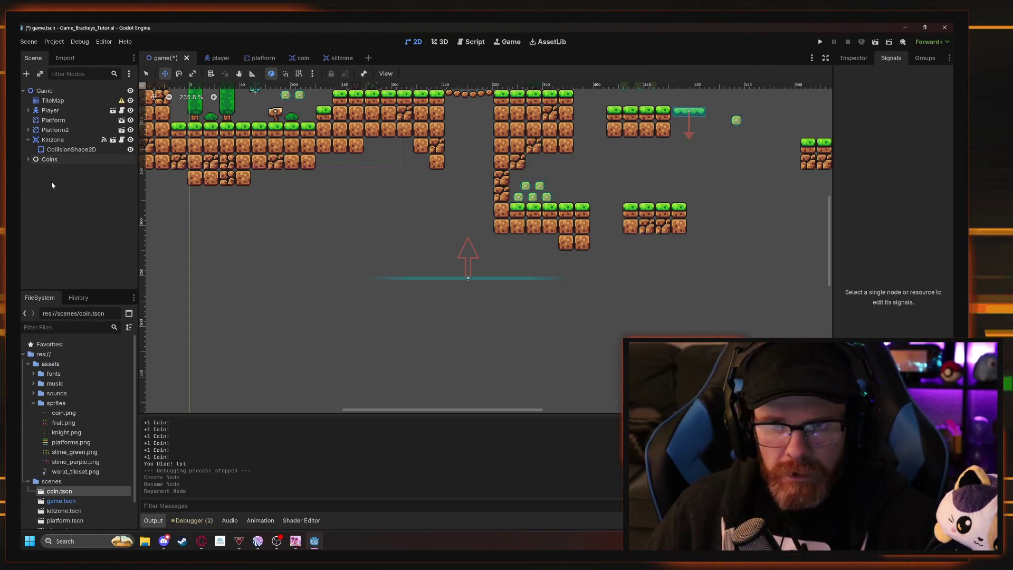
Add another plain Node and name it Platforms.
key("ctrl+a")
left_click(388, 372)
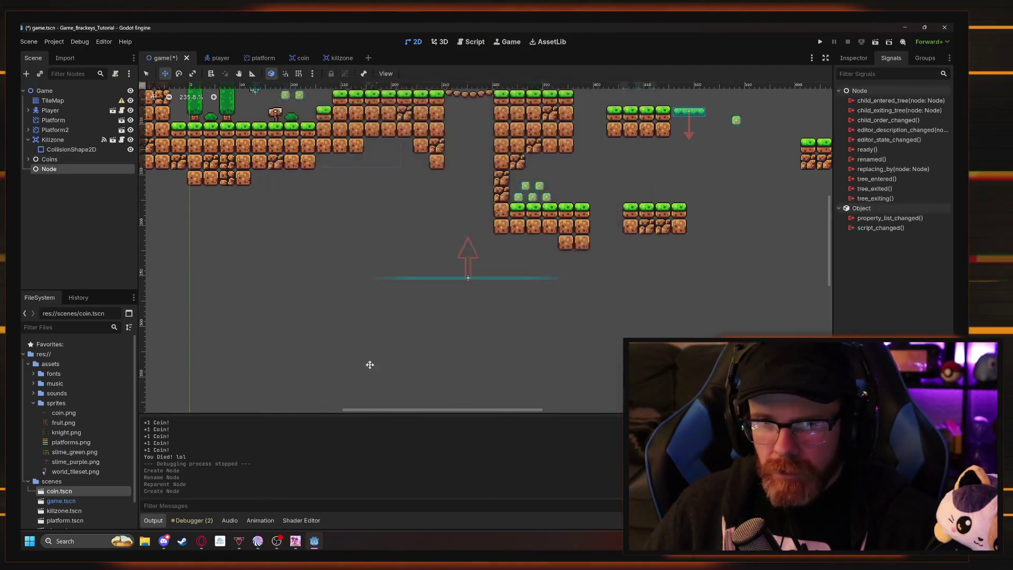
right_click(53, 169)
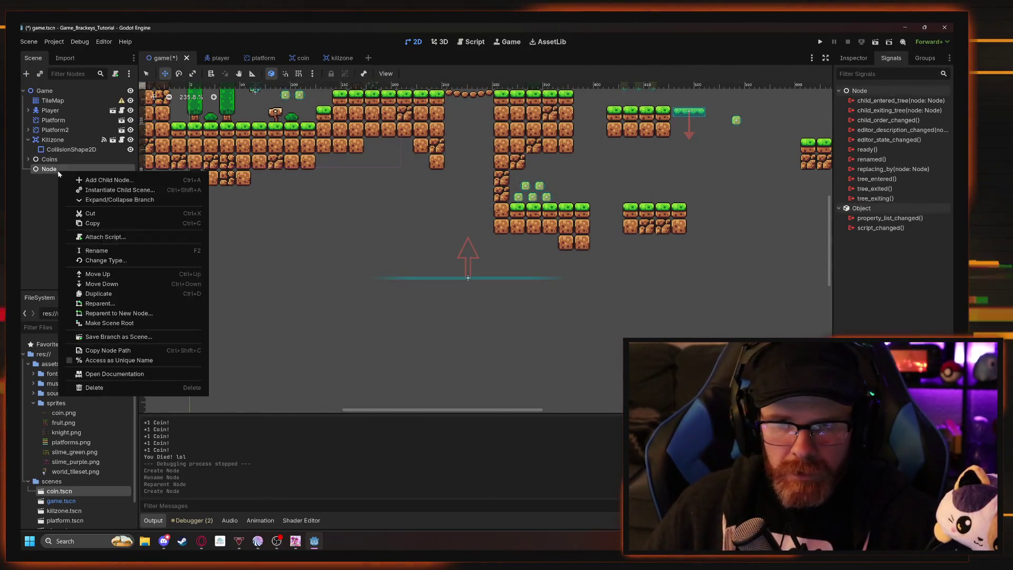
left_click(96, 251)
type("PLatfor")
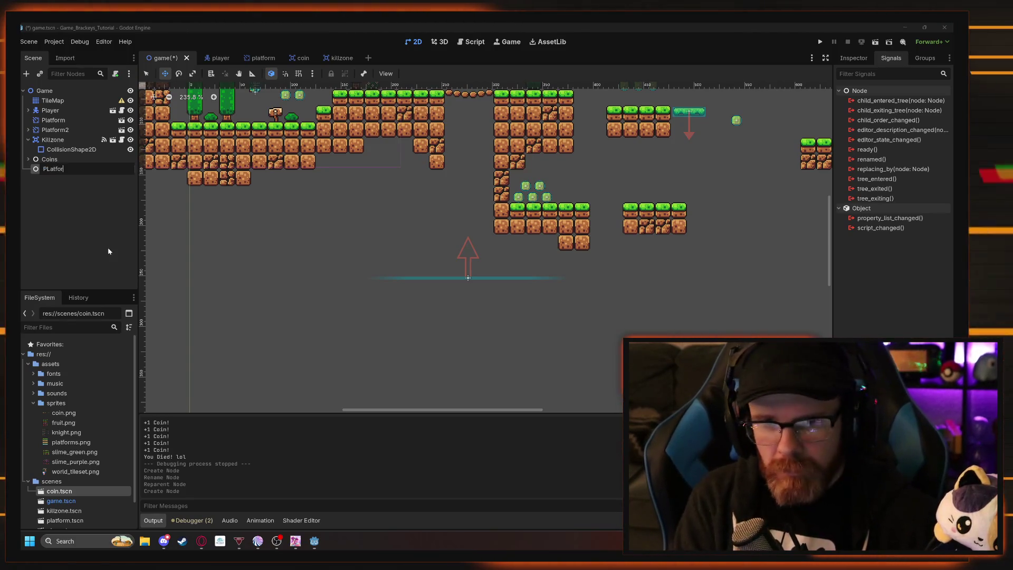
key("BackSpace")
key("BackSpace")
key("BackSpace")
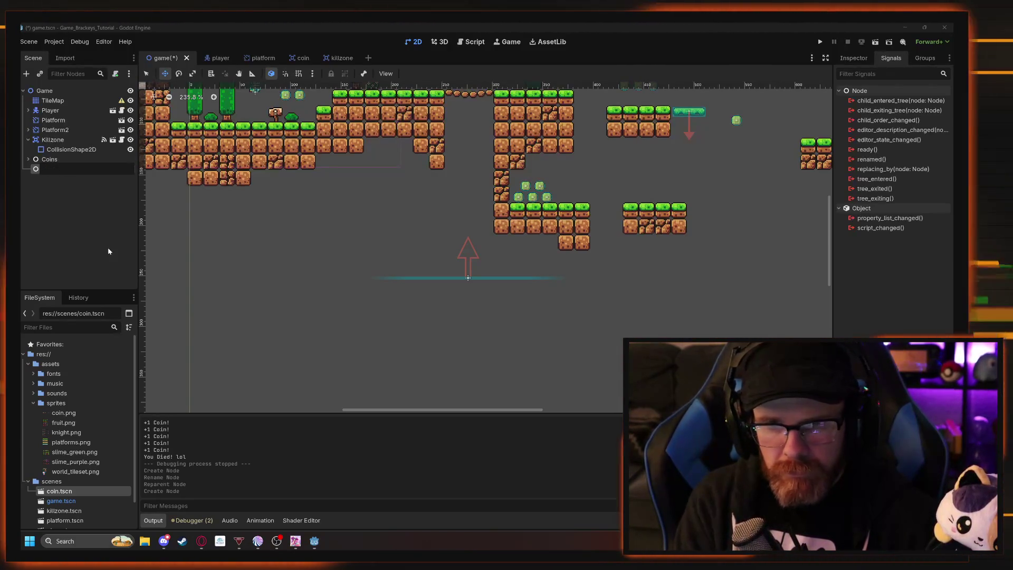
type("forms")
key("Return")
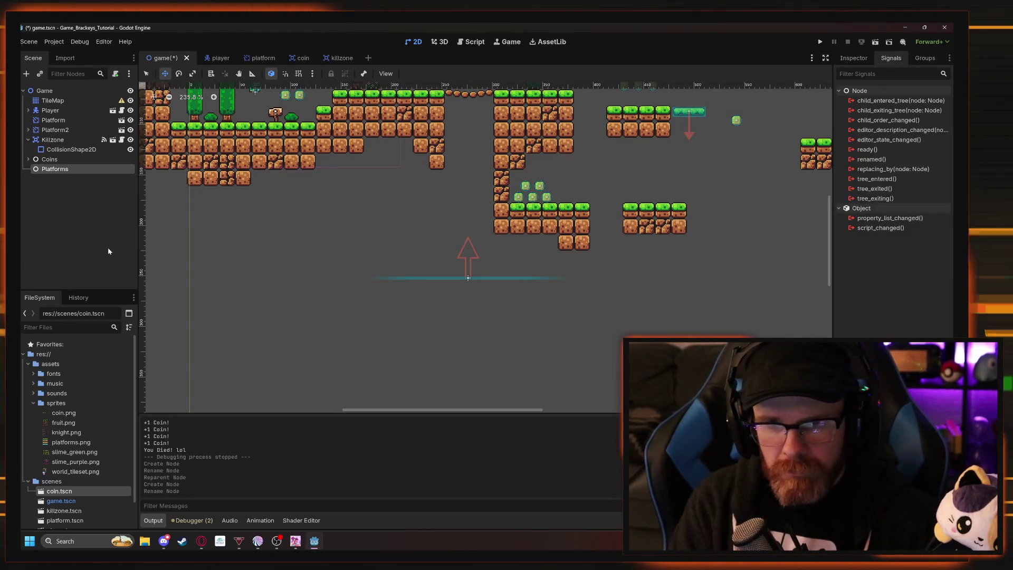
Move Platform and Platform2 under Platforms, then collapse Platforms and Killzone.
left_click(53, 120)
left_click(55, 130, "shift")
left_click_drag(55, 130, 53, 170)
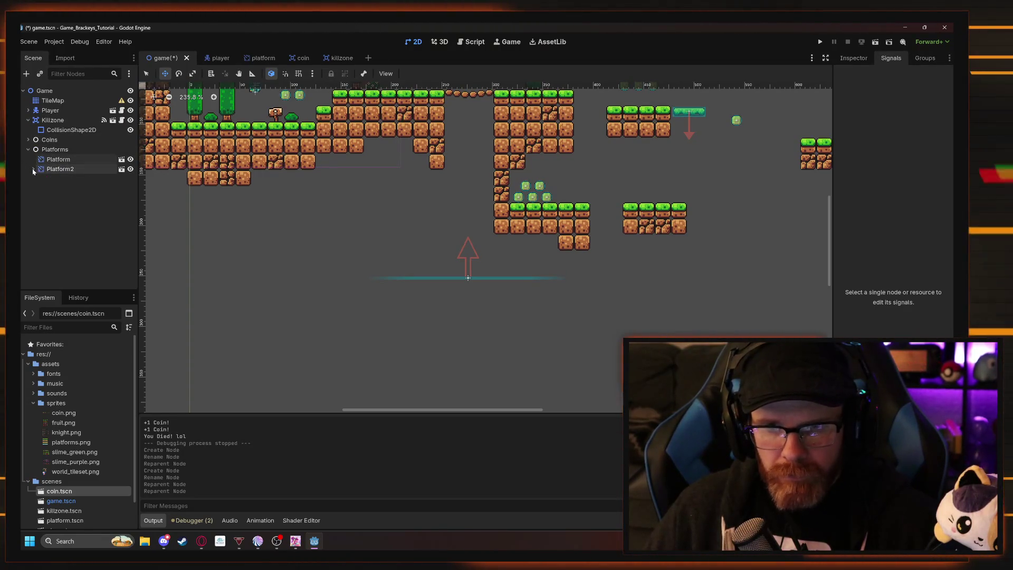
left_click(28, 149)
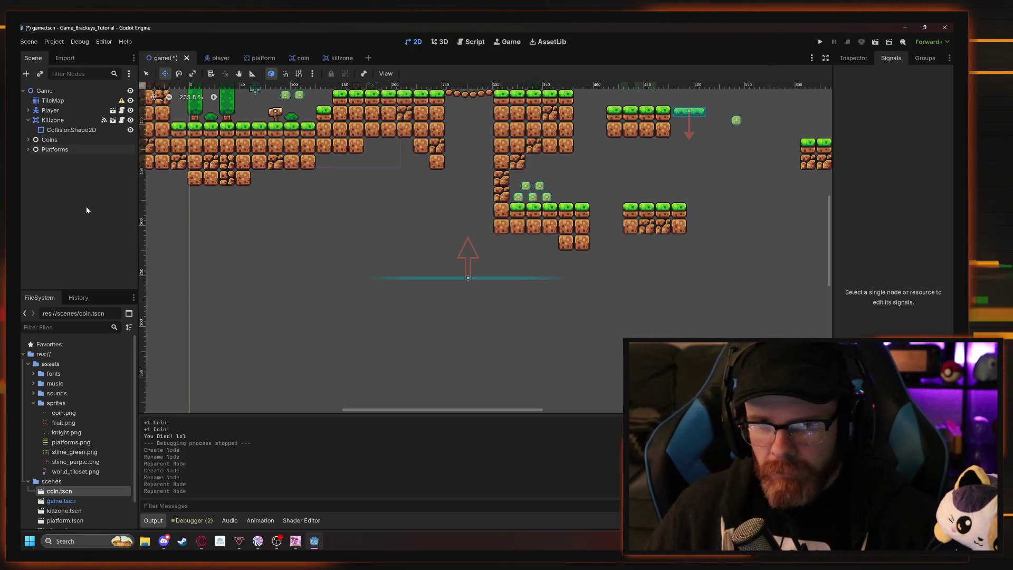
left_click(28, 119)
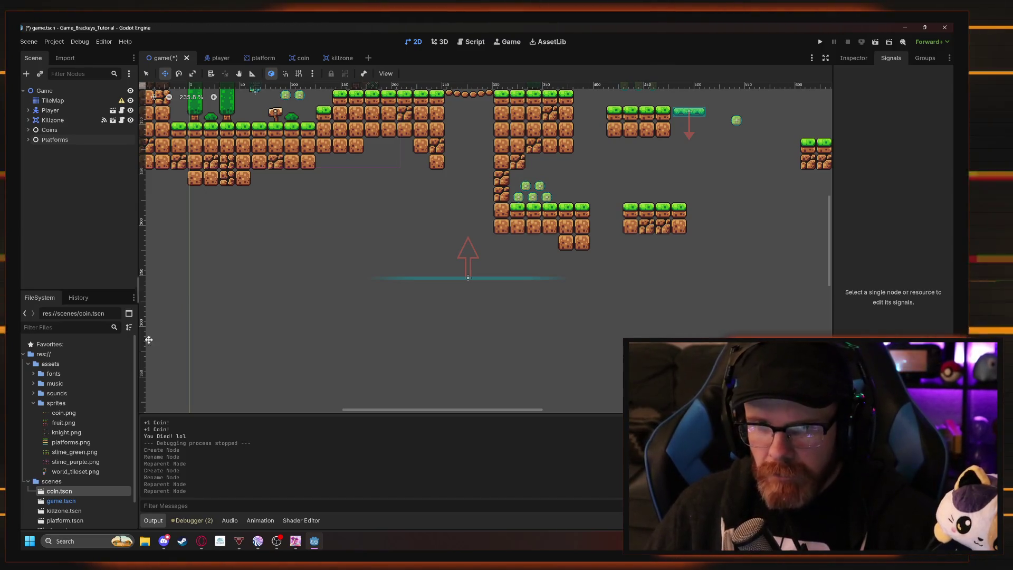
left_click(201, 541)
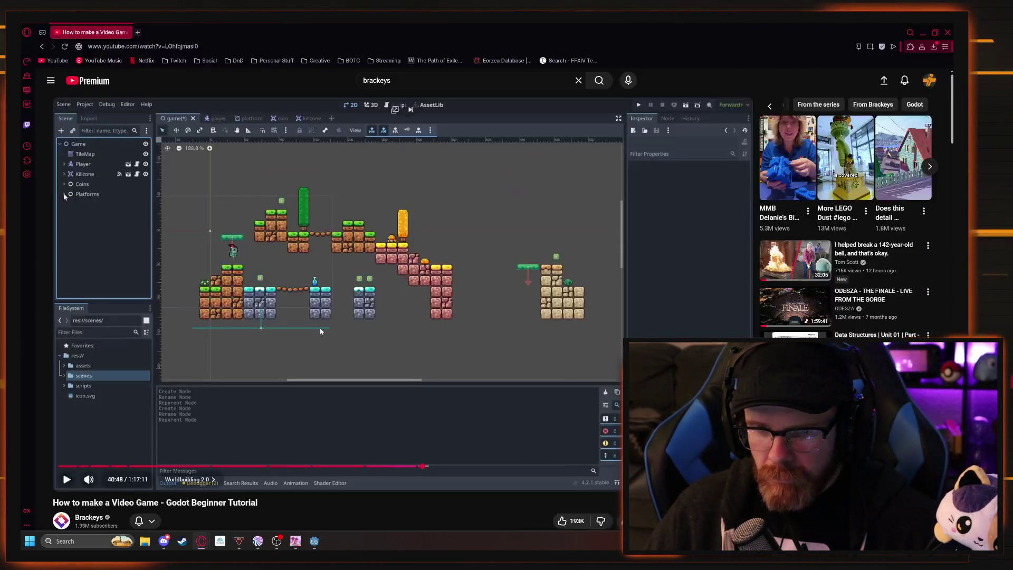
left_click(356, 413)
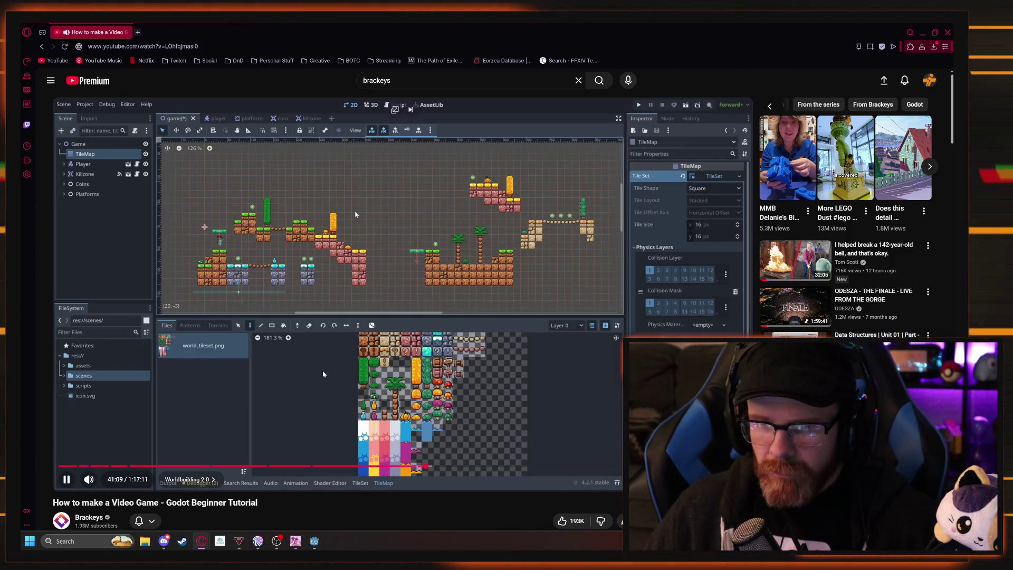
left_click(376, 299)
key("alt+Tab")
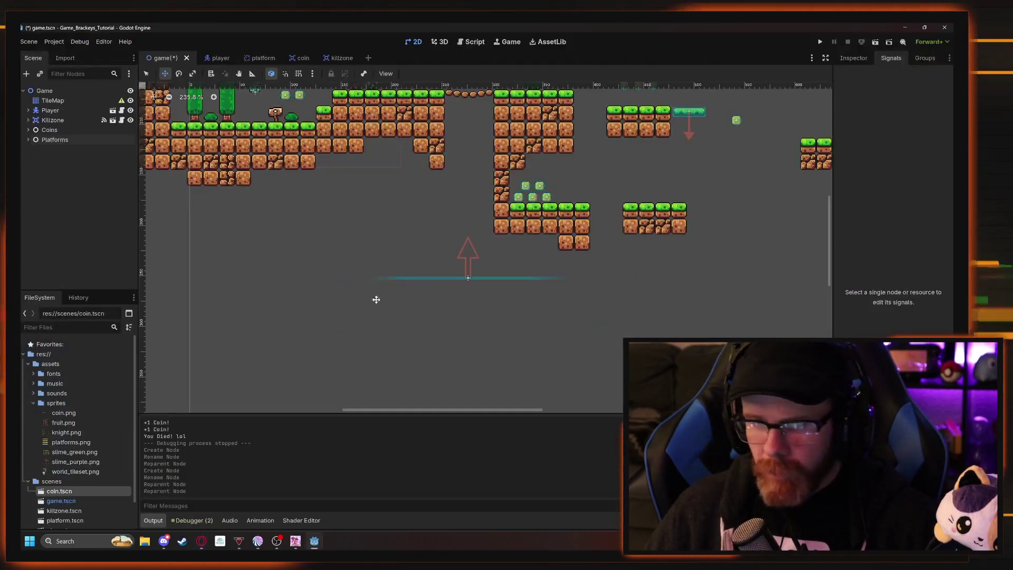
Zoom out and pan across the level with TileMap selected, then expand Platforms and select Platform.
scroll(442, 240, "down", 3)
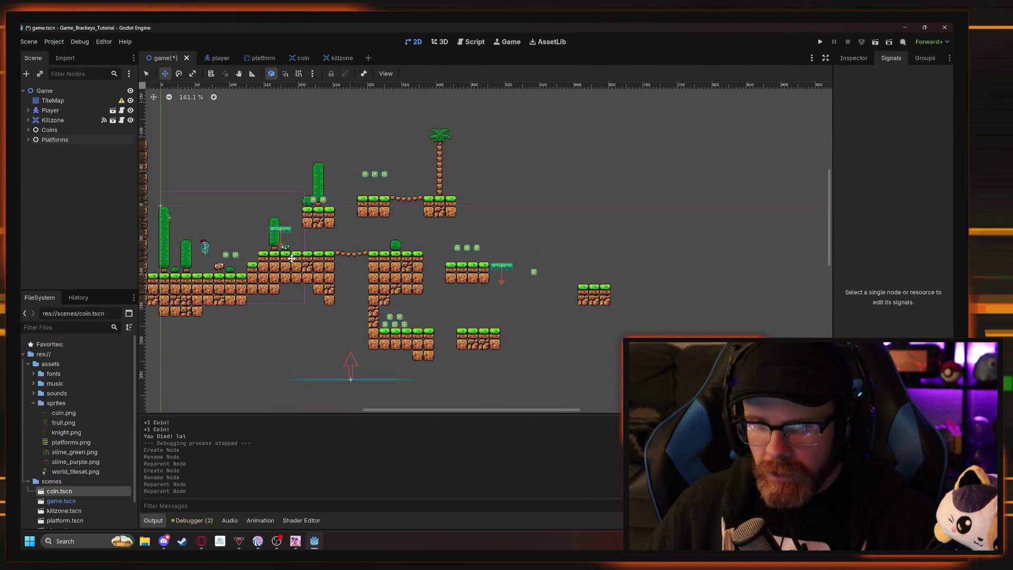
left_click_drag(395, 309, 351, 294)
left_click(53, 100)
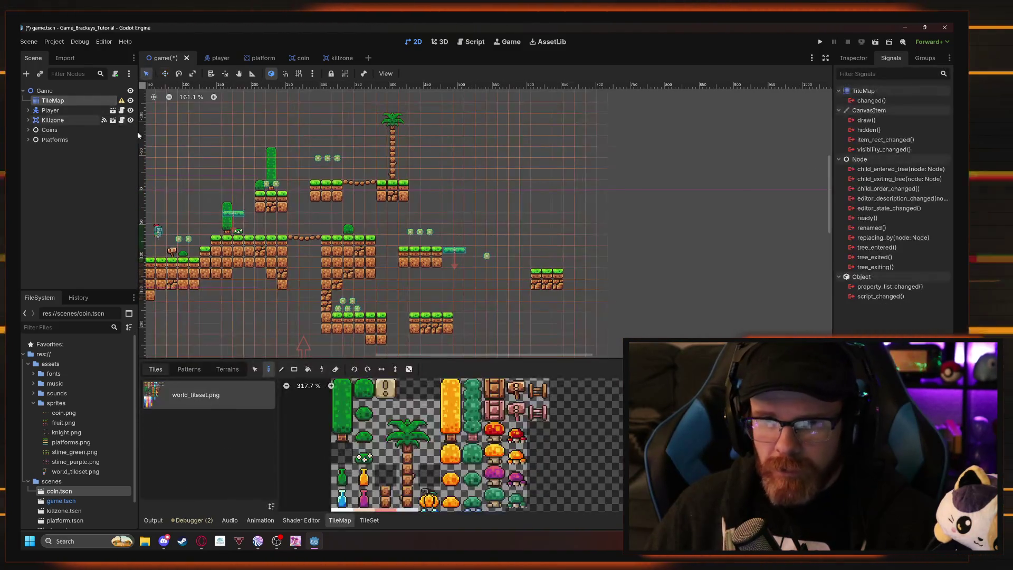
mouse_move(125, 104)
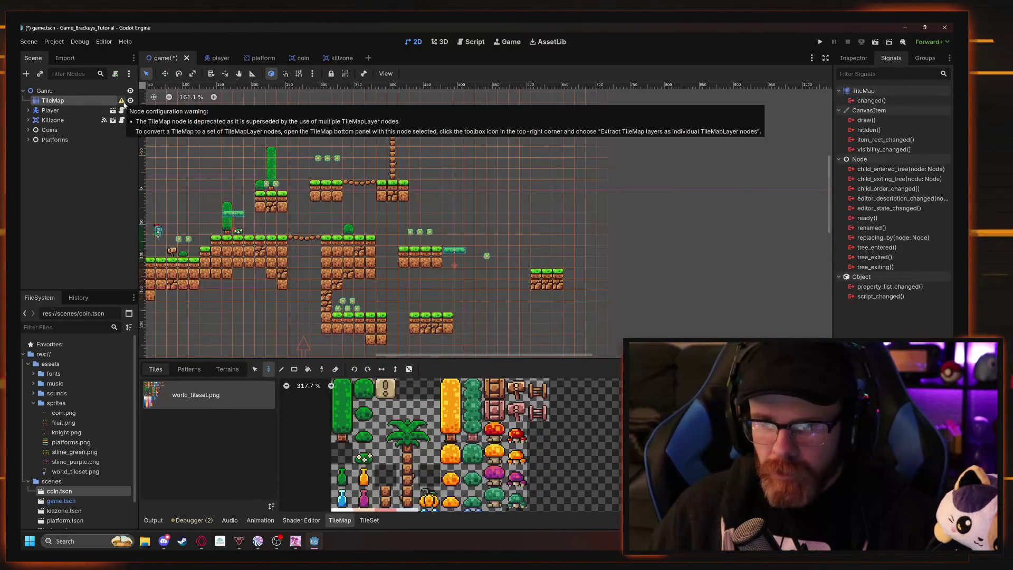
left_click_drag(537, 278, 428, 261)
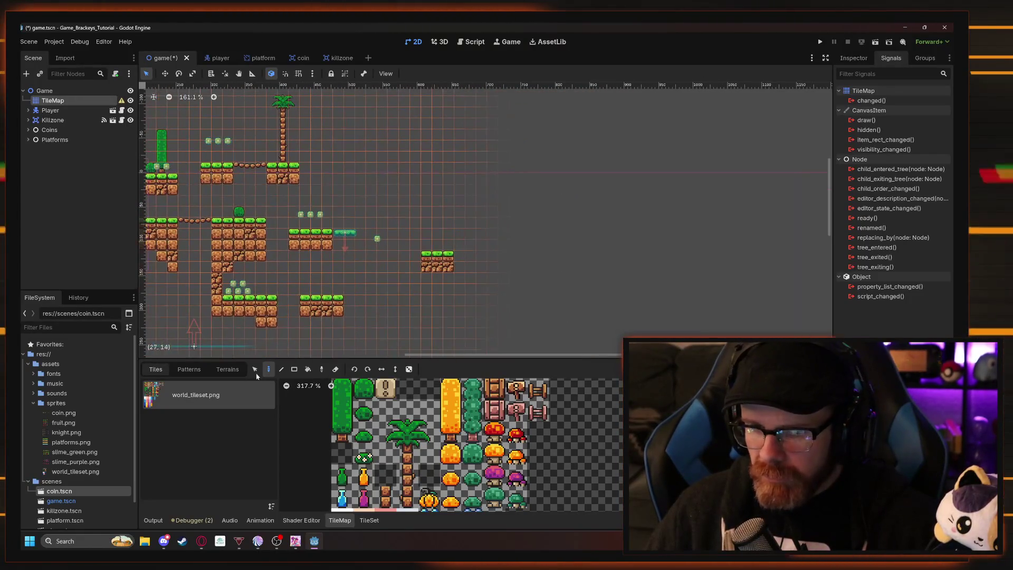
left_click(269, 370)
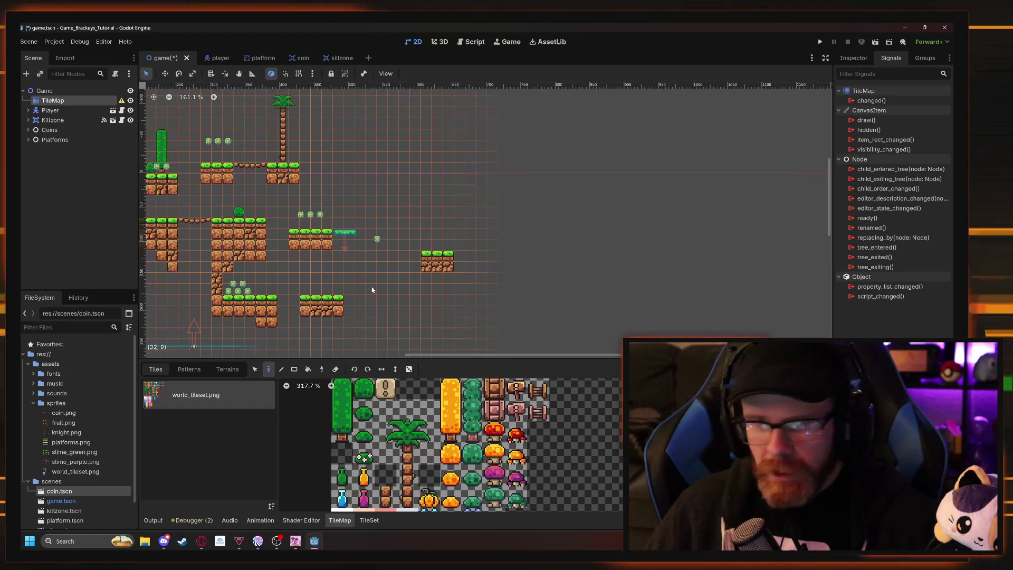
left_click_drag(372, 290, 395, 270)
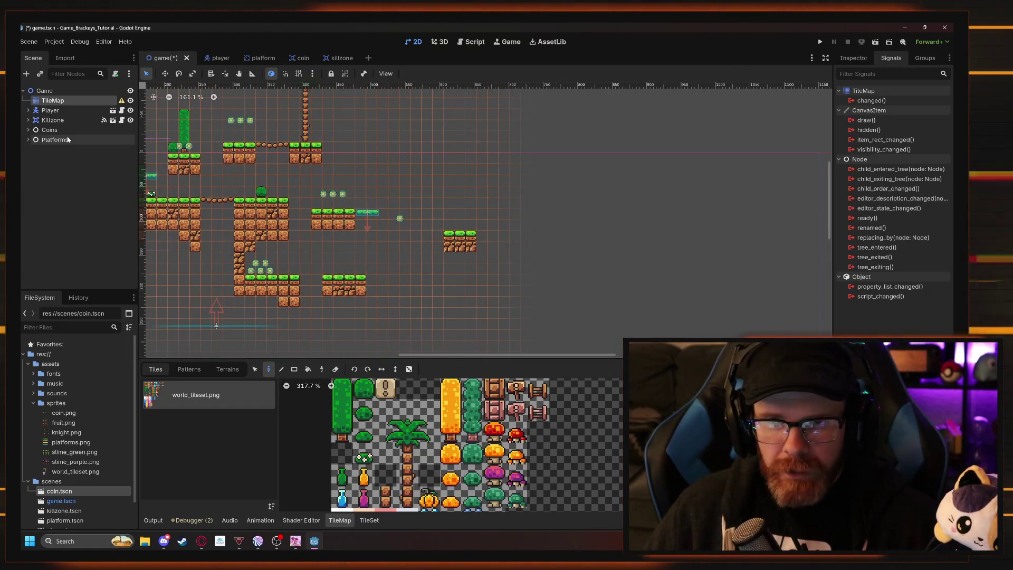
left_click(55, 151)
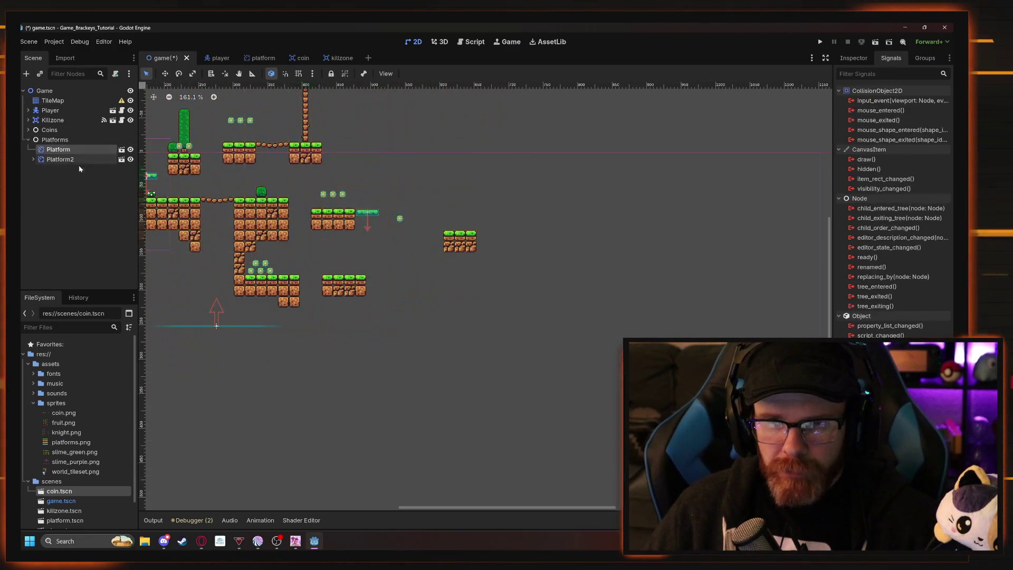
Duplicate Platform as Platform3 and place it beside the lower coin ledge, fine-tuning its position.
left_click_drag(252, 231, 505, 268)
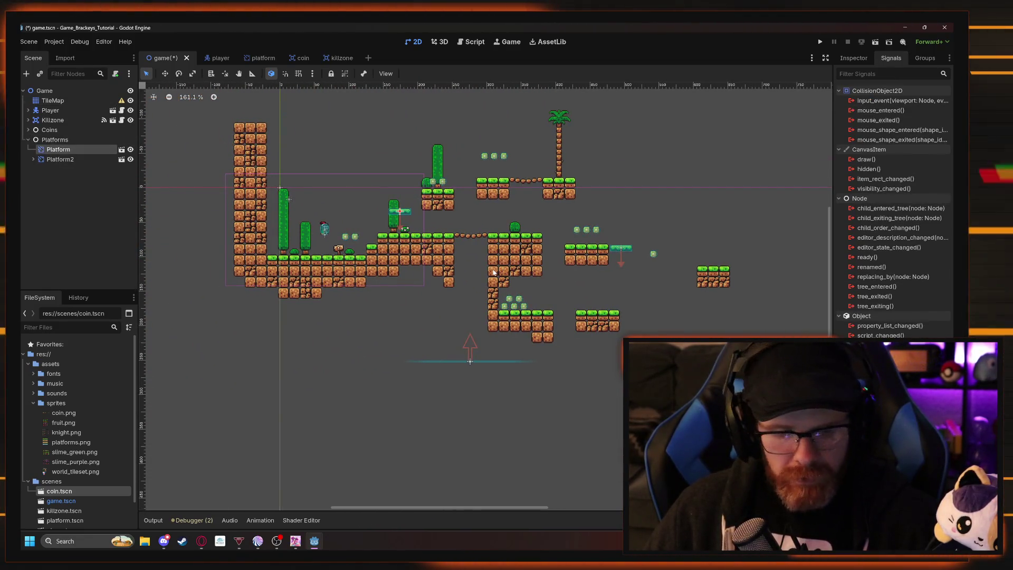
key("ctrl+d")
key("w")
mouse_move(440, 219)
left_mouse_down()
mouse_move(628, 296)
mouse_move(559, 311)
mouse_move(594, 312)
left_mouse_up()
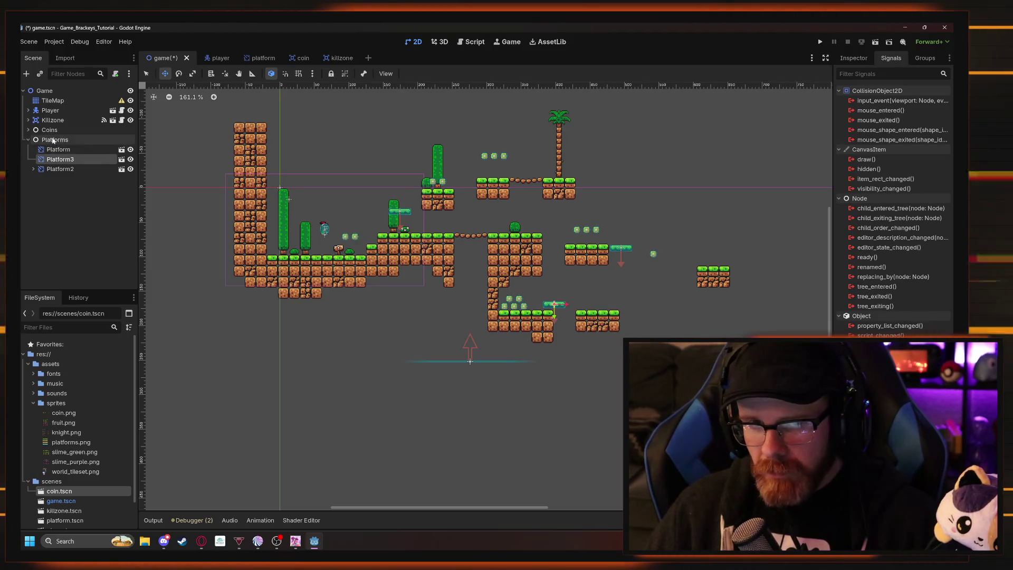
scroll(602, 316, "up", 5)
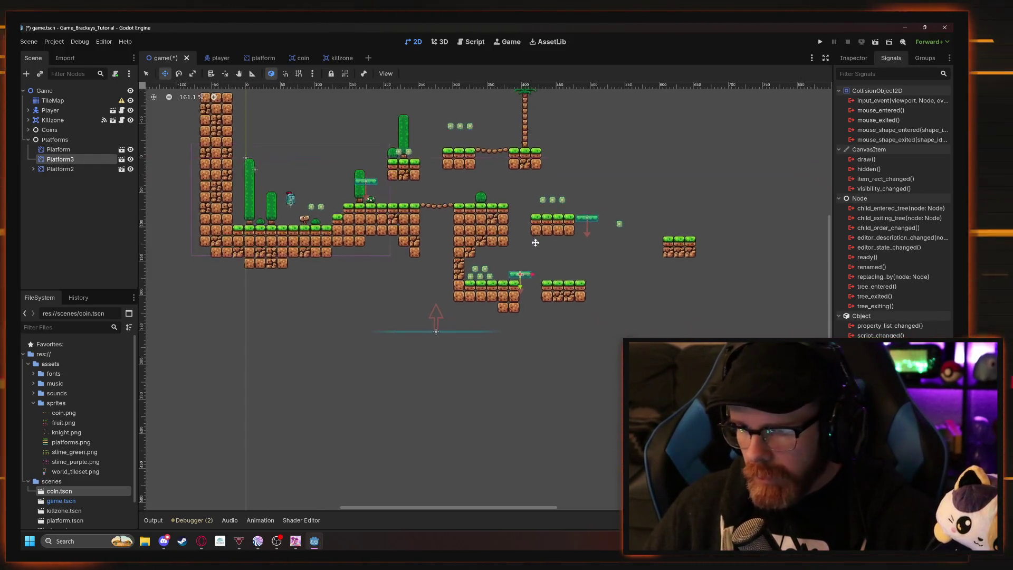
scroll(531, 264, "up", 5)
left_click_drag(514, 311, 515, 307)
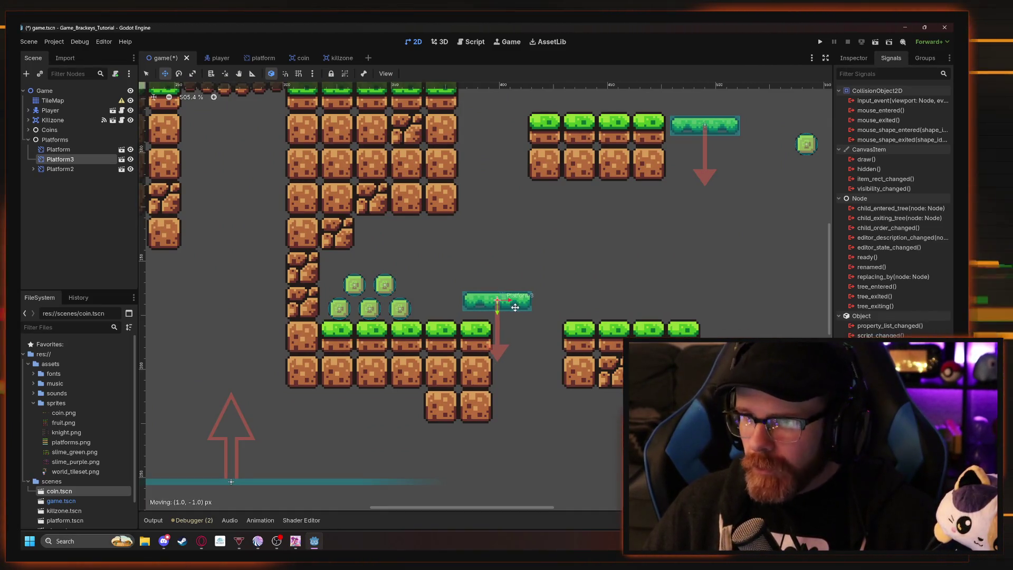
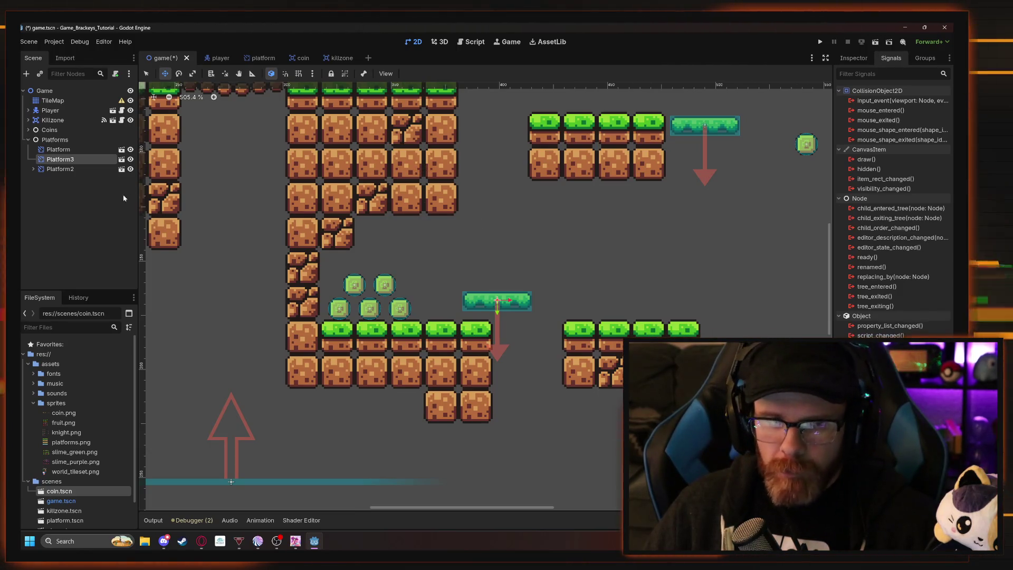
Move Platform3 beside the lower grass ledge and show the Animation timeline.
mouse_move(483, 269)
left_mouse_down()
mouse_move(493, 216)
mouse_move(481, 285)
mouse_move(498, 210)
left_mouse_up()
scroll(493, 217, "up", 3)
left_click_drag(497, 248, 642, 355)
mouse_move(659, 322)
left_mouse_down()
mouse_move(375, 249)
mouse_move(468, 301)
left_mouse_up()
mouse_move(335, 290)
left_mouse_down()
mouse_move(431, 346)
mouse_move(429, 361)
left_mouse_up()
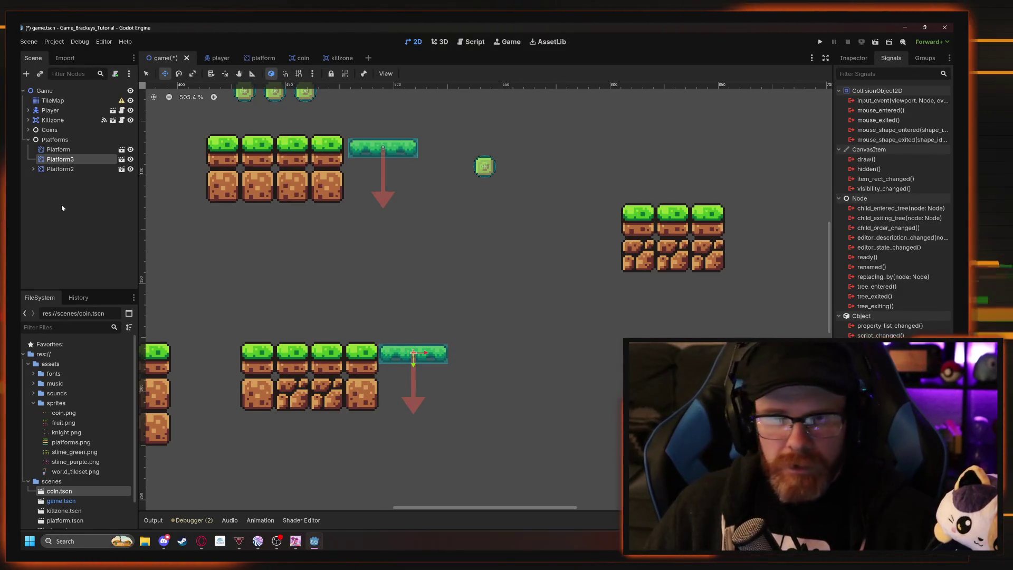
left_click(260, 520)
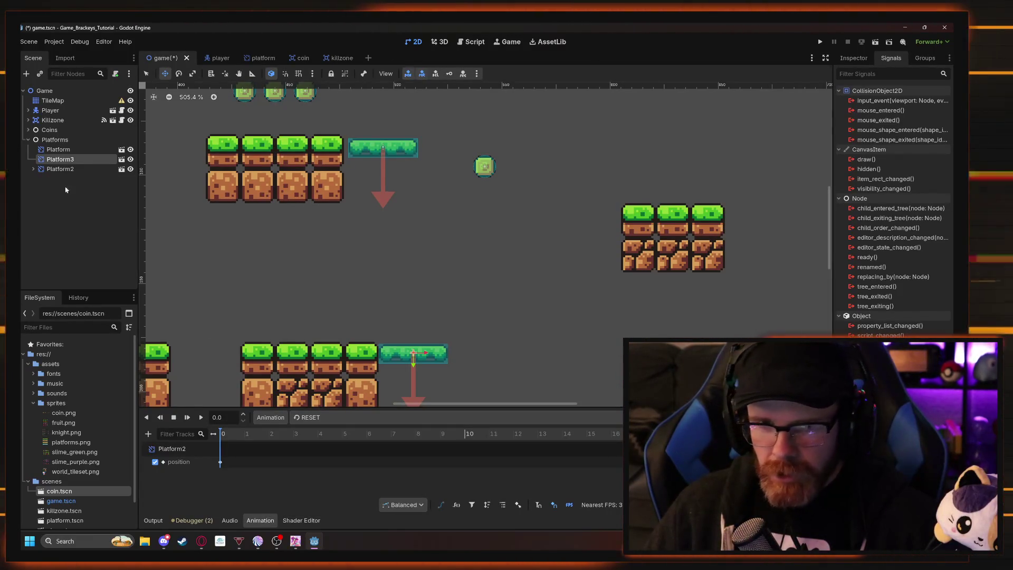
Add an AnimationPlayer child node under Platform3 by searching 'animation'.
left_click(33, 169)
right_click(46, 164)
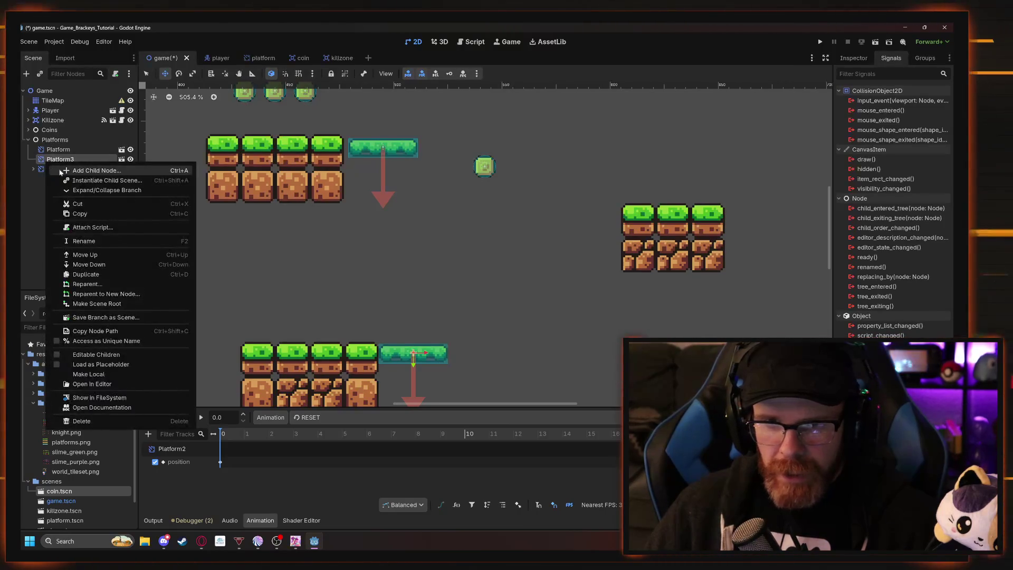
left_click(69, 169)
type("animation")
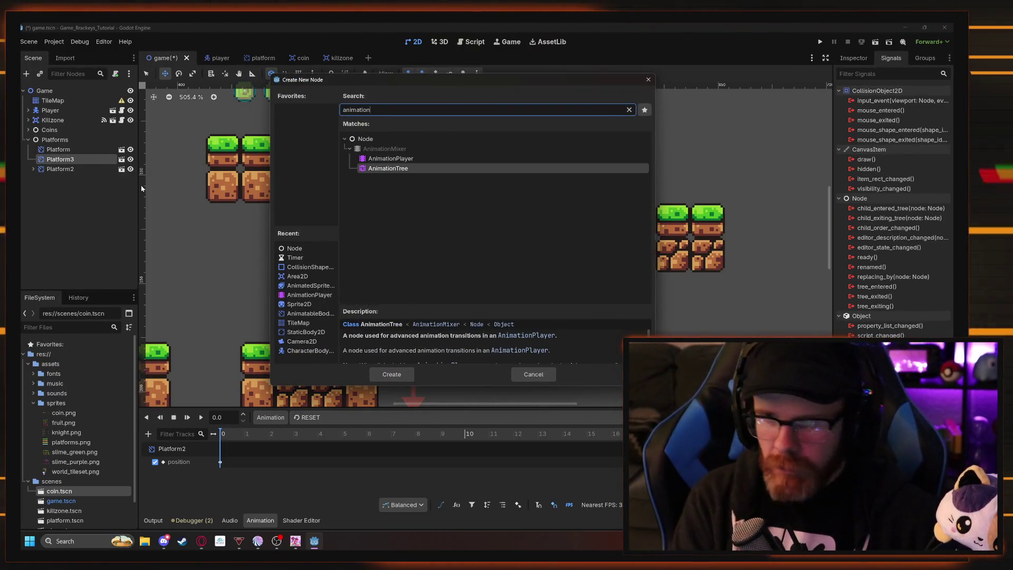
left_click(390, 158)
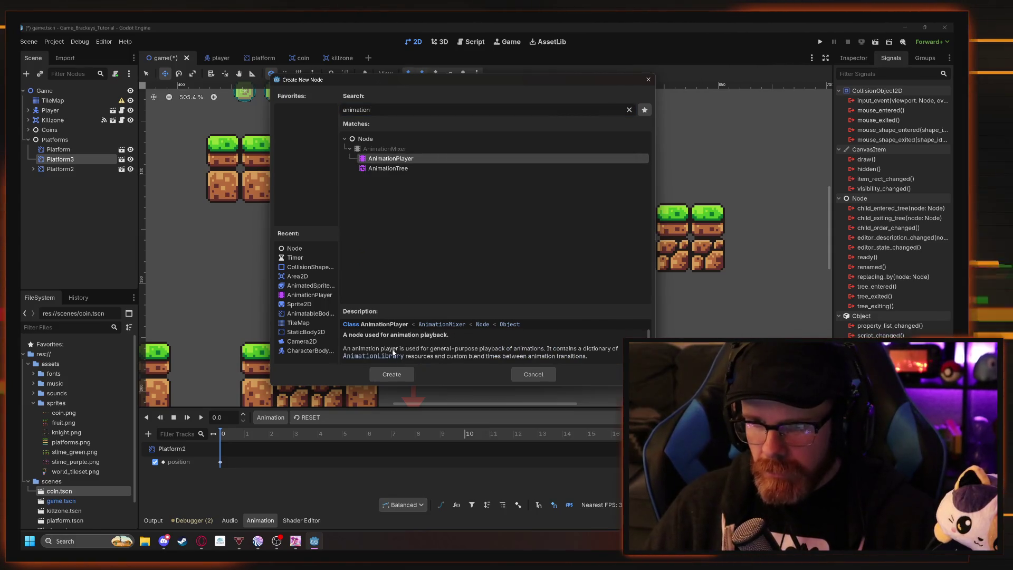
left_click(391, 374)
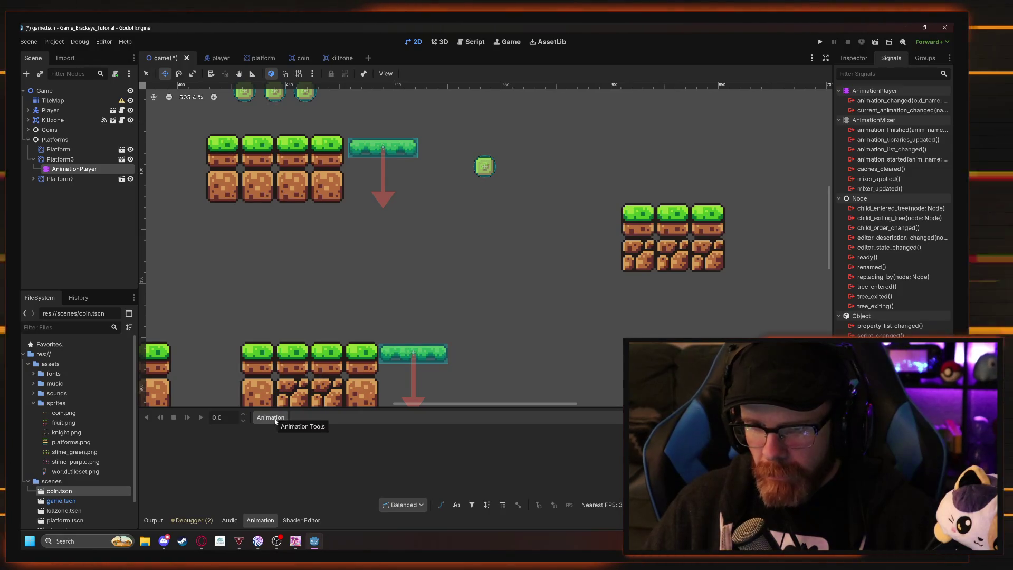
Select Platform3's new AnimationPlayer and view its properties in the Inspector.
left_click(79, 159)
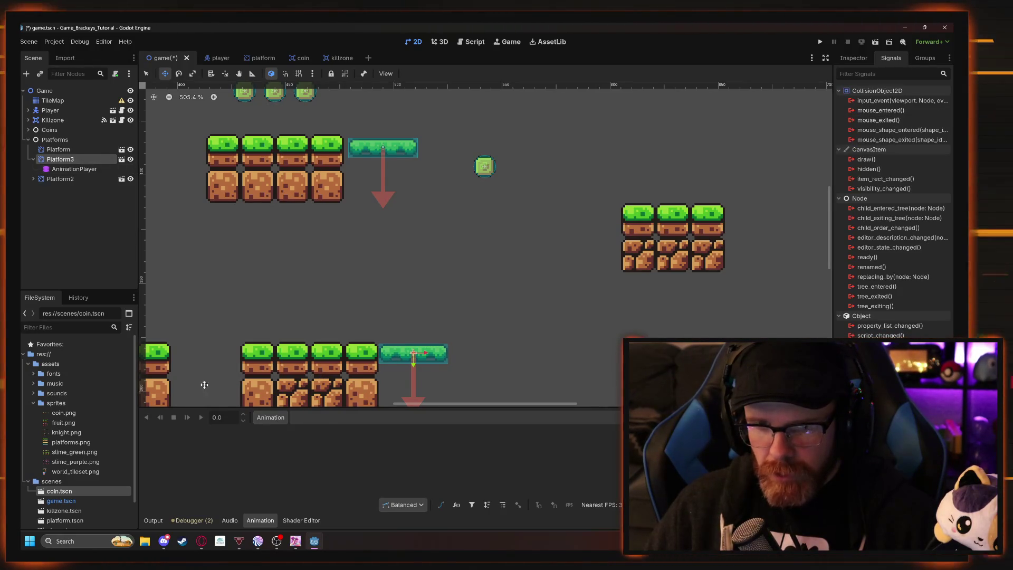
left_click(270, 417)
left_click(268, 419)
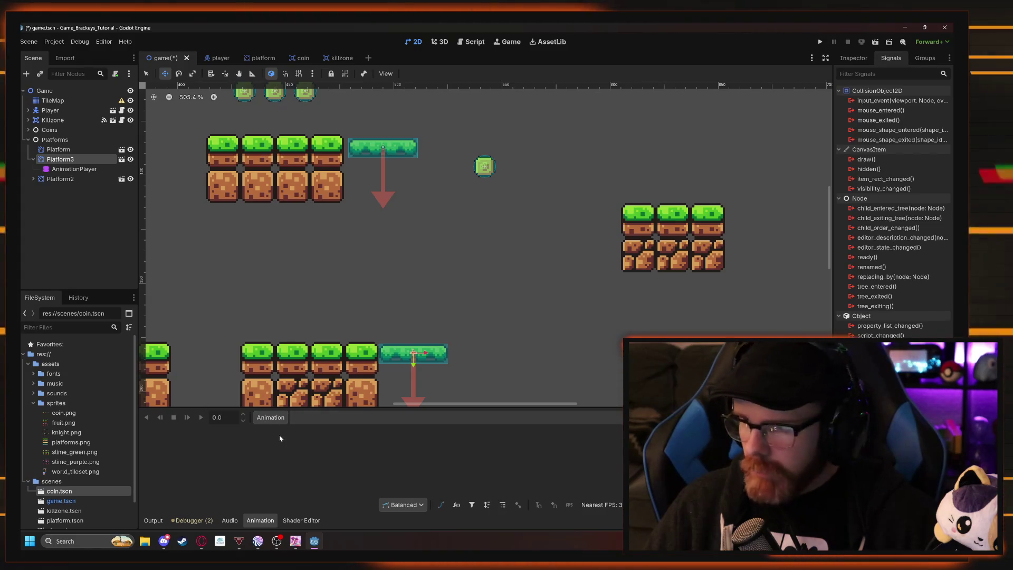
left_click(74, 169)
left_click(854, 58)
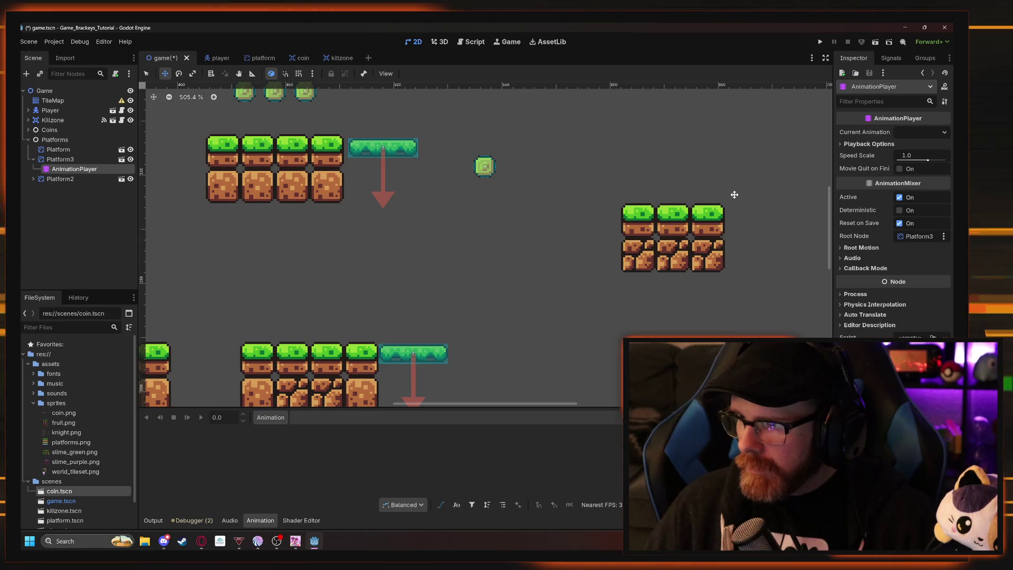
Expand Platform2 and compare its AnimationPlayer with Platform3's.
left_click_drag(74, 169, 61, 179)
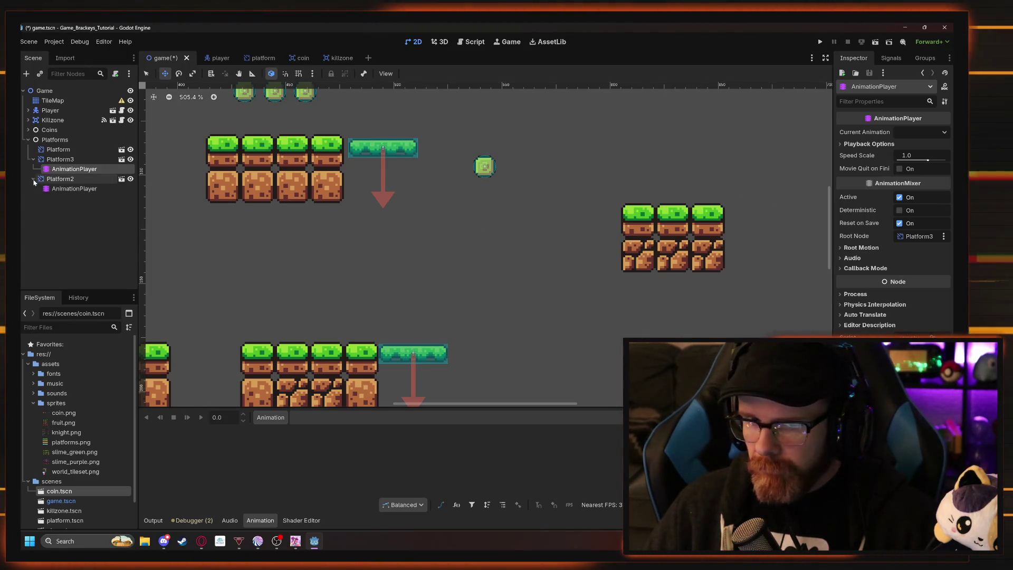
left_click(62, 189)
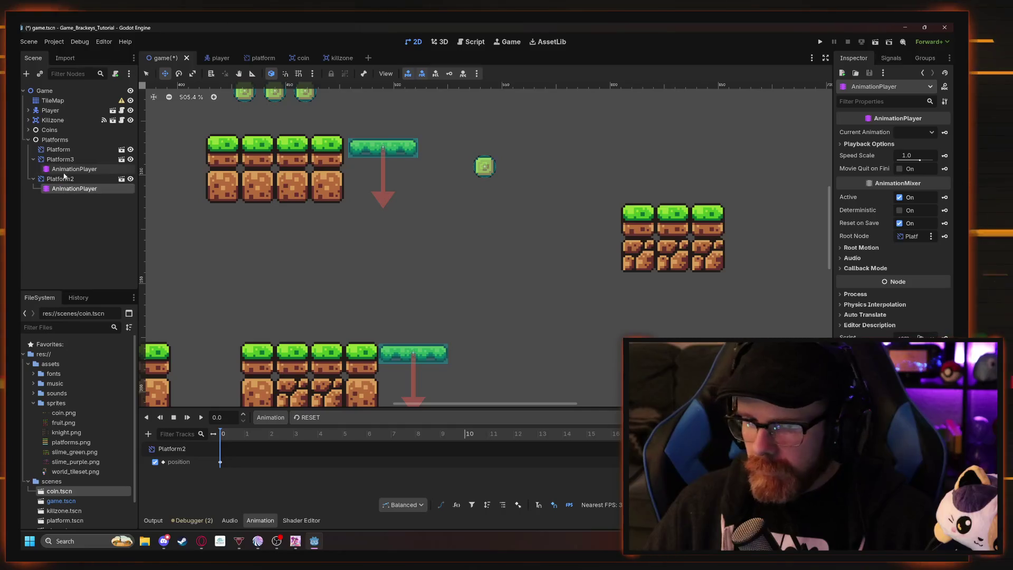
left_click(68, 169)
left_click(62, 159)
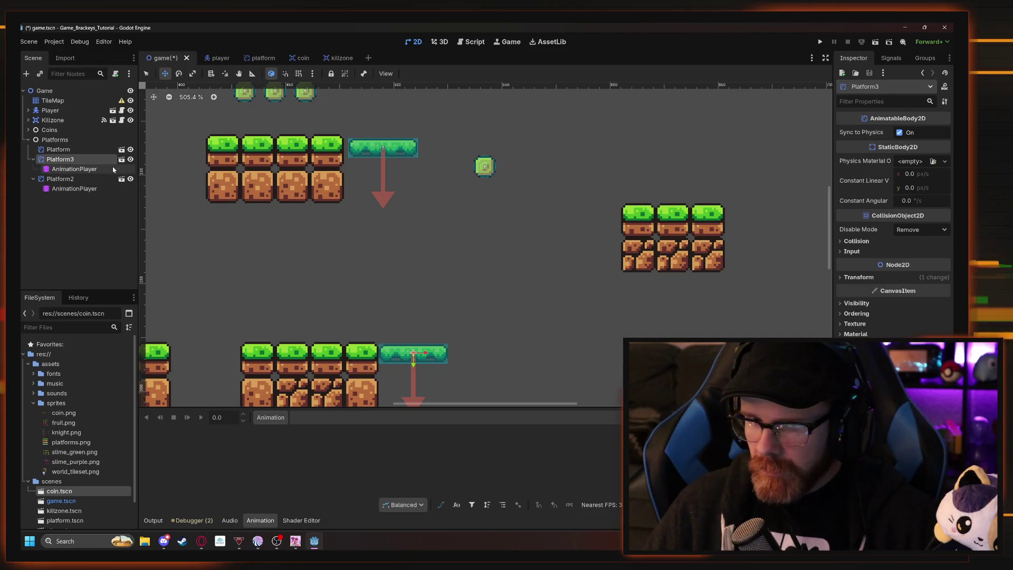
left_click(79, 169)
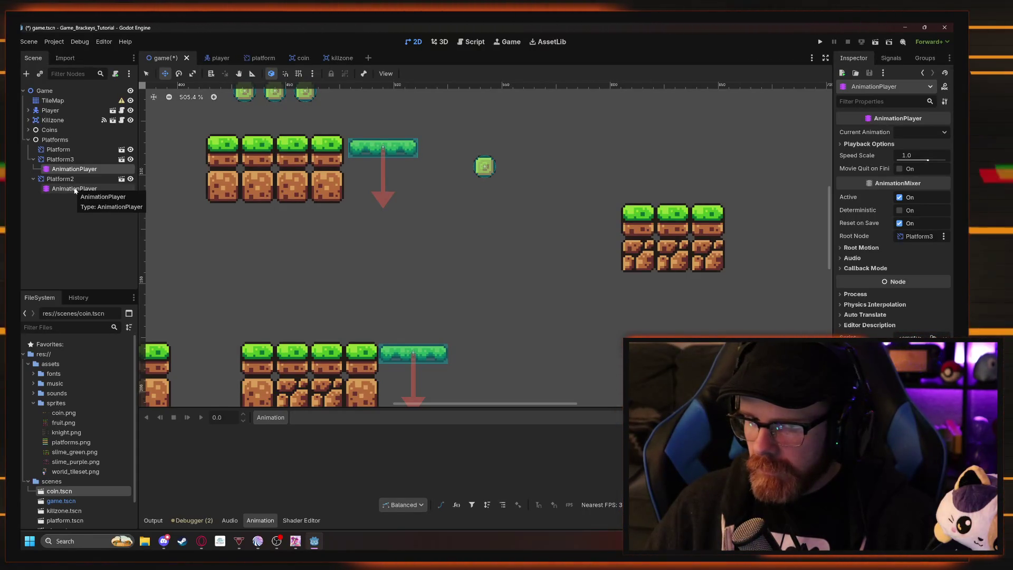
Compare the transform values of Platform, Platform2 and Platform3, ending on Platform2's AnimationPlayer.
left_click(67, 152)
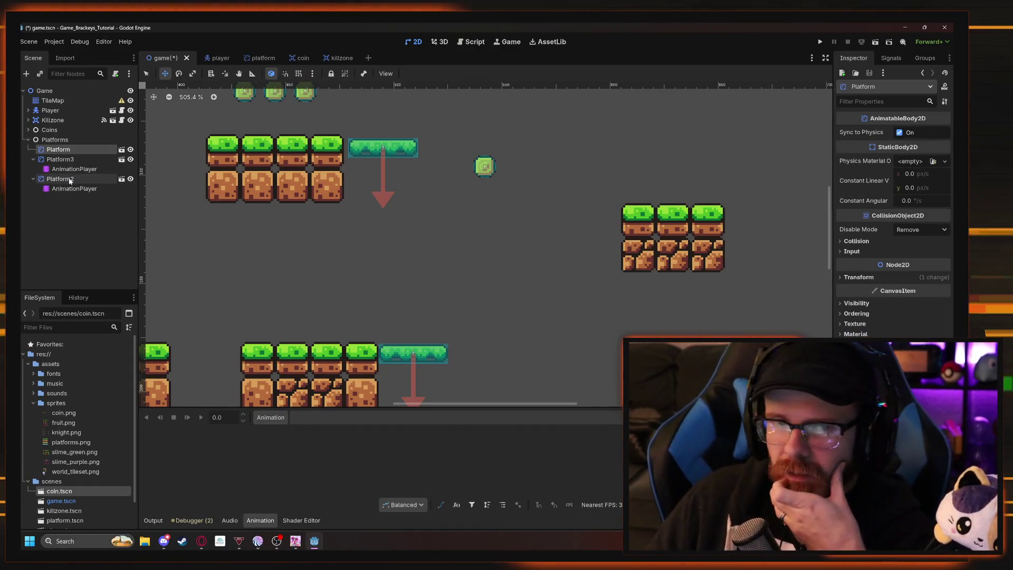
left_click(70, 180)
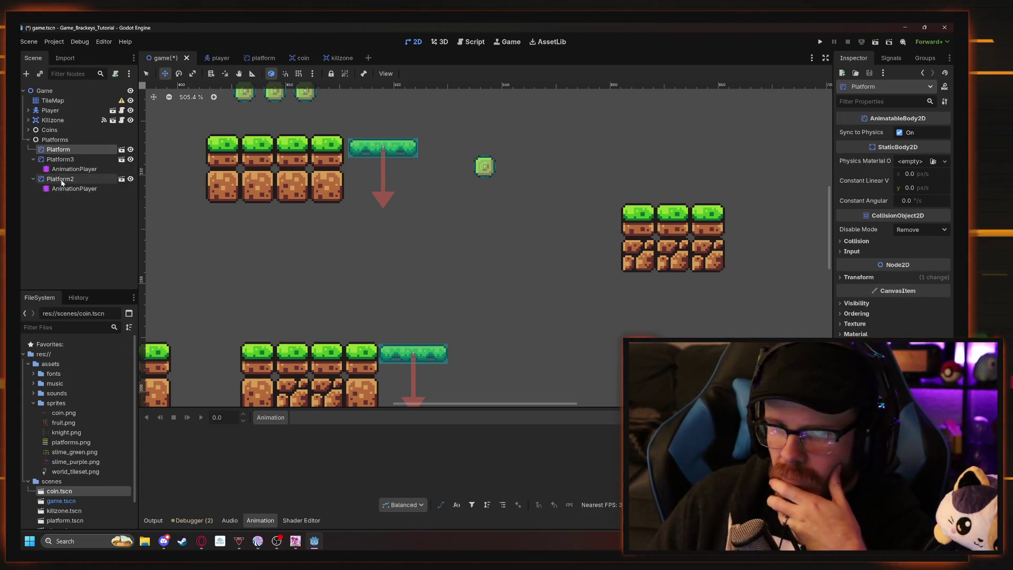
left_click(62, 179)
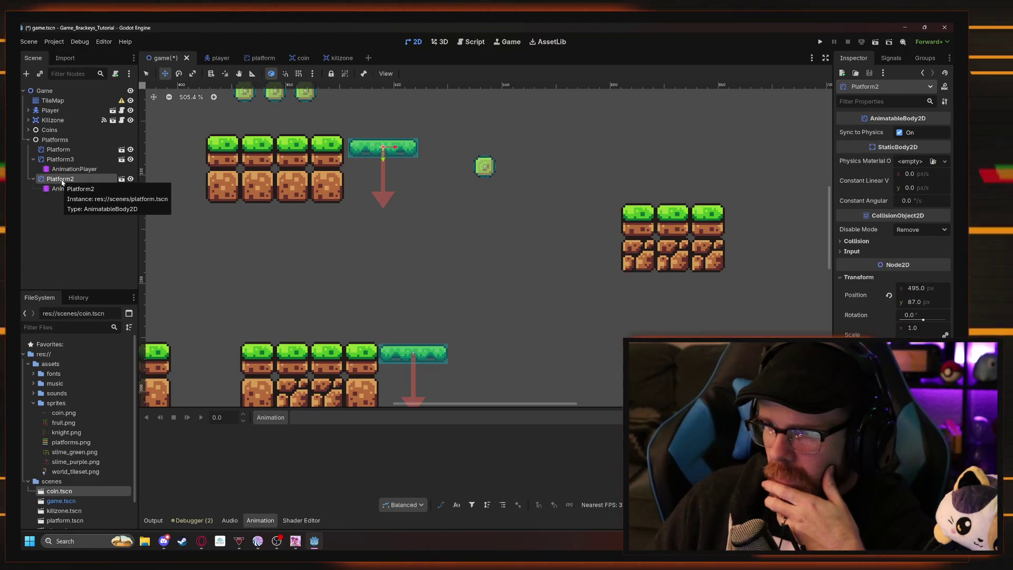
left_click(61, 160)
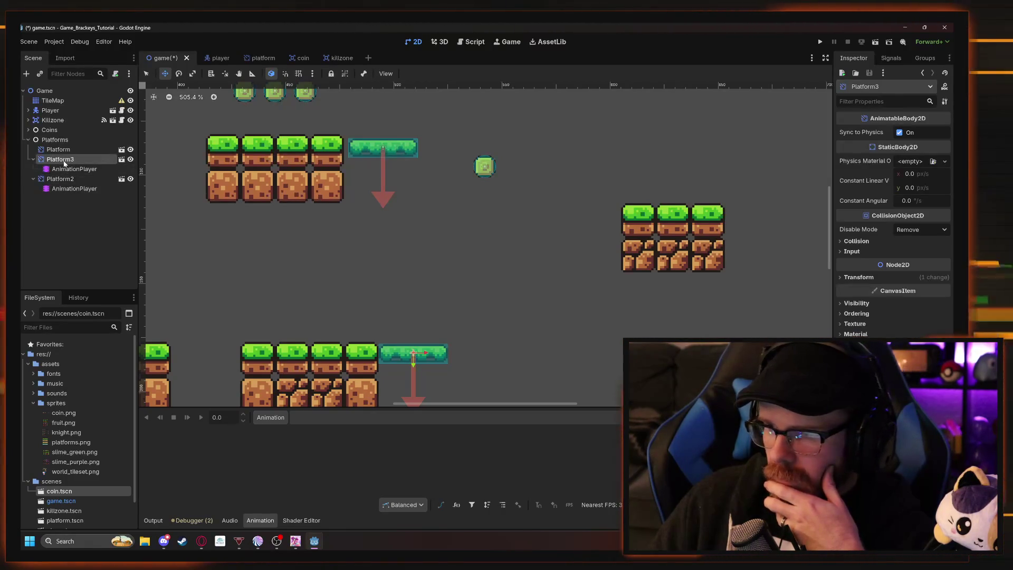
left_click(841, 278)
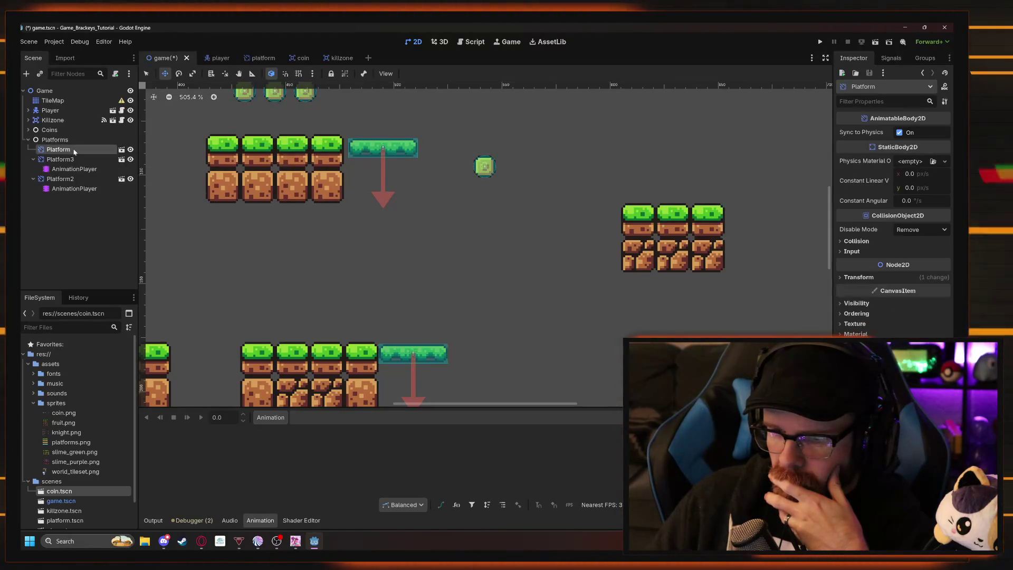
left_click(74, 188)
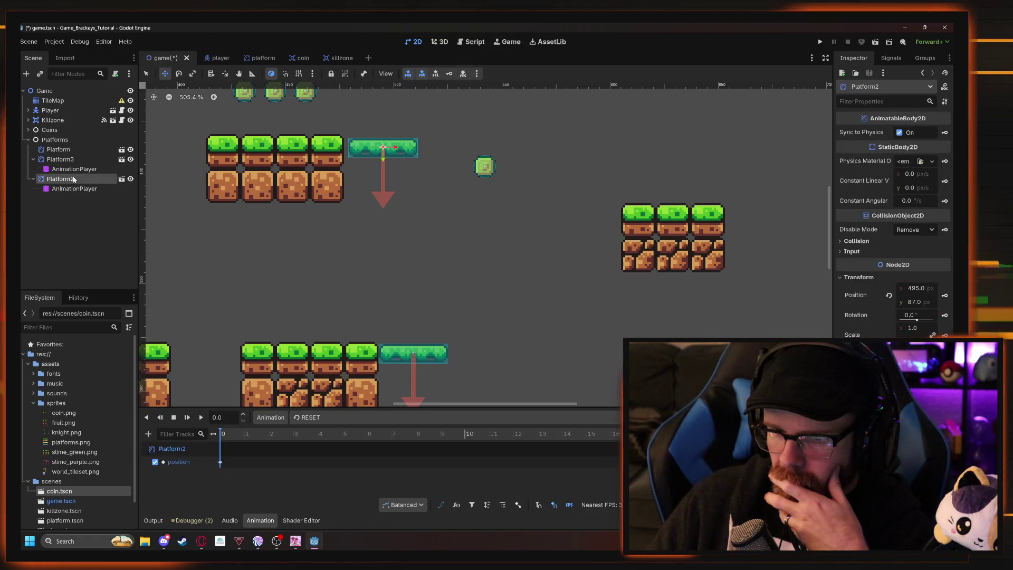
left_click(69, 180)
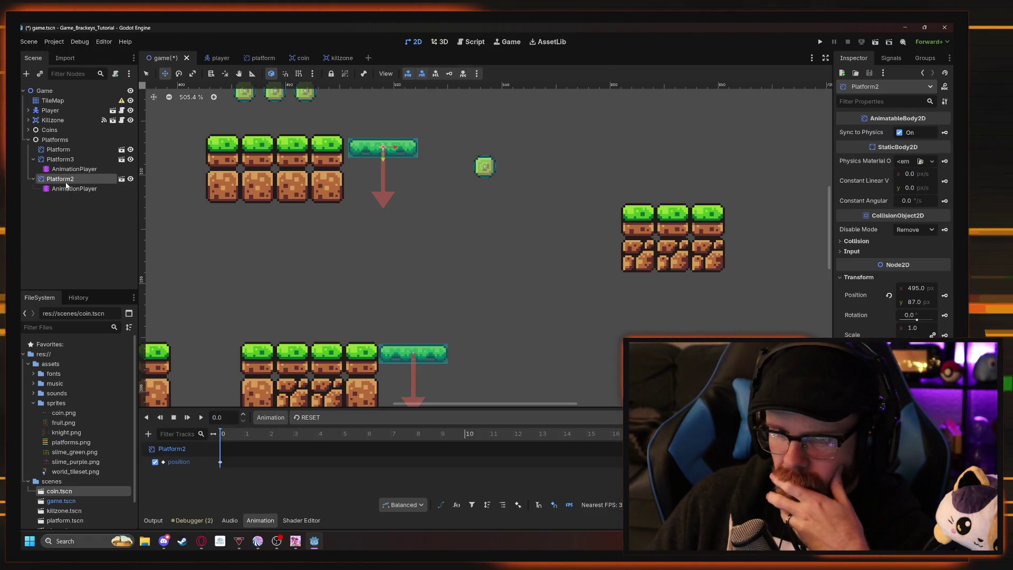
left_click_drag(192, 273, 294, 370)
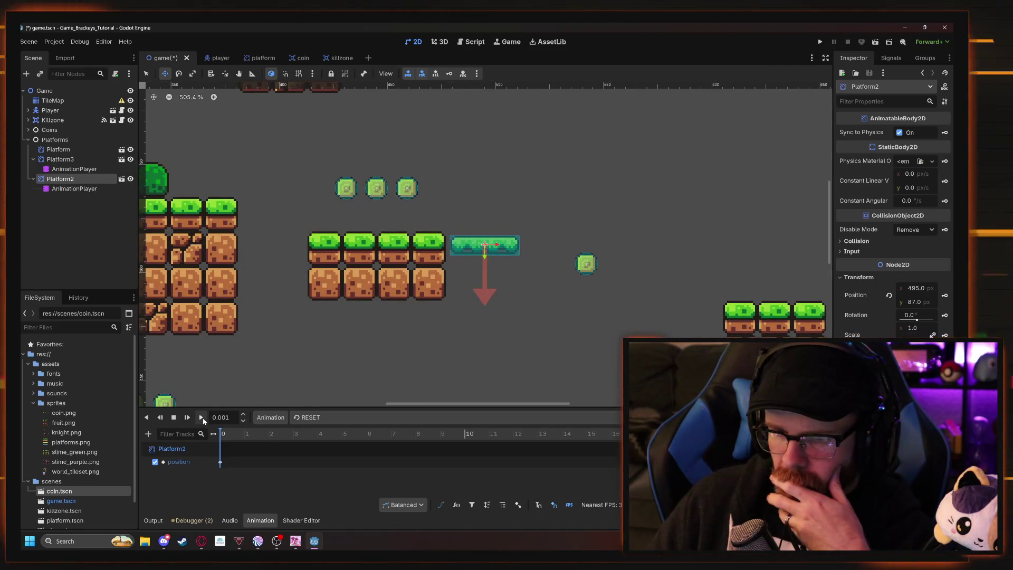
left_click(57, 191)
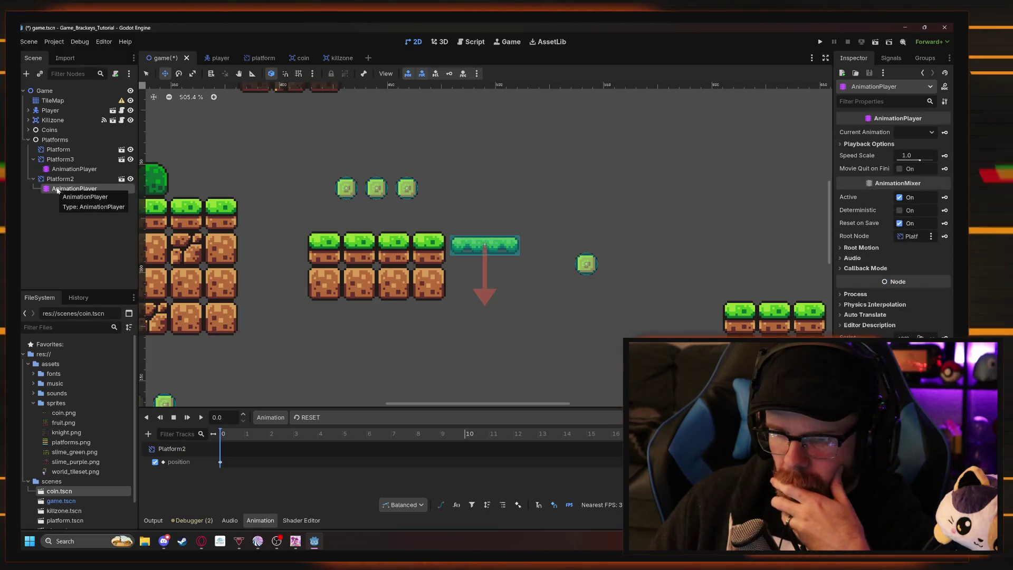
left_click(56, 180)
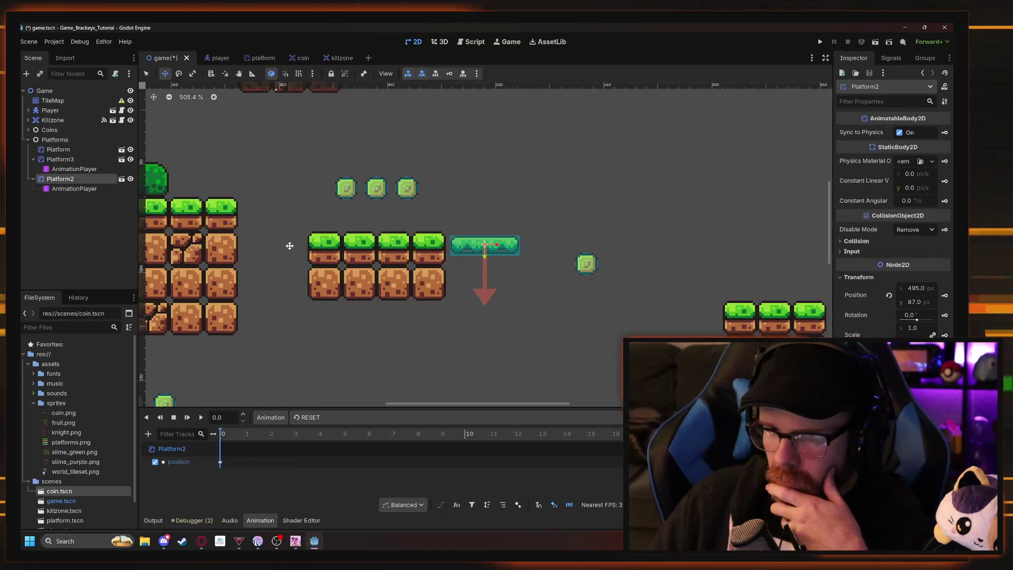
left_click(263, 61)
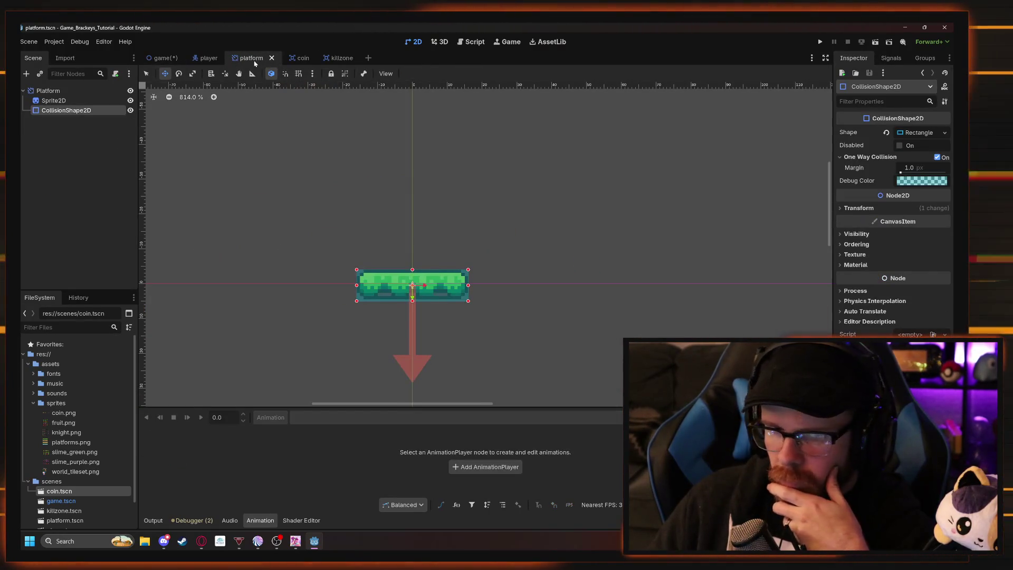
left_click(164, 58)
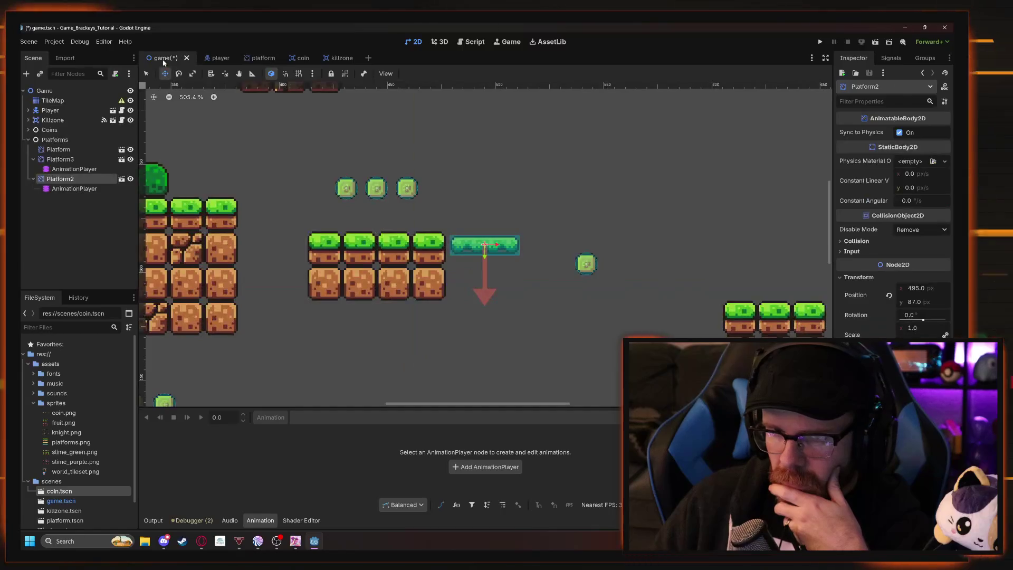
left_click(79, 190)
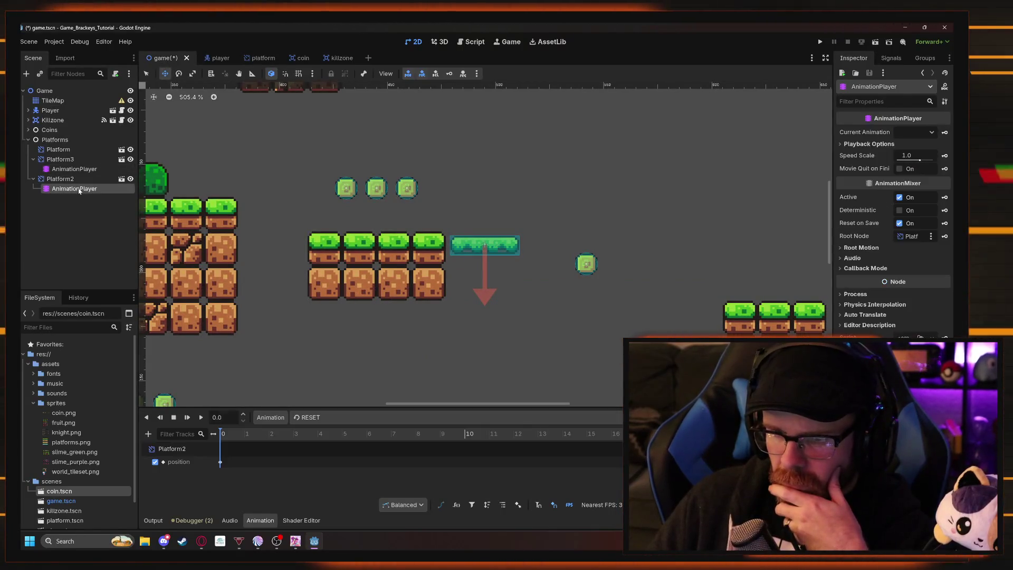
left_click(199, 420)
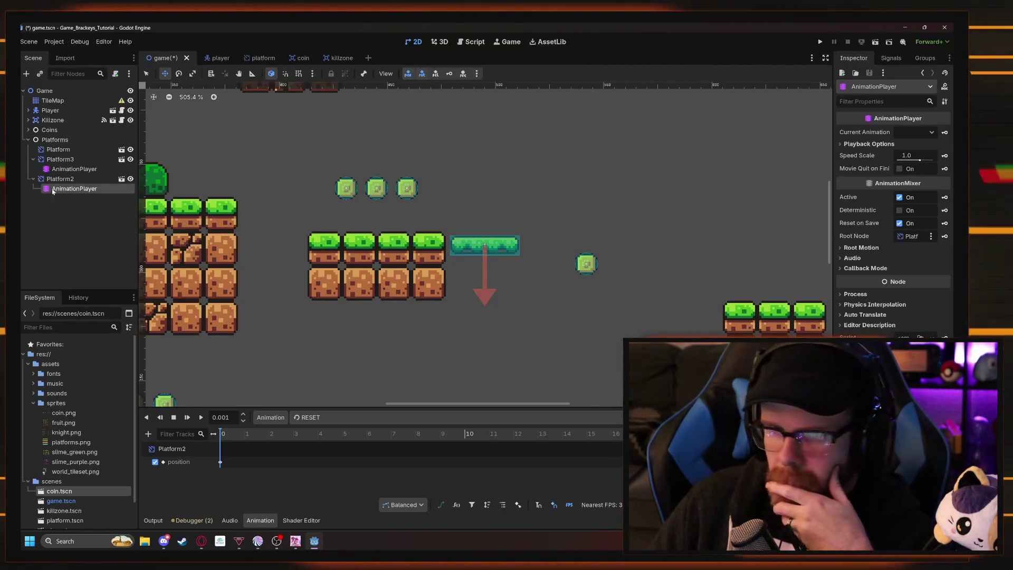
left_click(95, 179)
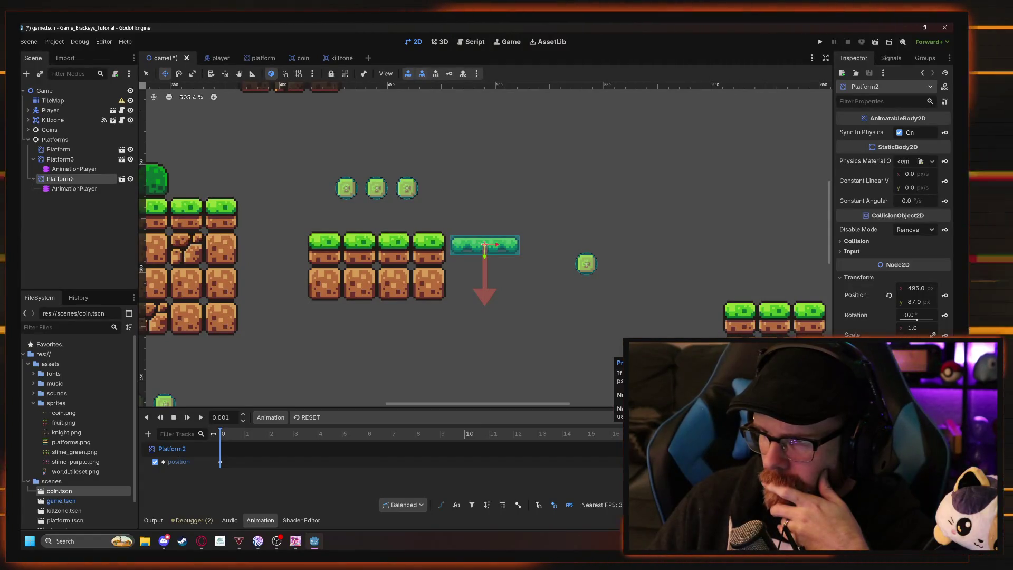
Delete and restore Platform3, place it beside the lower platforms, and run the project.
scroll(485, 298, "down", 5)
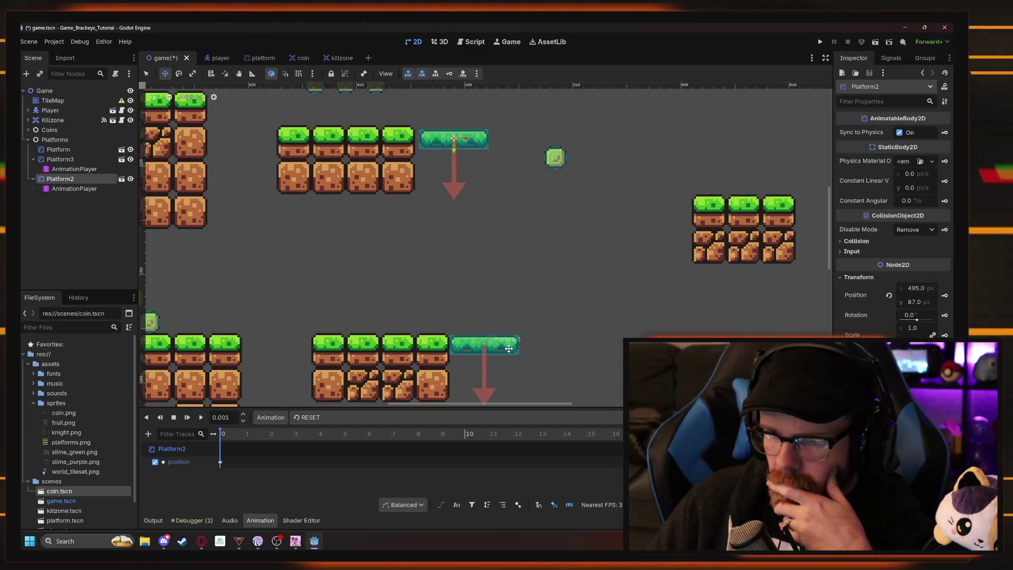
left_click(67, 159)
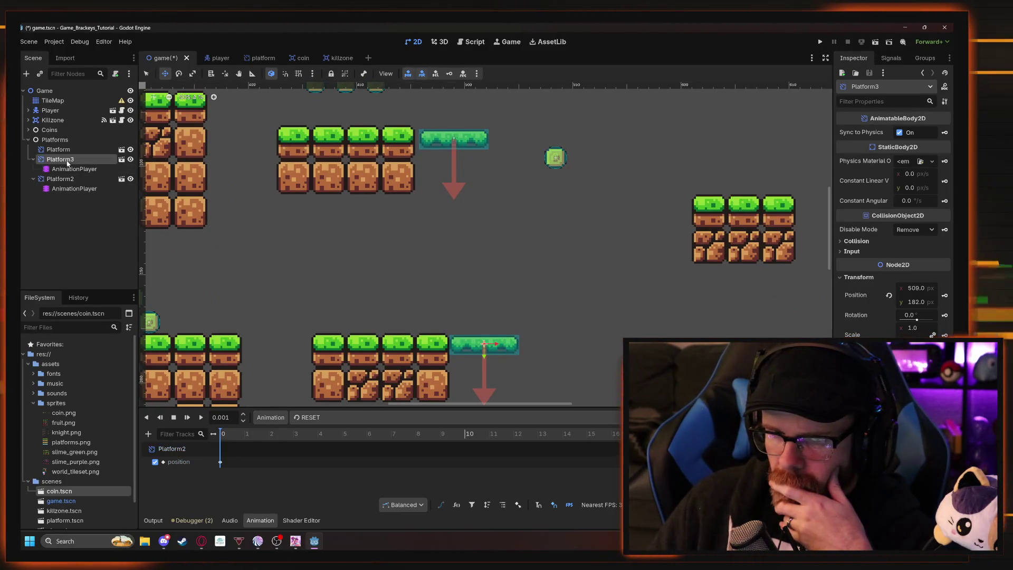
right_click(68, 160)
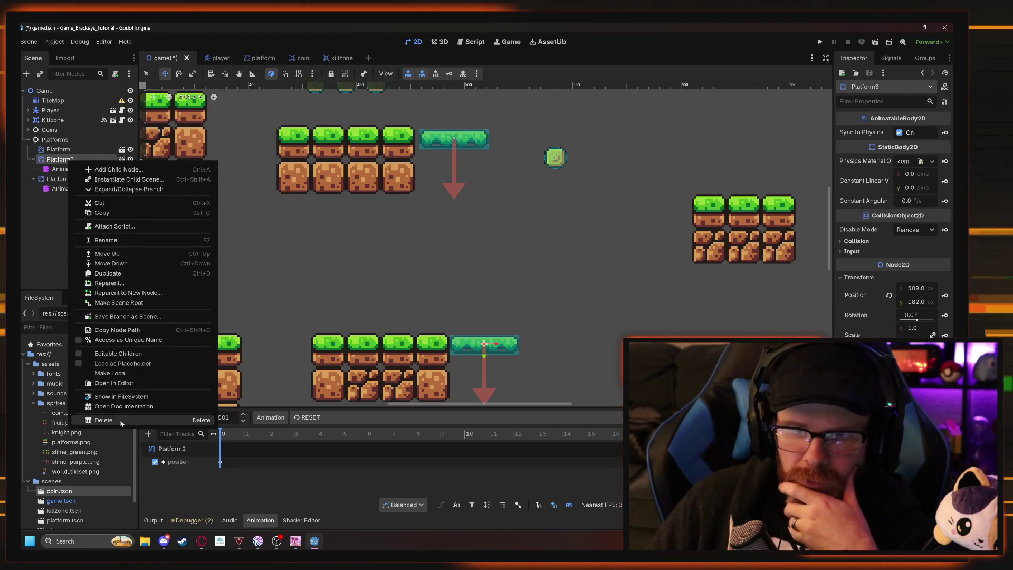
left_click(103, 421)
key("Return")
key("ctrl+z")
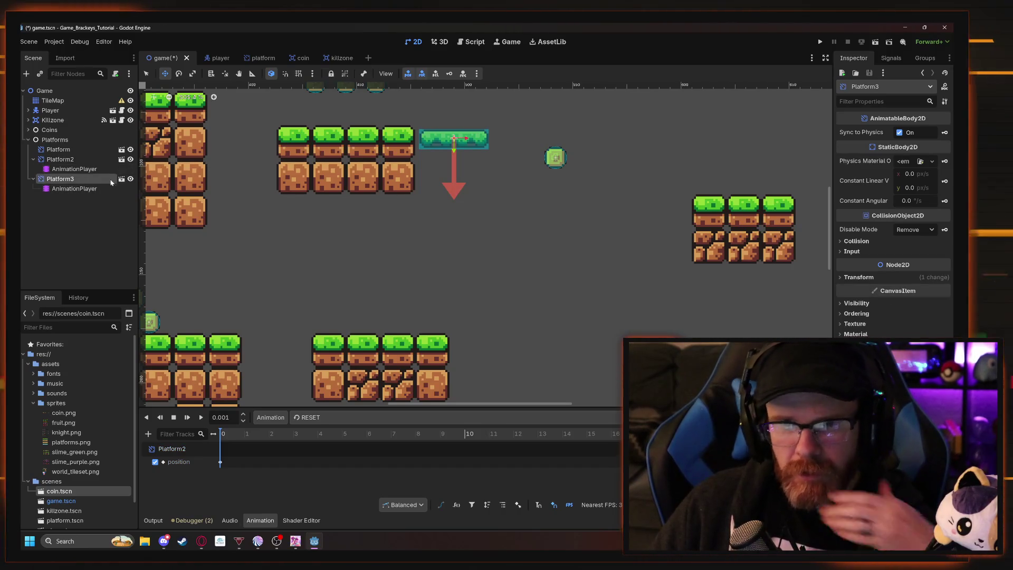
left_click_drag(513, 184, 545, 392)
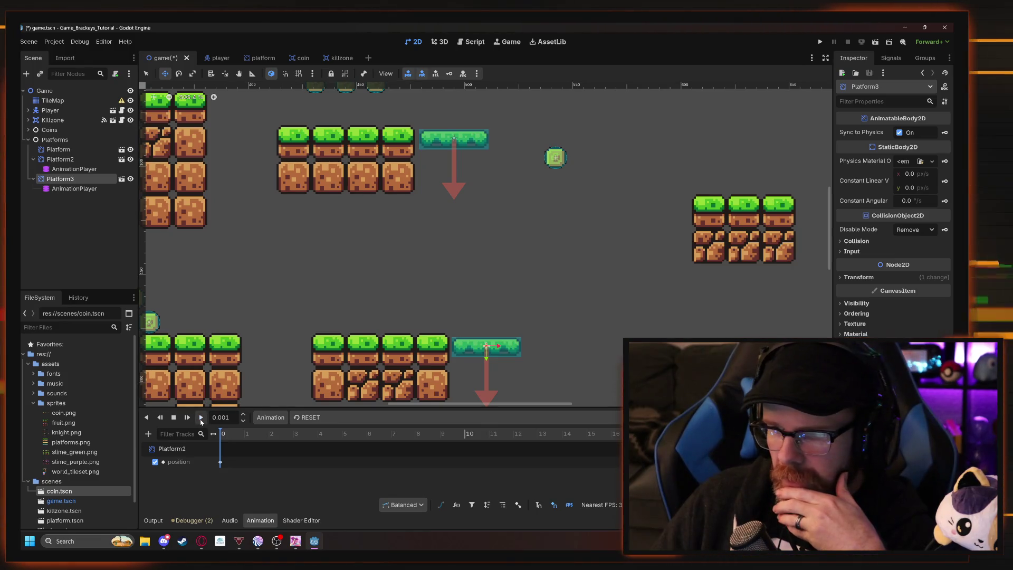
left_click(820, 42)
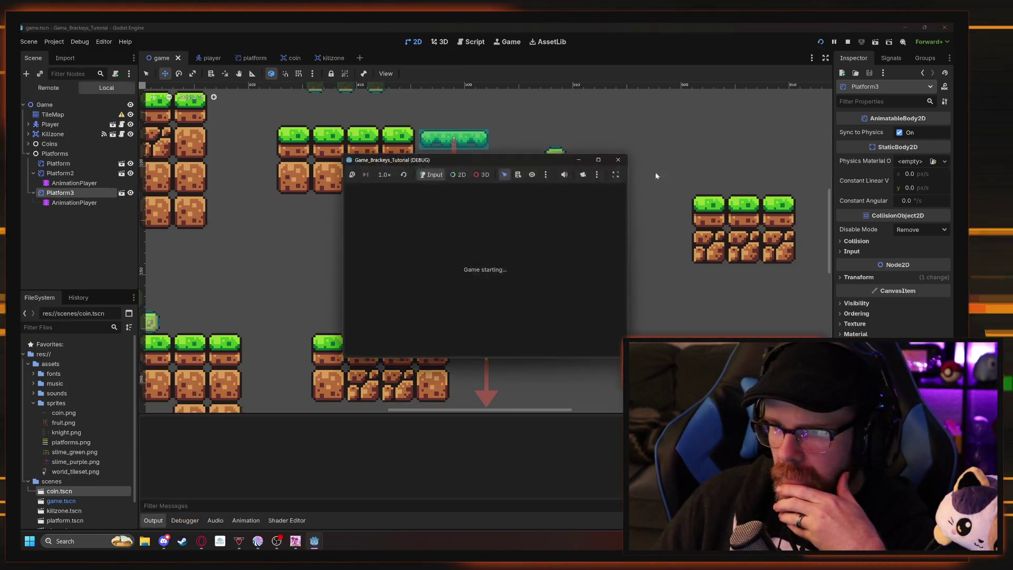
Run and jump the knight right across the platforms onto the moving platform, then close the game.
key("Right")
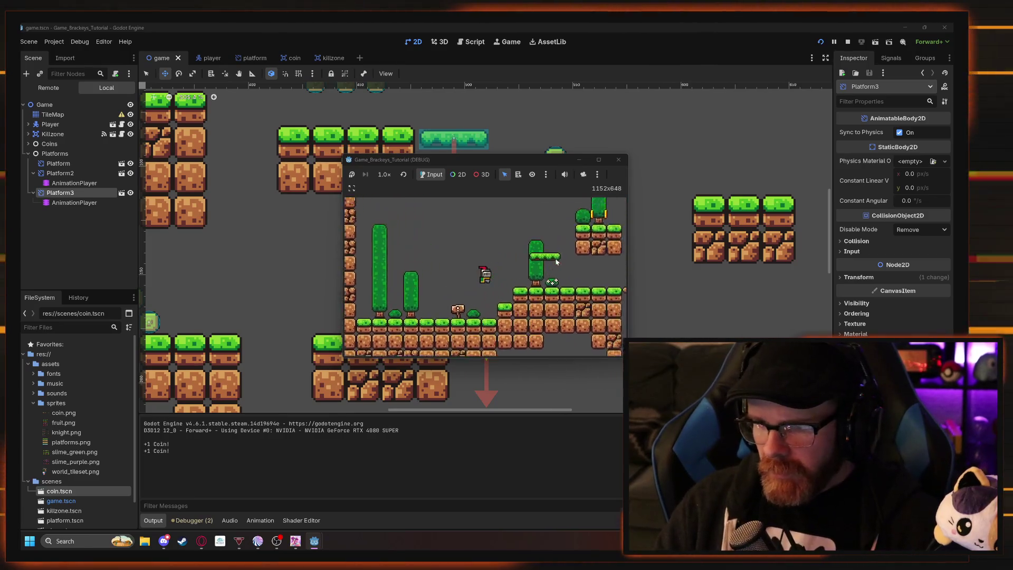
key("space")
key("Right")
key("space")
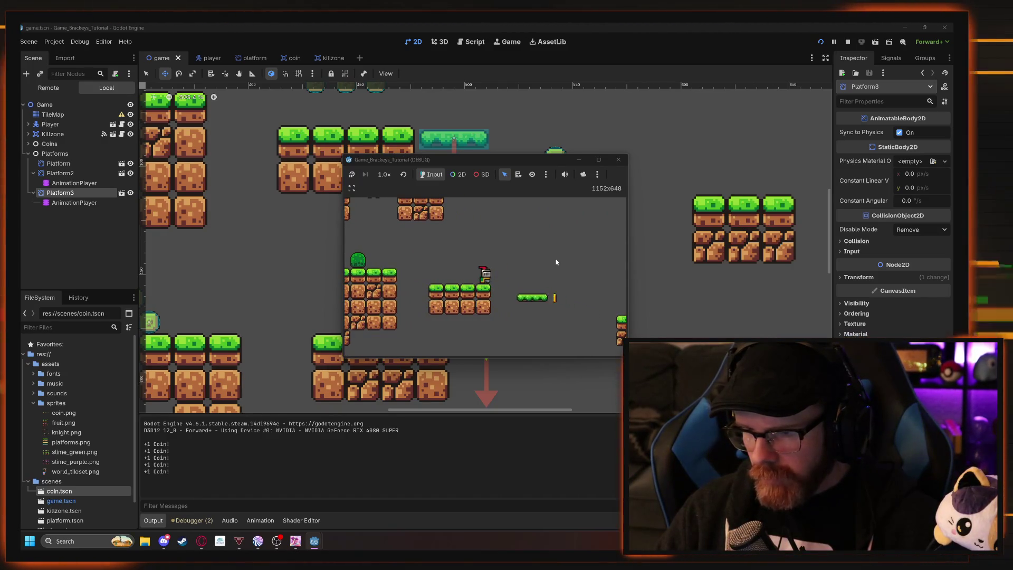
key("Right")
key("space")
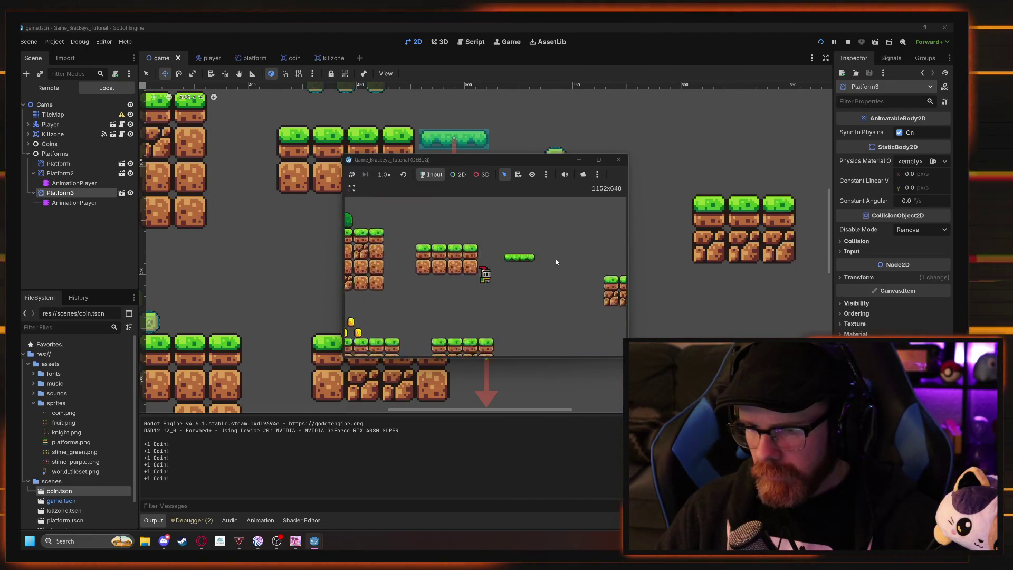
key("Right")
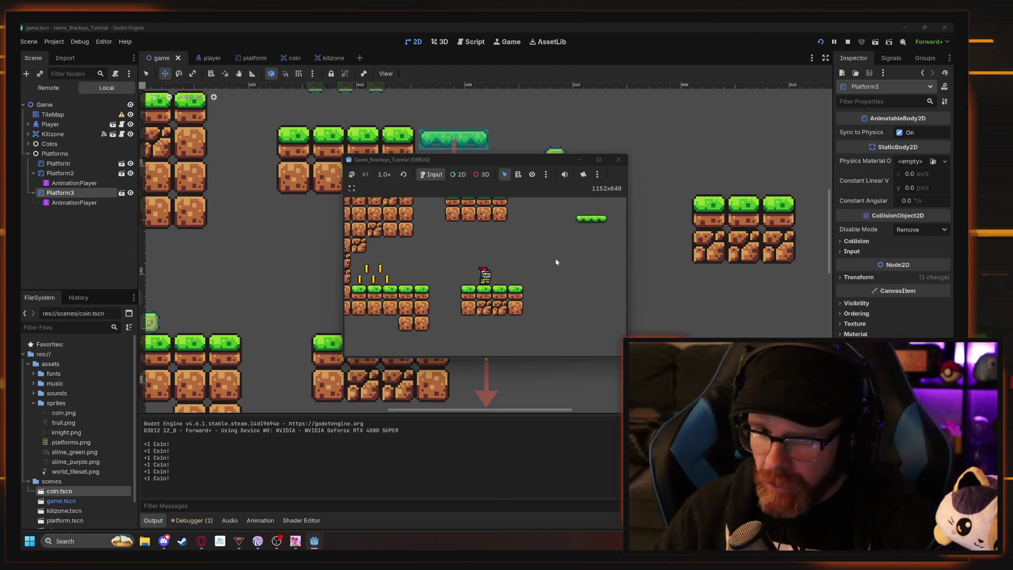
left_click(619, 161)
scroll(570, 226, "down", 5)
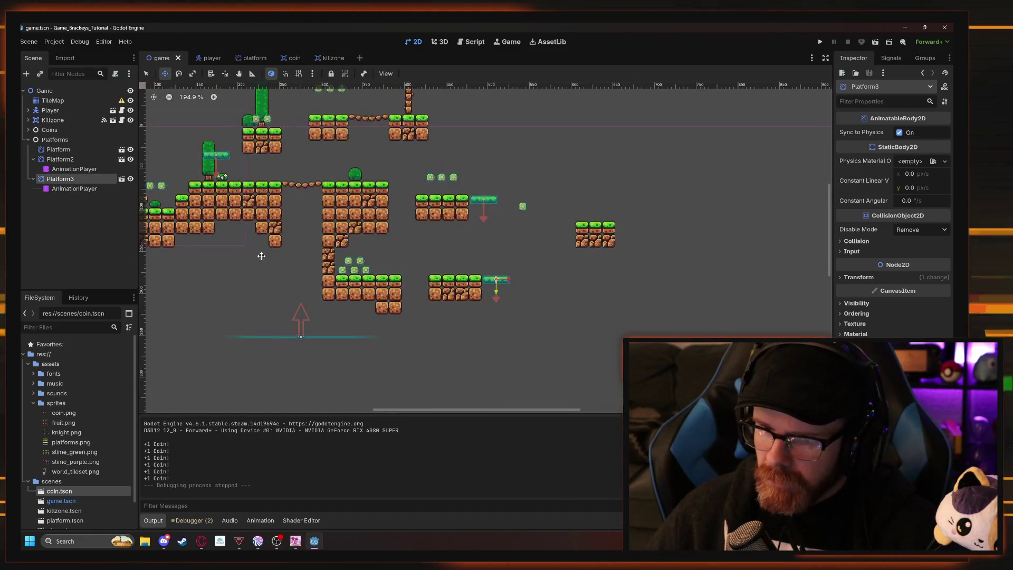
Nudge Platform3 slightly lower into place.
left_click_drag(261, 256, 411, 289)
mouse_move(315, 210)
left_mouse_down()
mouse_move(312, 182)
mouse_move(326, 183)
left_mouse_up()
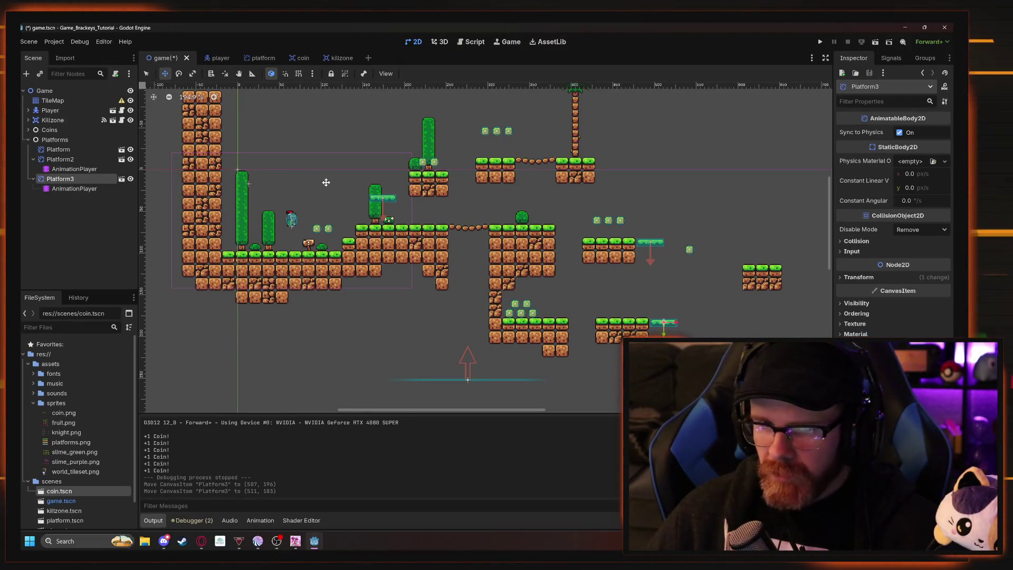
left_click(151, 125)
Move the Player start onto the lower right platforms and test-run the game.
left_click(50, 110)
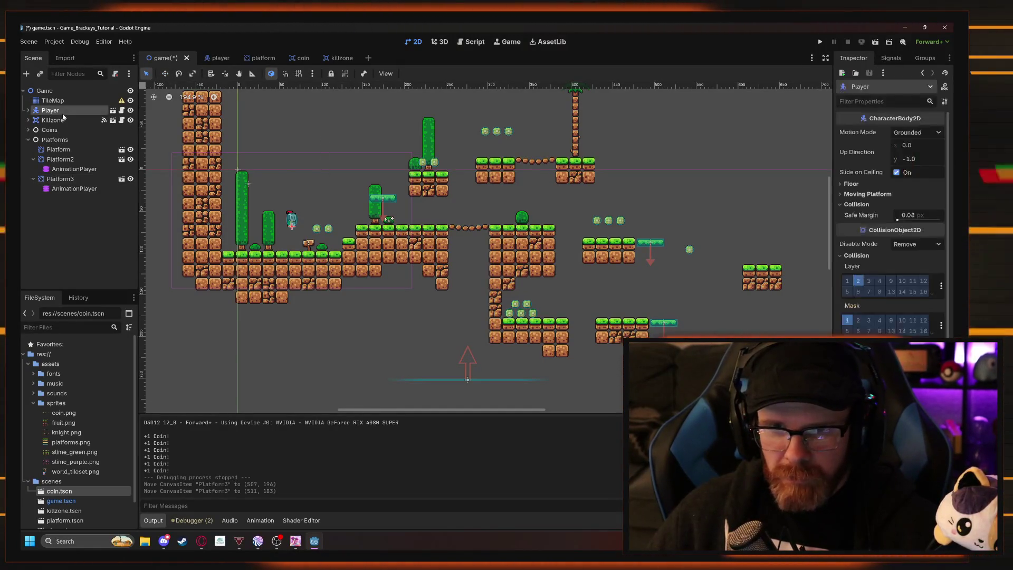
key("w")
mouse_move(316, 216)
left_mouse_down()
mouse_move(745, 285)
mouse_move(713, 292)
left_mouse_up()
left_click(820, 44)
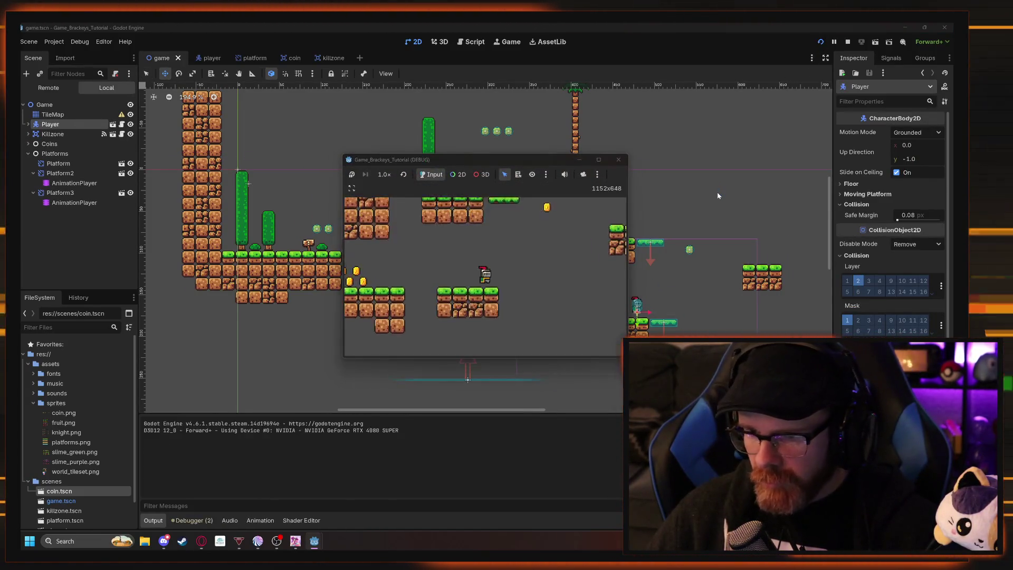
left_click(618, 161)
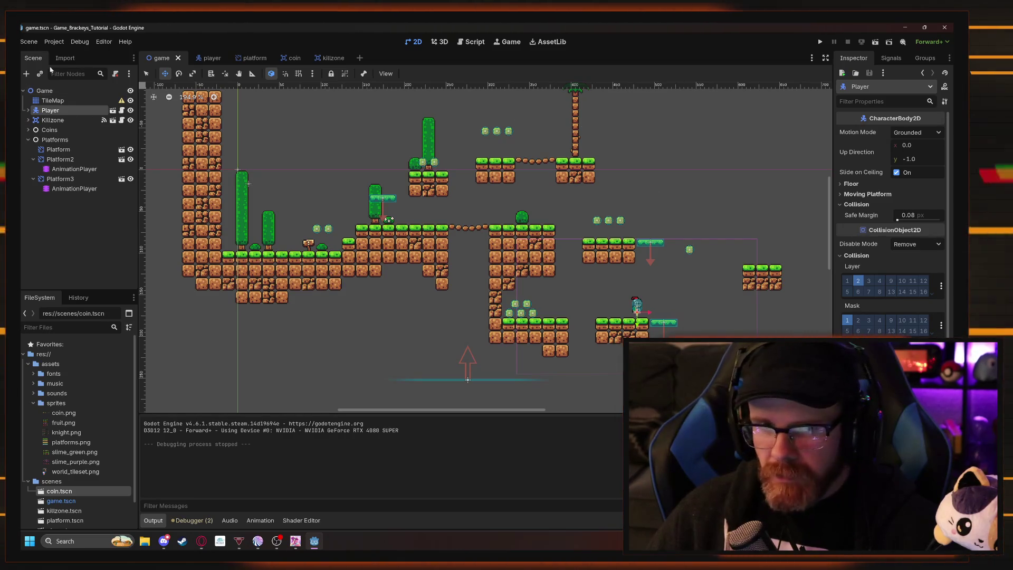
Select Platform2 on the canvas and show its animation track editor.
left_click(673, 325)
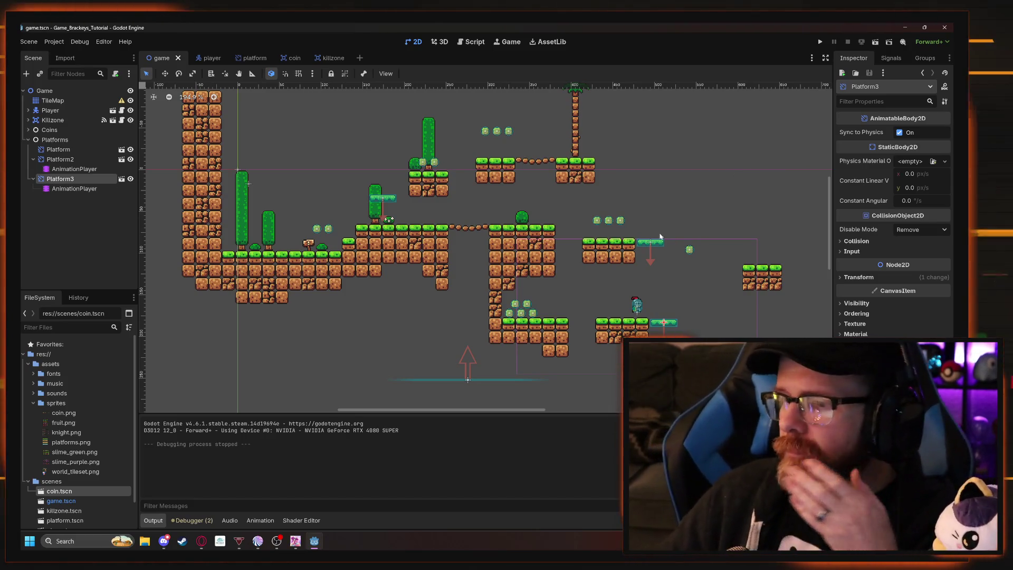
scroll(661, 247, "right", 5)
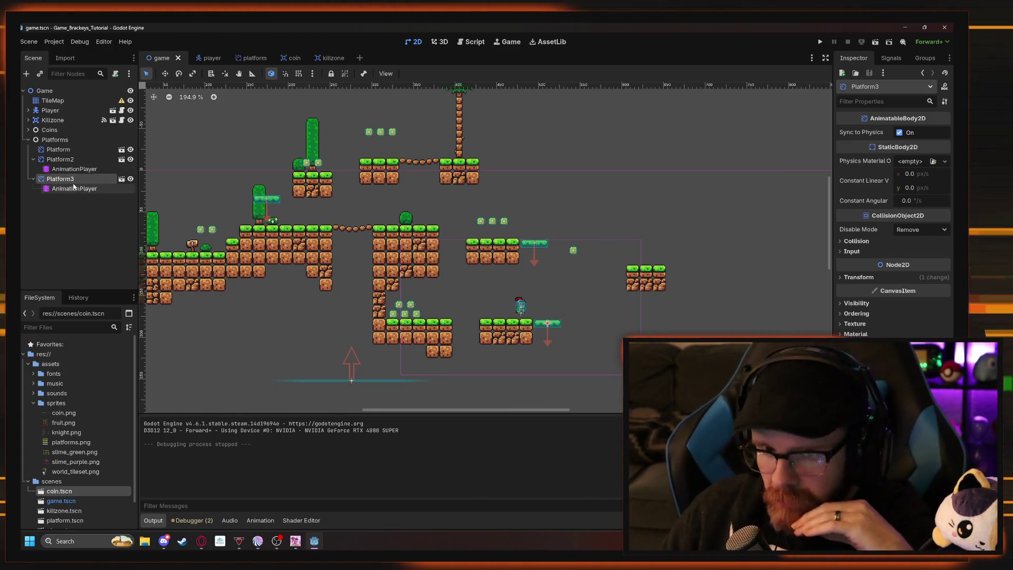
left_click(61, 151)
left_click(317, 210)
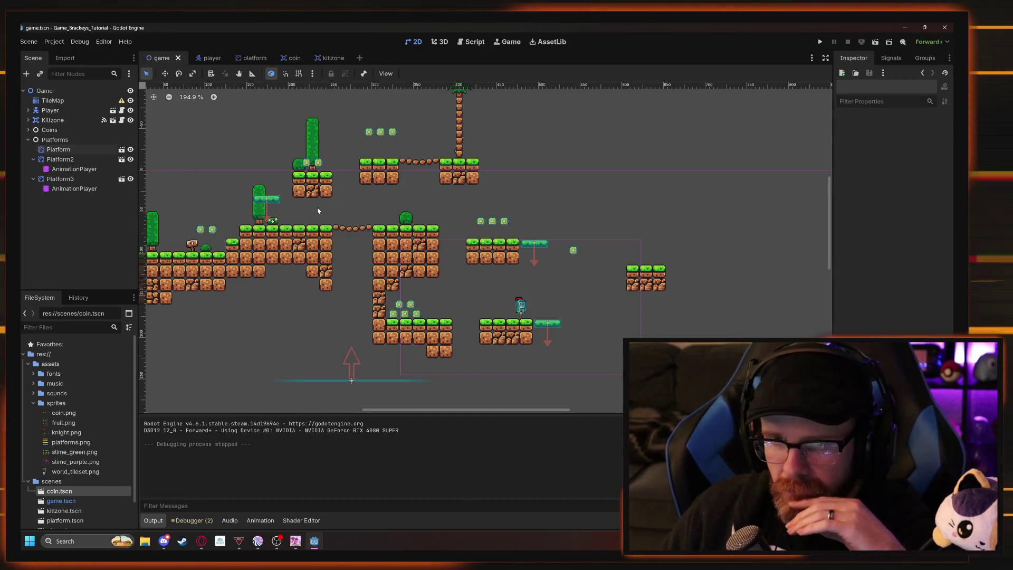
left_click(65, 151)
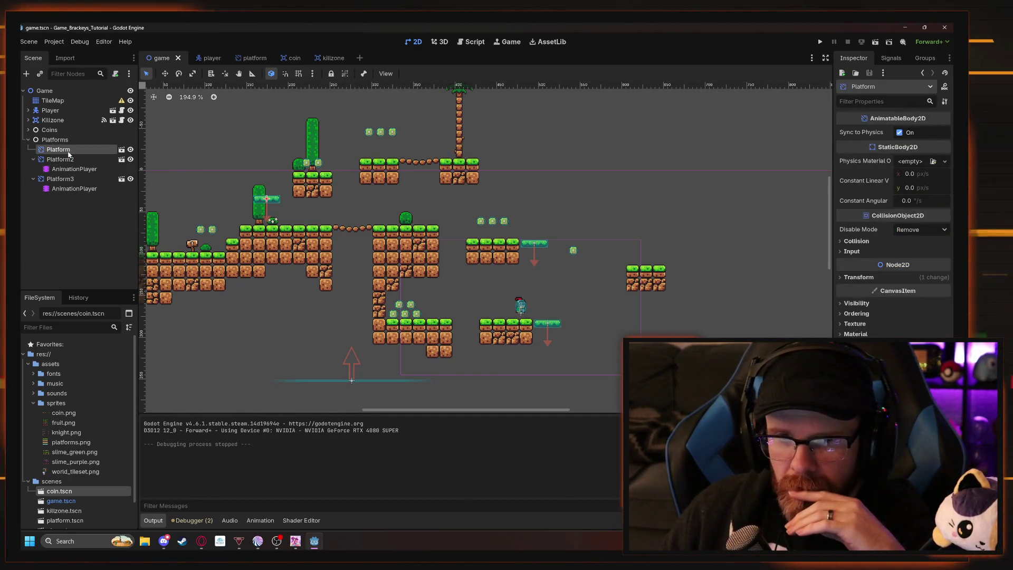
left_click(536, 271)
left_click(531, 246)
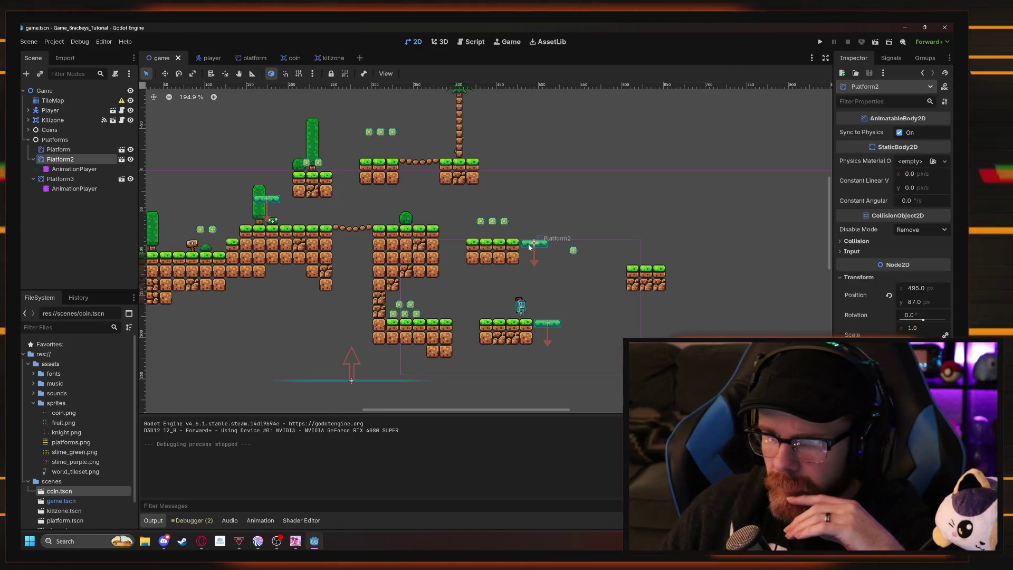
left_click(261, 521)
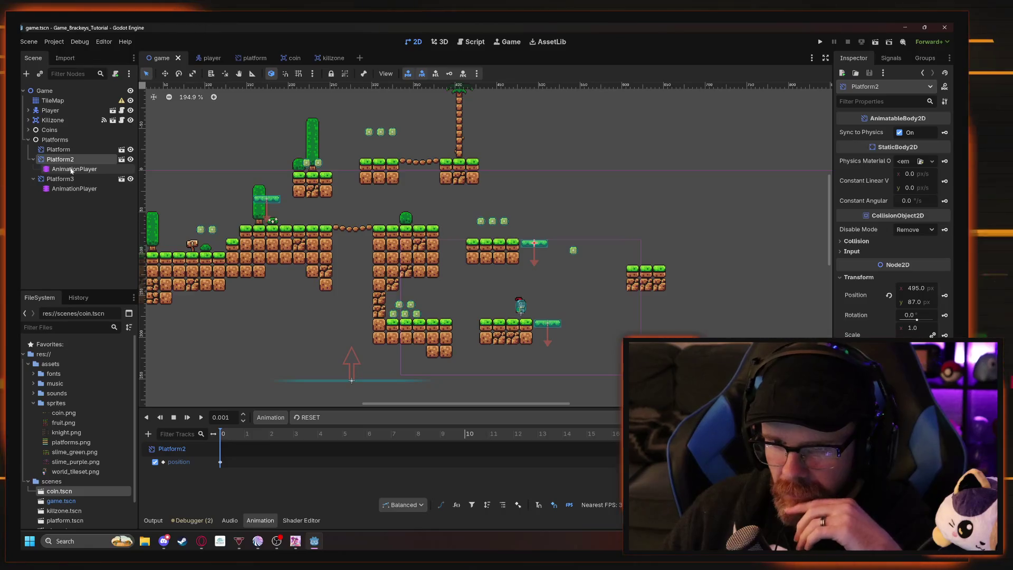
Dismiss the Animation menu, run the game to watch the platforms, and stop it with F8.
left_click(270, 418)
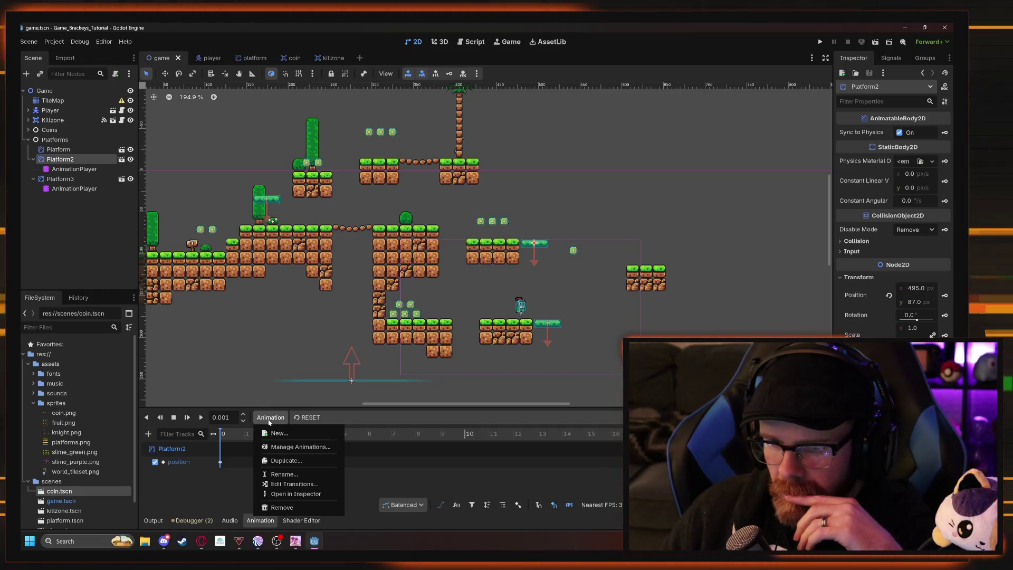
key("Escape")
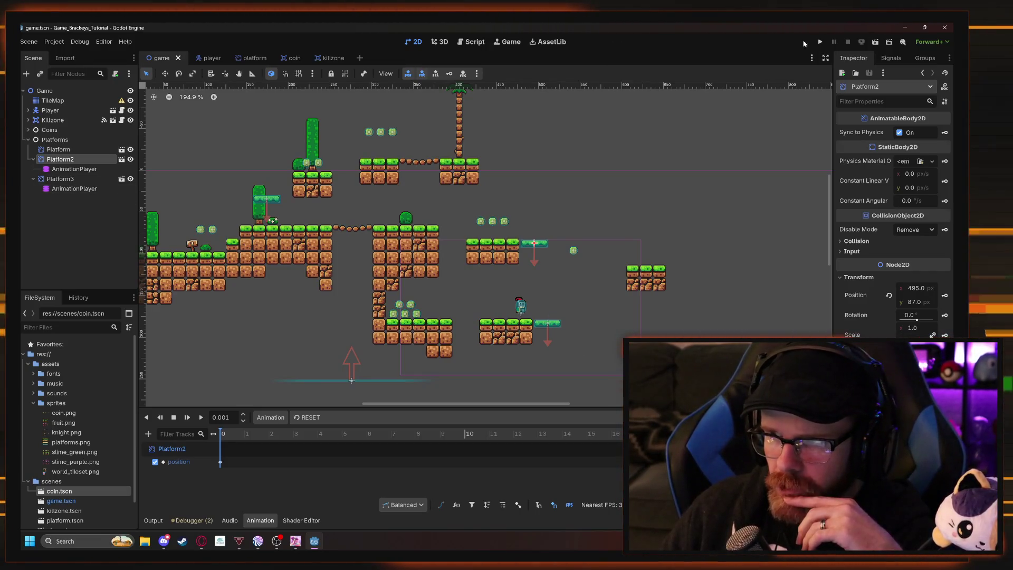
left_click(819, 42)
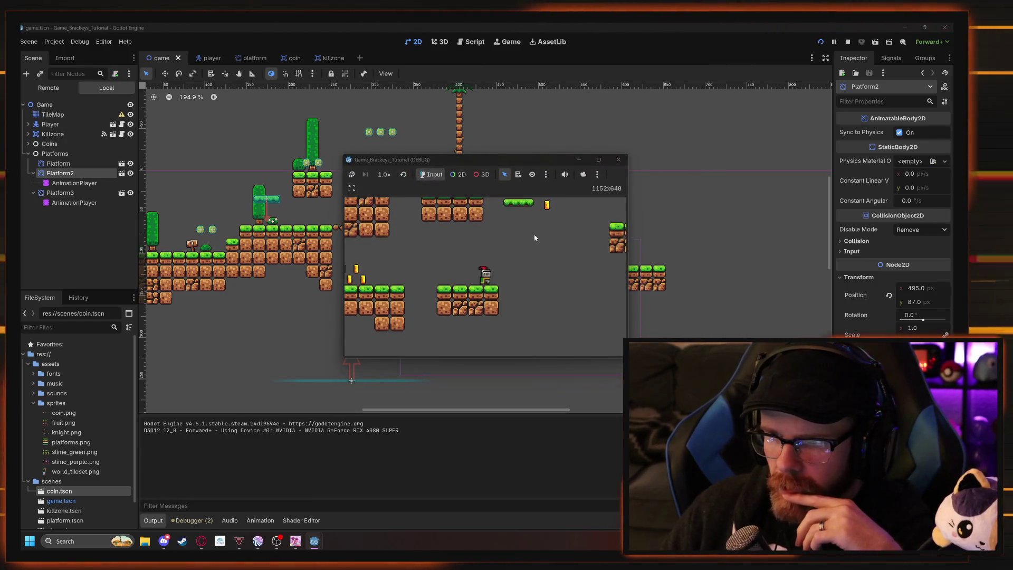
key("F8")
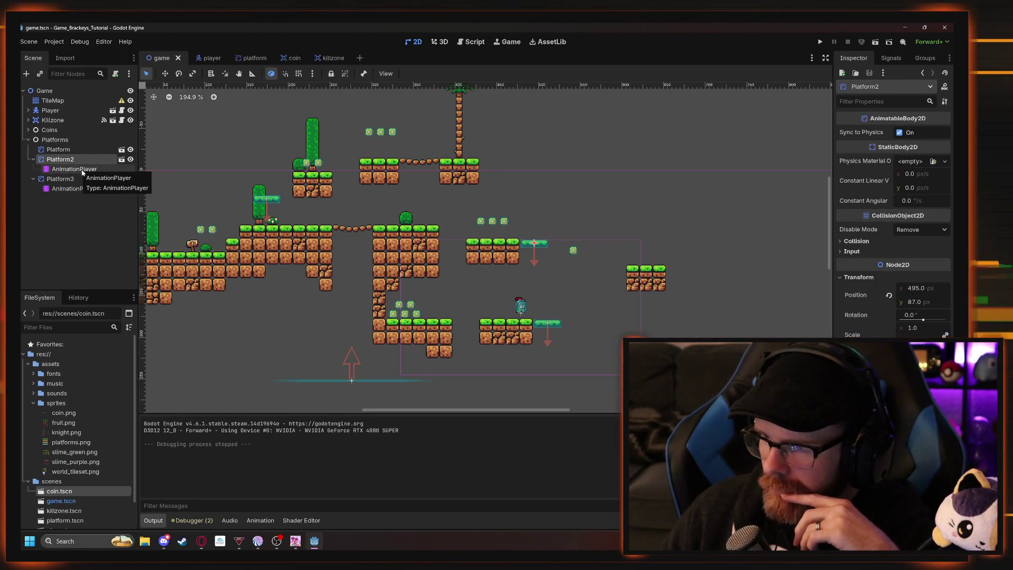
Review Platform2's animation library in Manage Animations, holding the RESET and move animations.
left_click(82, 170)
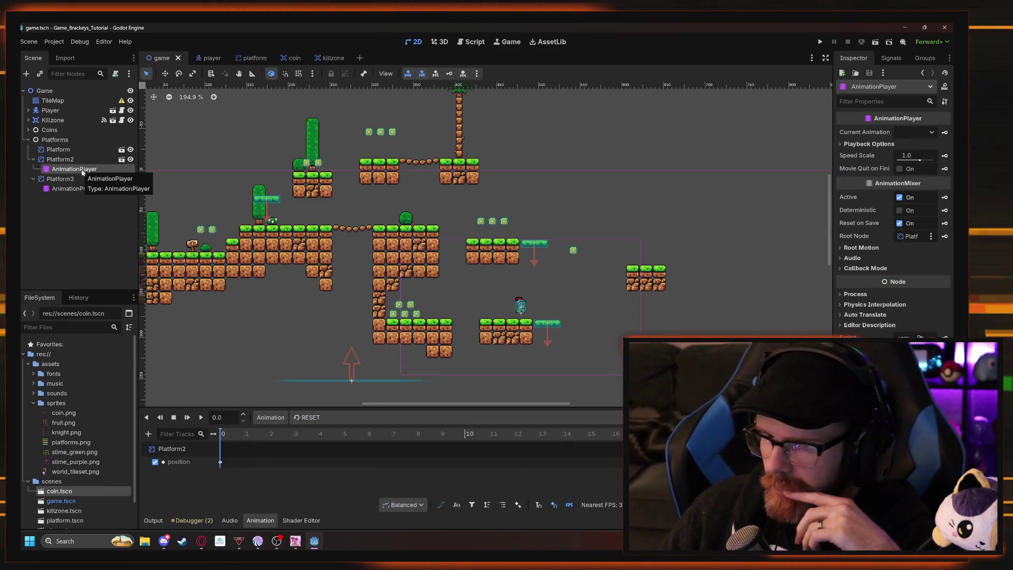
left_click(77, 161)
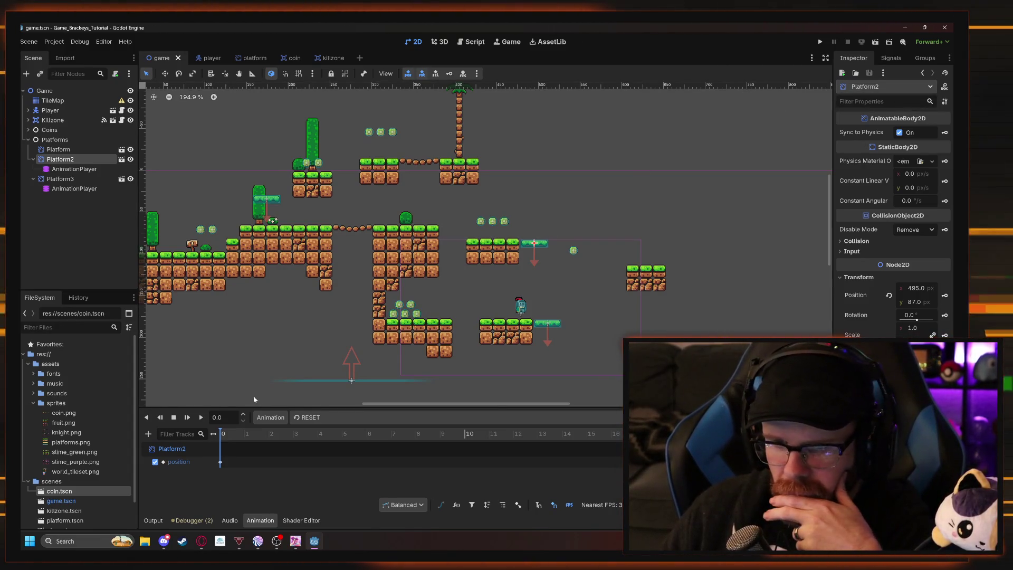
left_click(281, 418)
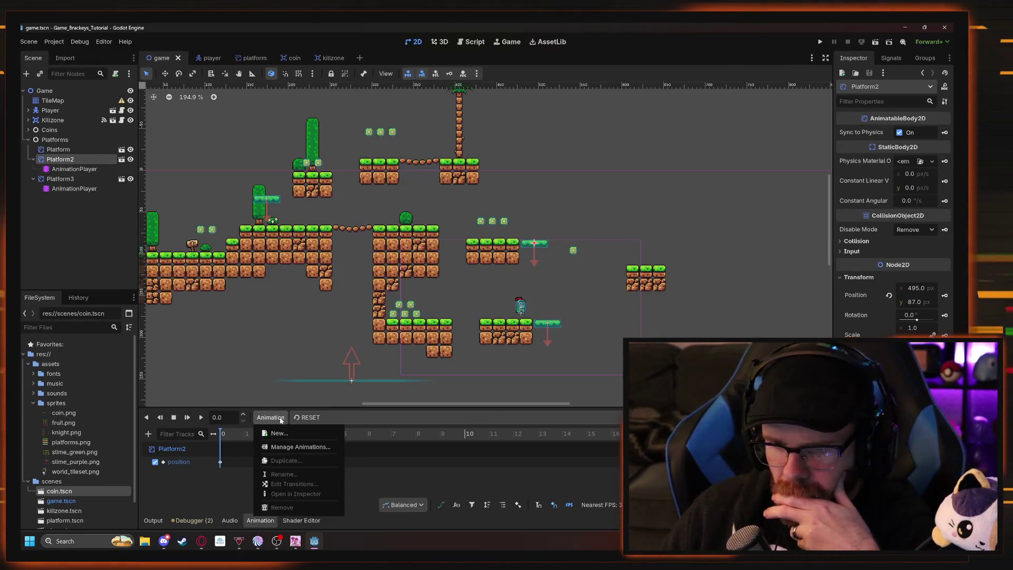
left_click(289, 447)
left_click(324, 214)
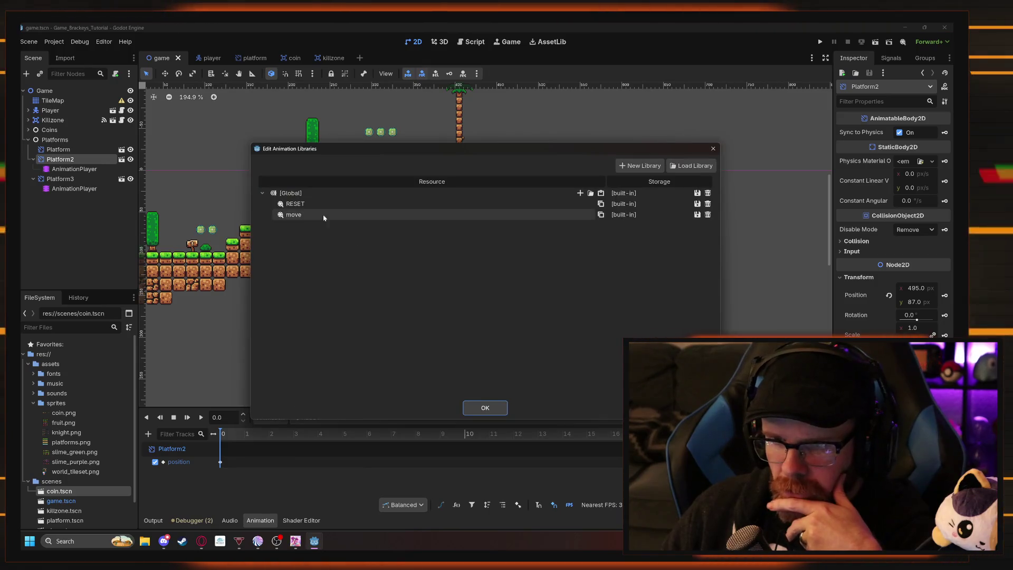
left_click(285, 214)
key("Return")
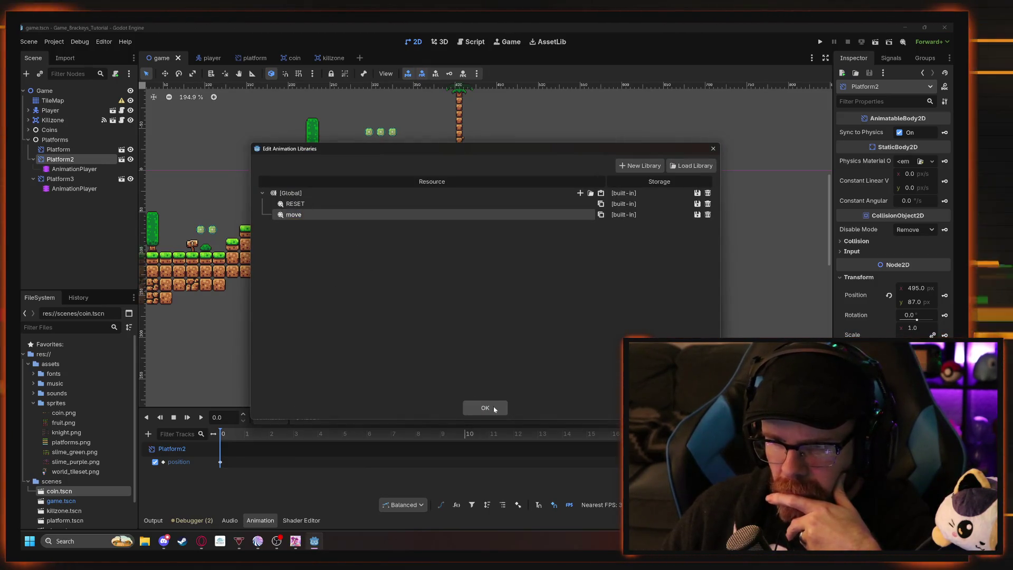
left_click(483, 409)
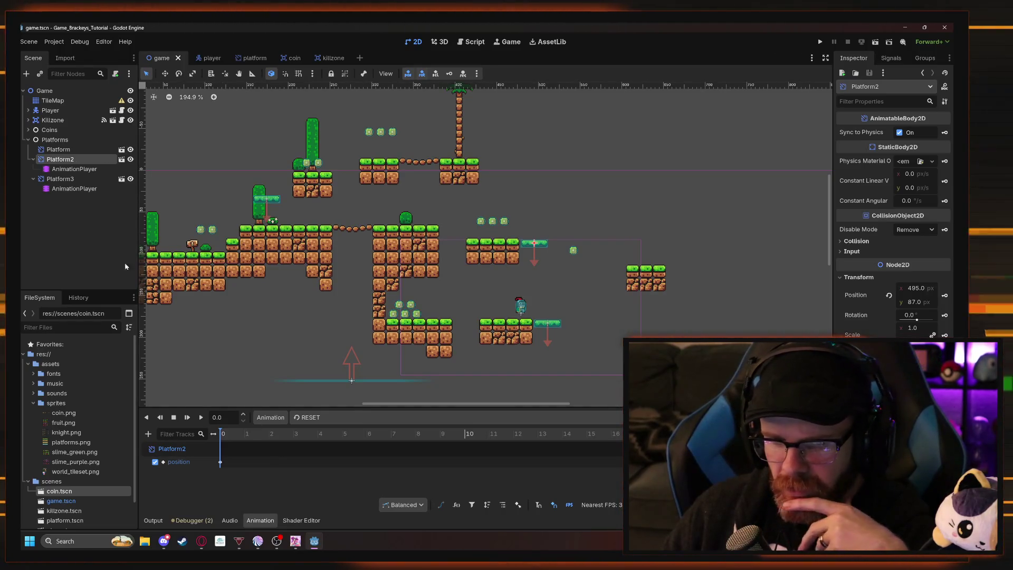
left_click(75, 169)
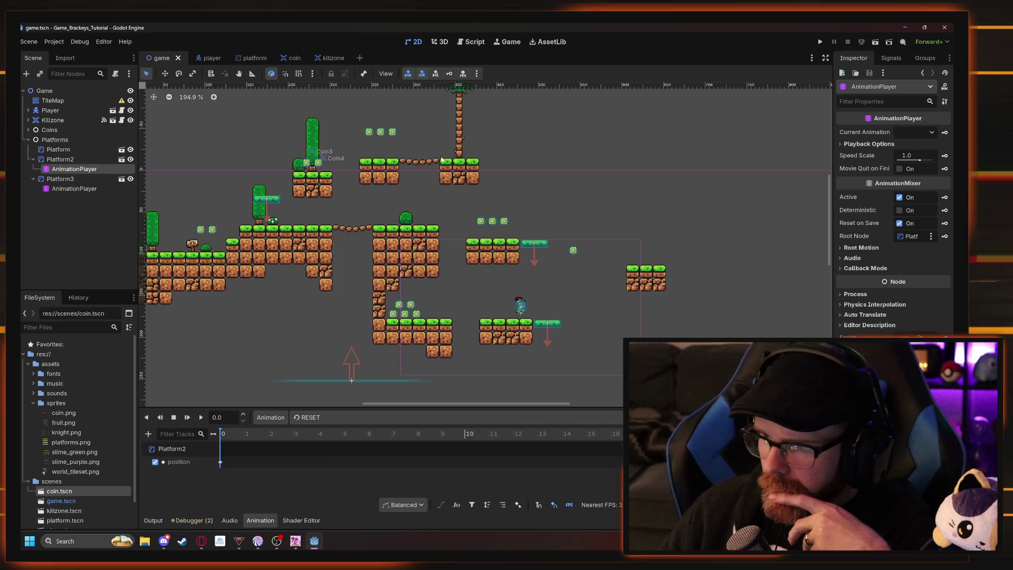
Toggle the animation playback options and inspect Platform3 and its AnimationPlayer.
left_click(841, 144)
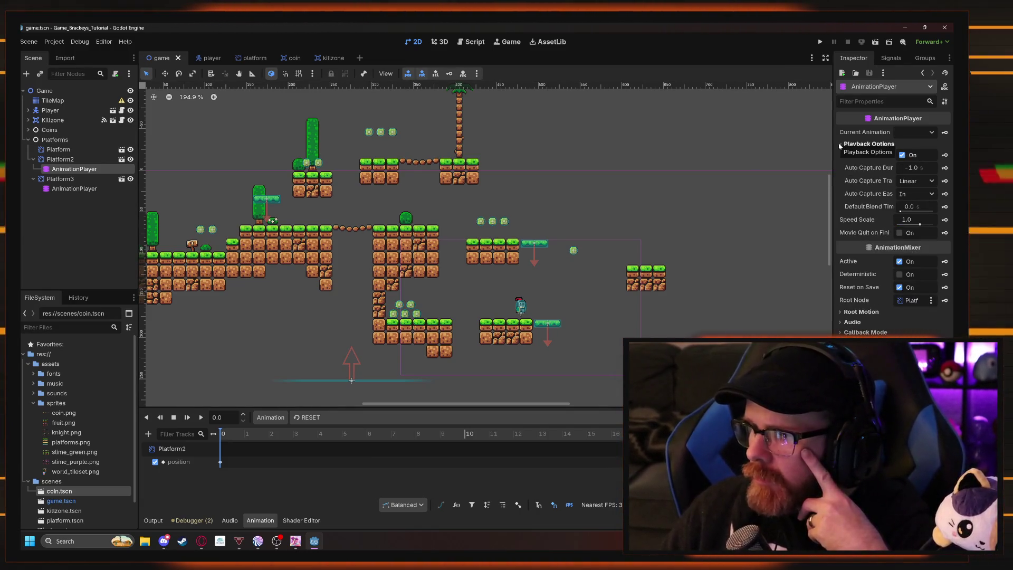
left_click(841, 144)
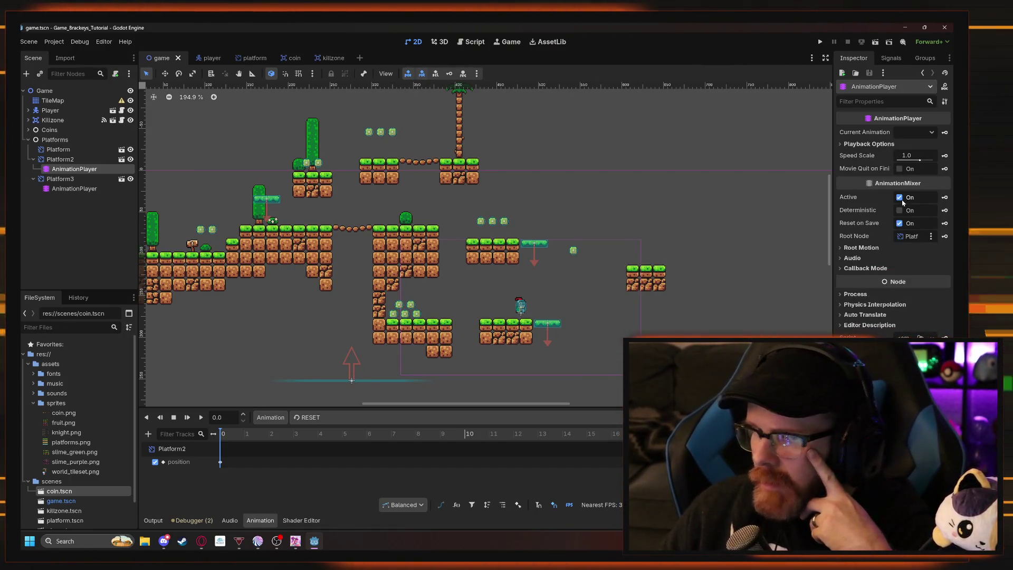
left_click(92, 189)
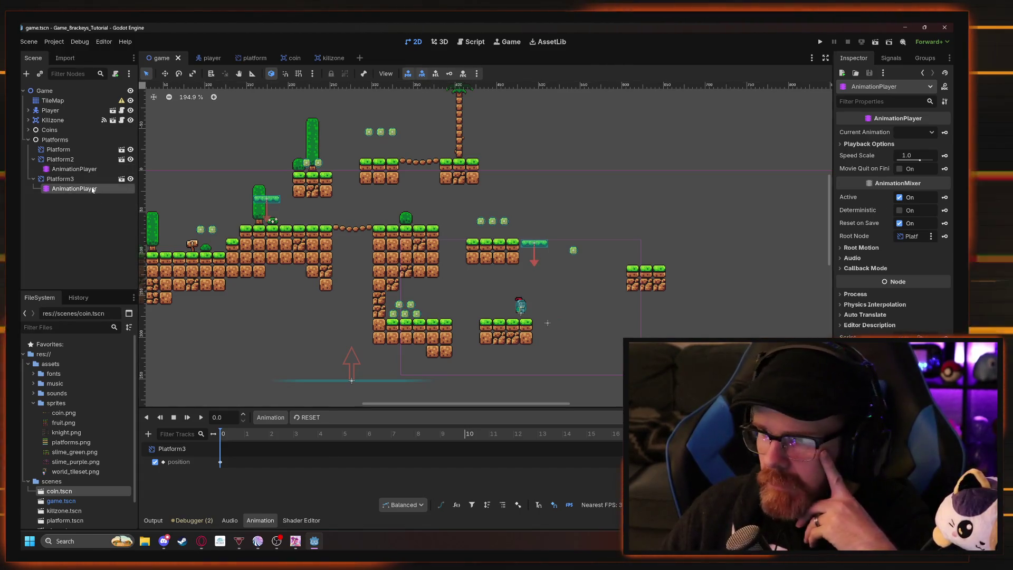
left_click(85, 179)
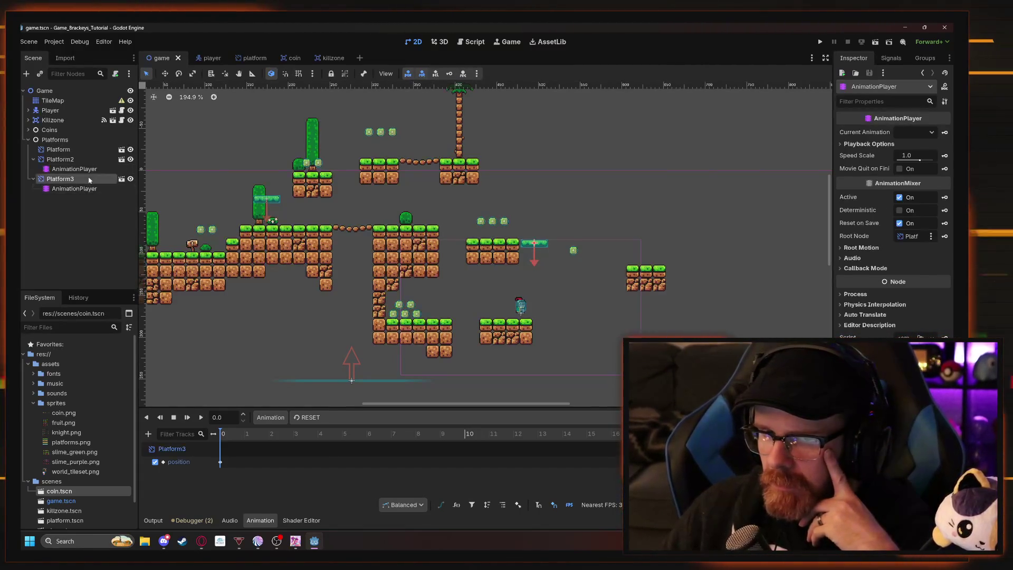
left_click(88, 190)
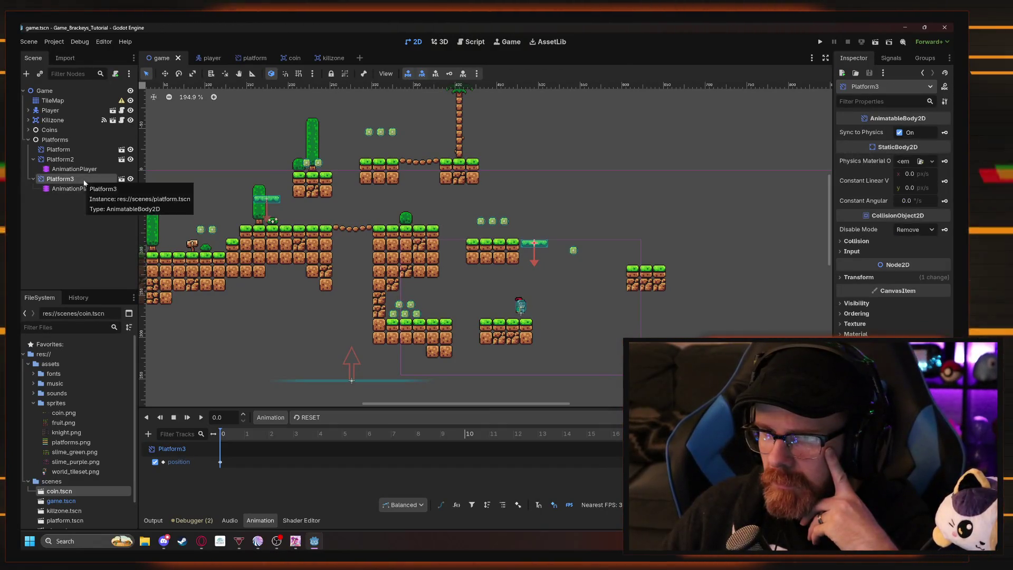
Nudge Platform3 down and right to the lower ledge's end, then bring up the Animation menu.
left_click_drag(638, 189, 654, 201)
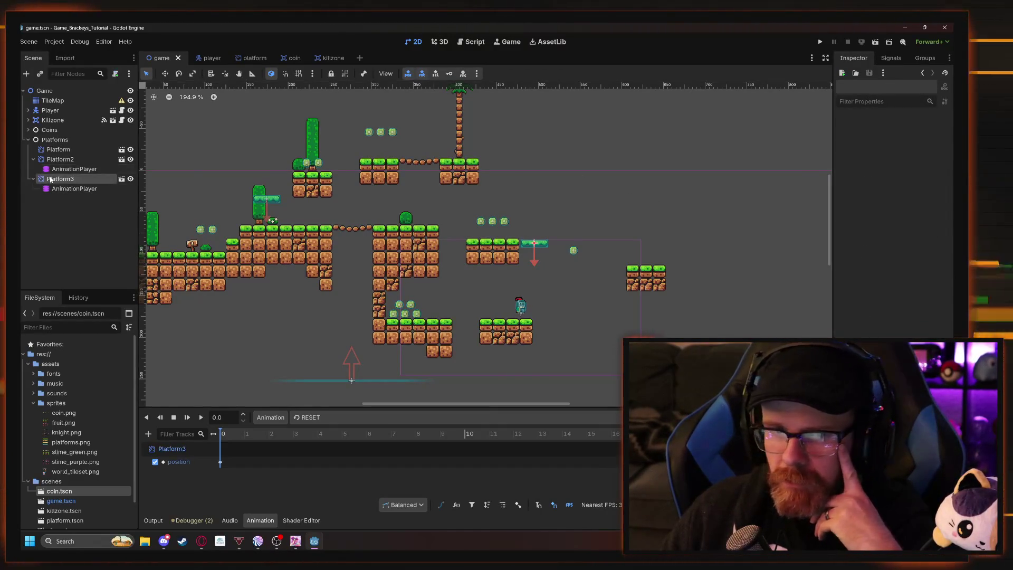
left_click(131, 181)
key("f")
key("w")
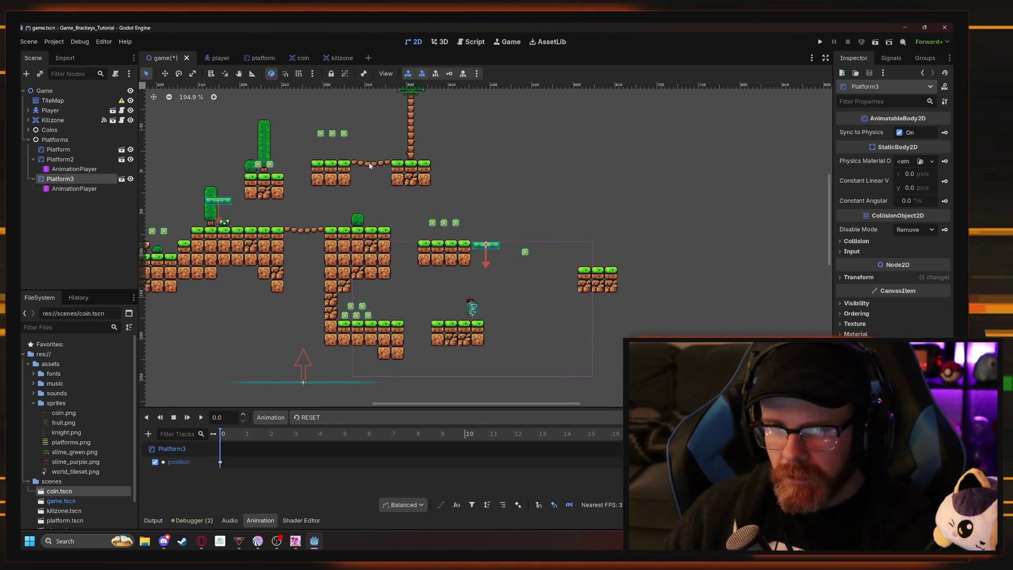
mouse_move(550, 220)
left_mouse_down()
mouse_move(563, 233)
mouse_move(571, 299)
mouse_move(565, 293)
left_mouse_up()
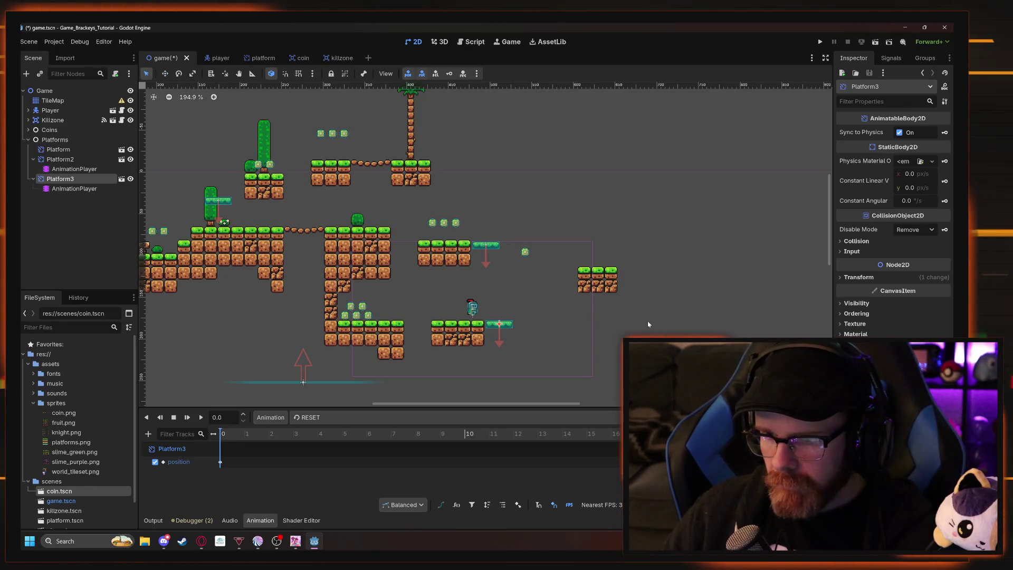
key("q")
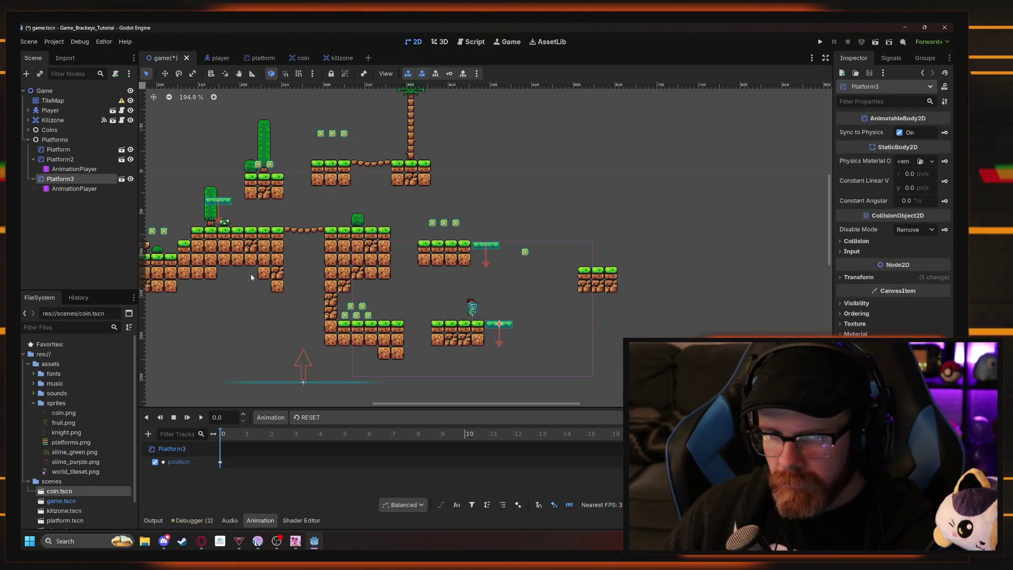
left_click(270, 417)
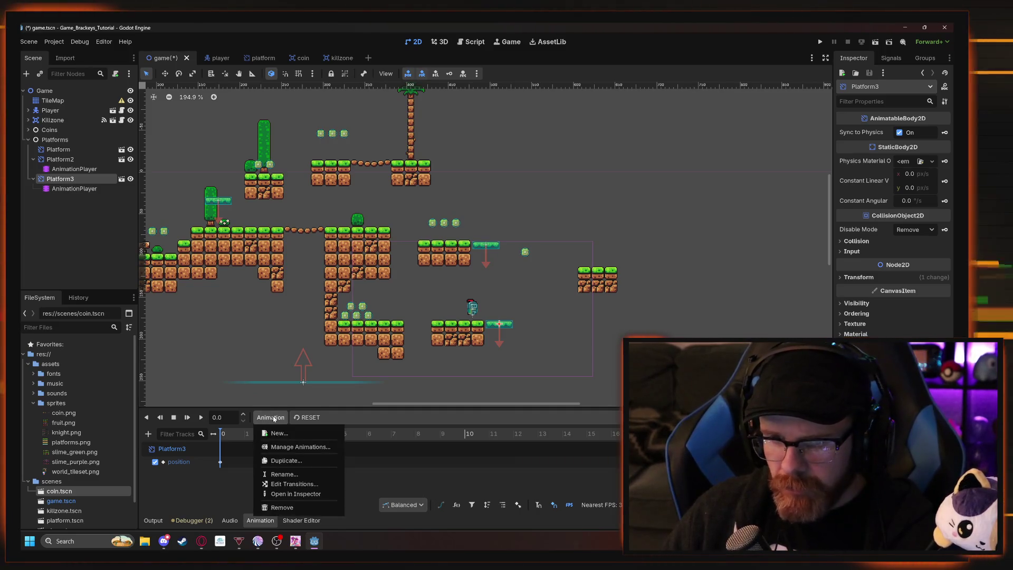
Create a new animation named 'moveup' and drag Platform3 down beside the lower island.
left_click(285, 433)
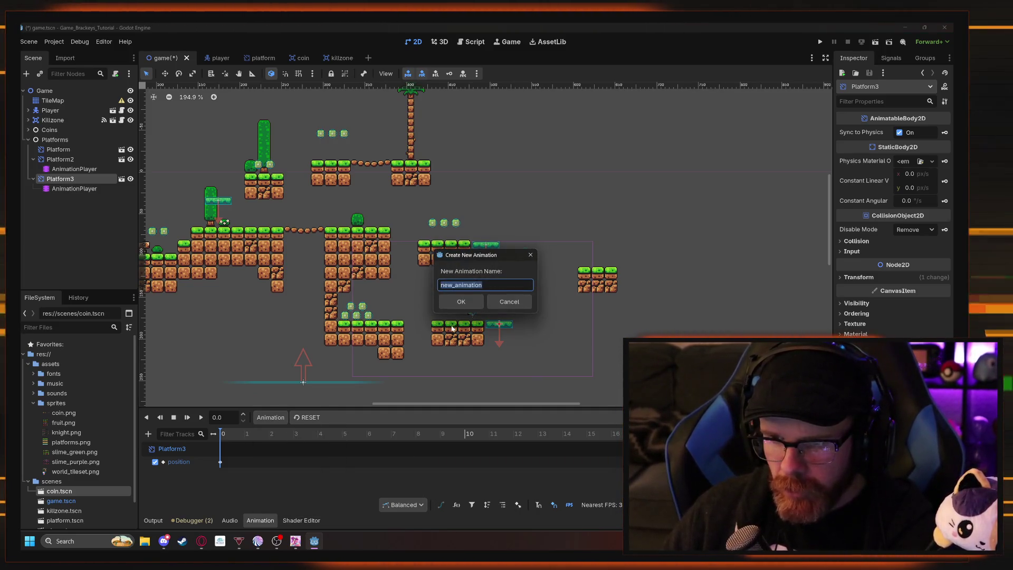
type("m")
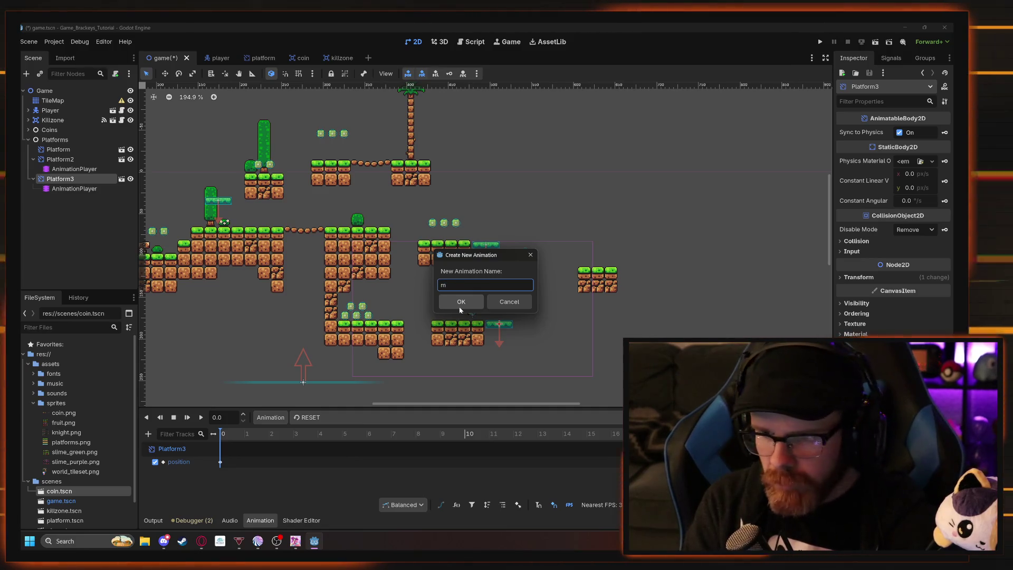
type("oveup")
key("Return")
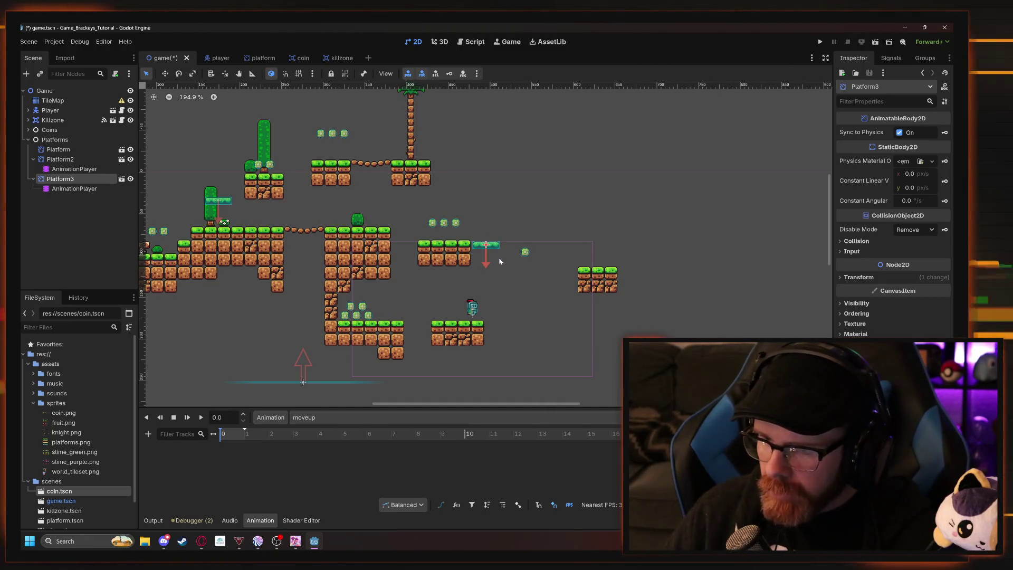
key("w")
left_click_drag(509, 268, 523, 351)
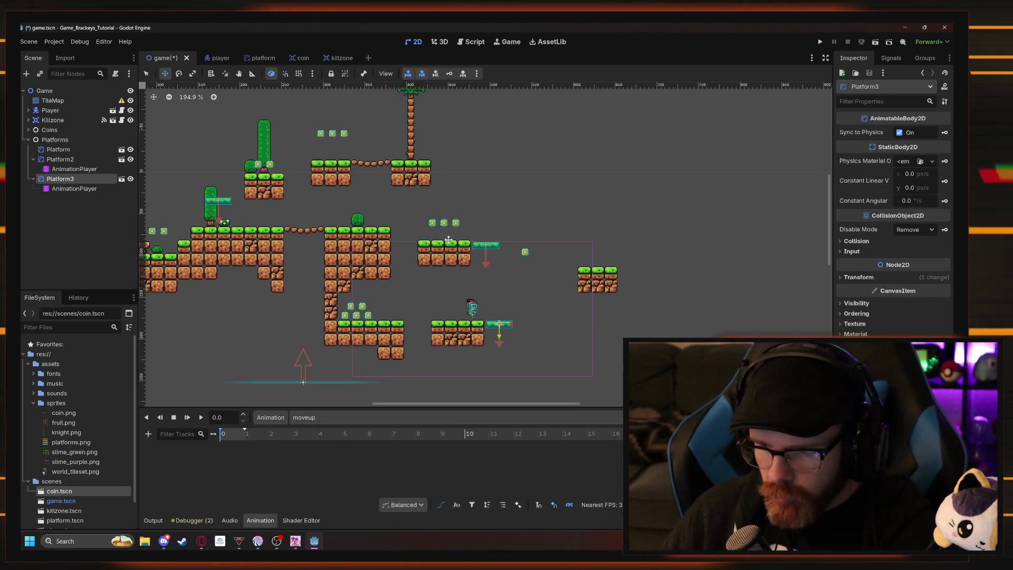
left_click(61, 159)
left_click(304, 418)
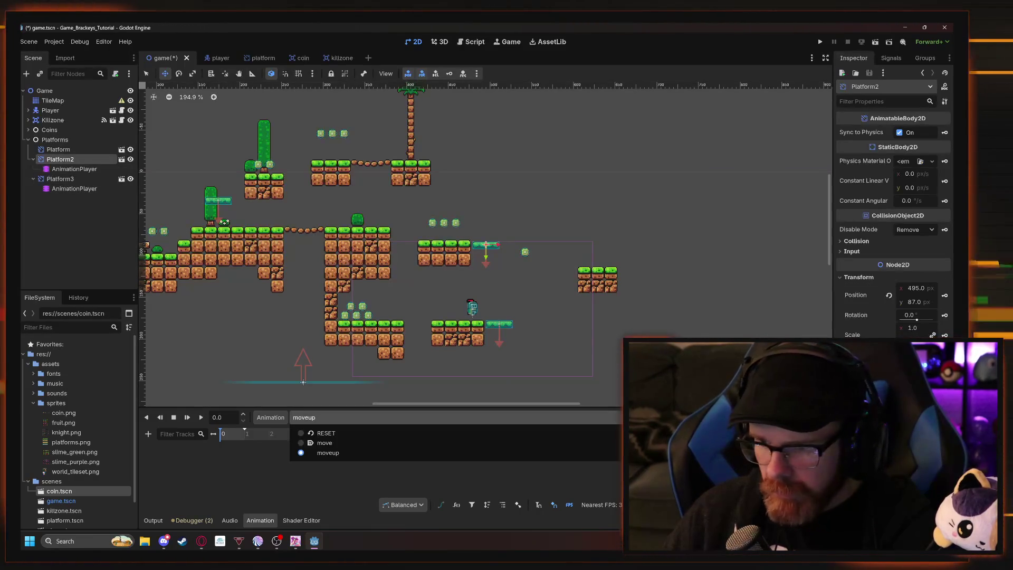
left_click(330, 443)
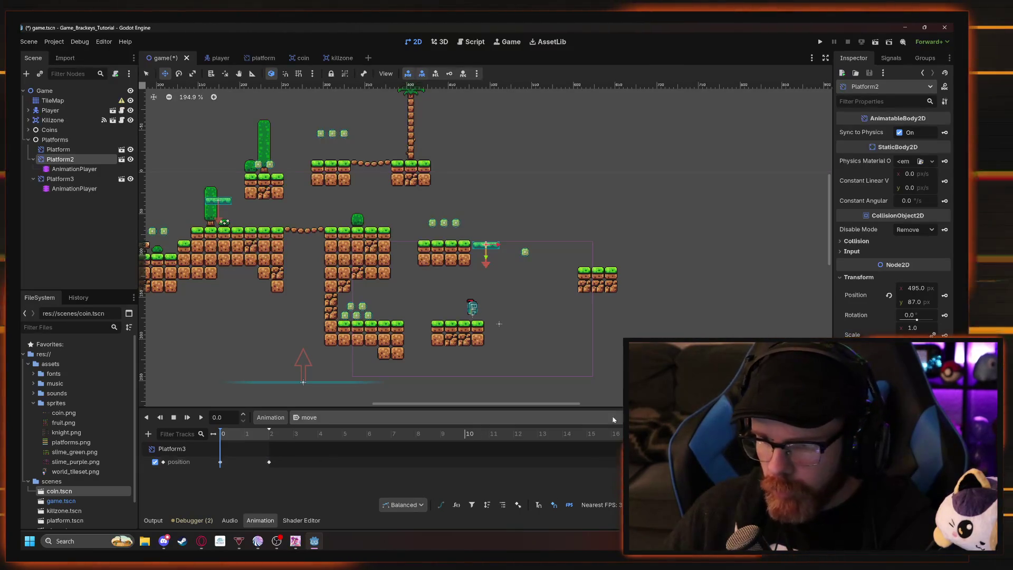
left_click(201, 418)
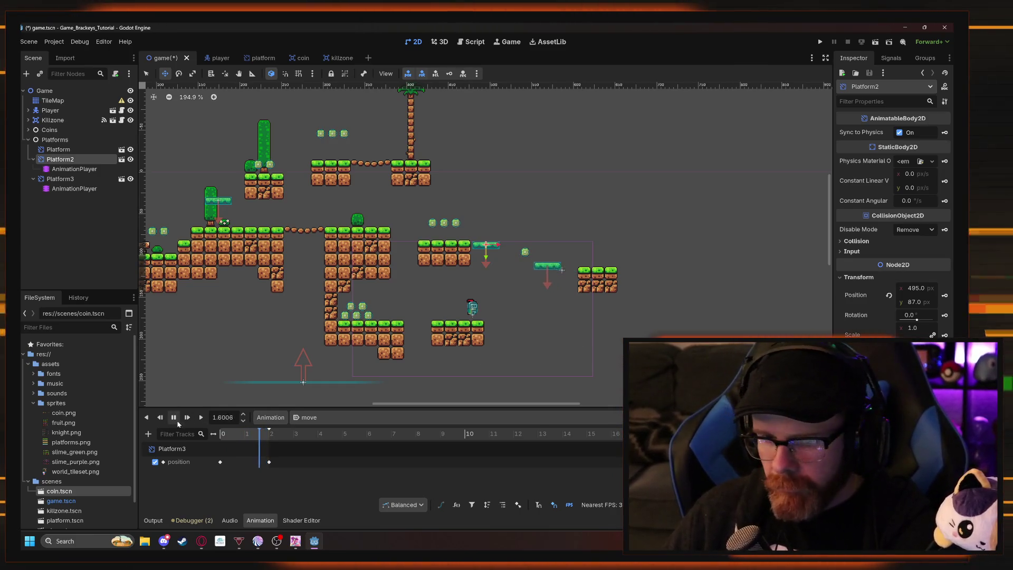
key("s")
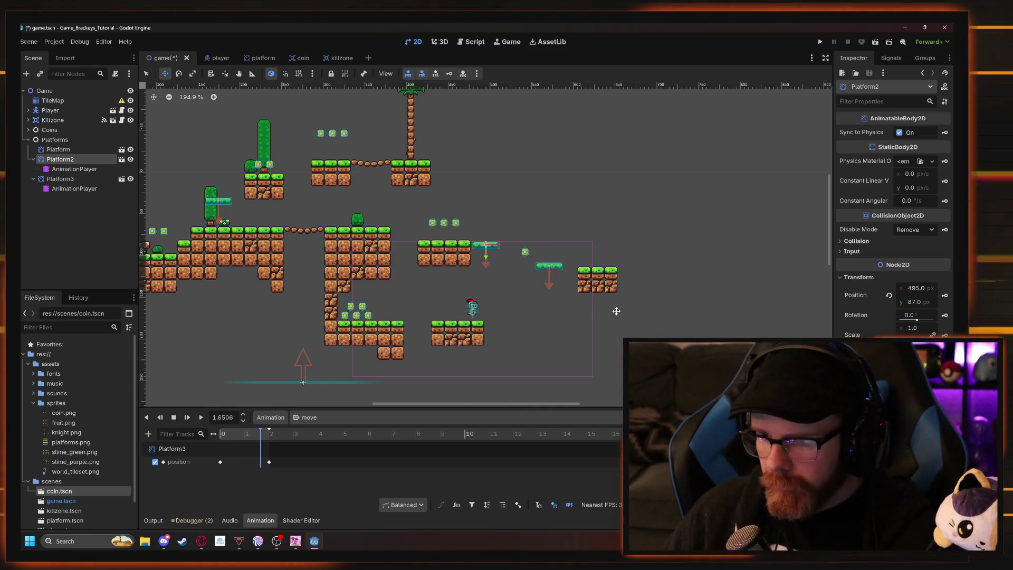
key("q")
left_click(649, 312)
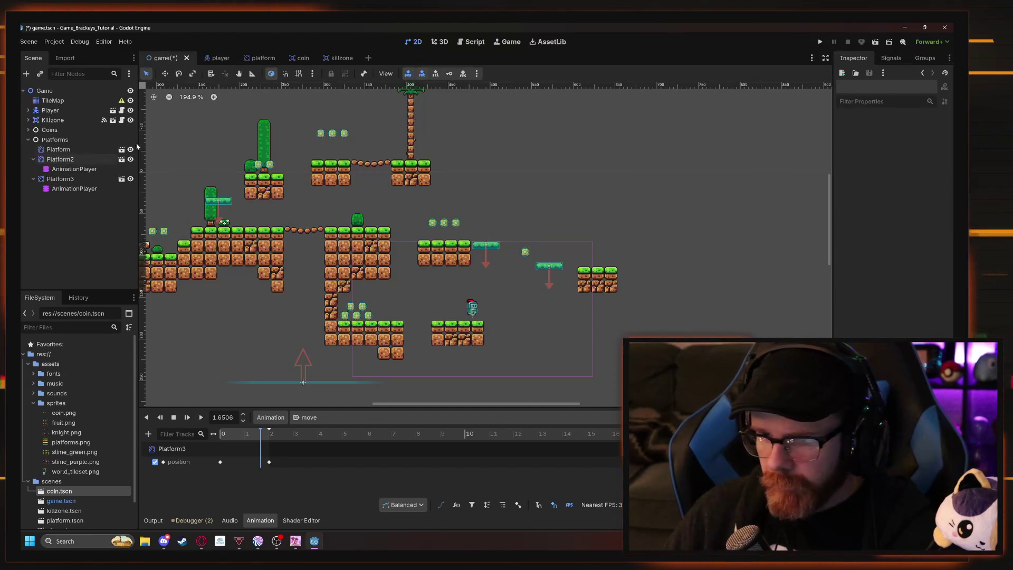
left_click(59, 159)
left_click(60, 180)
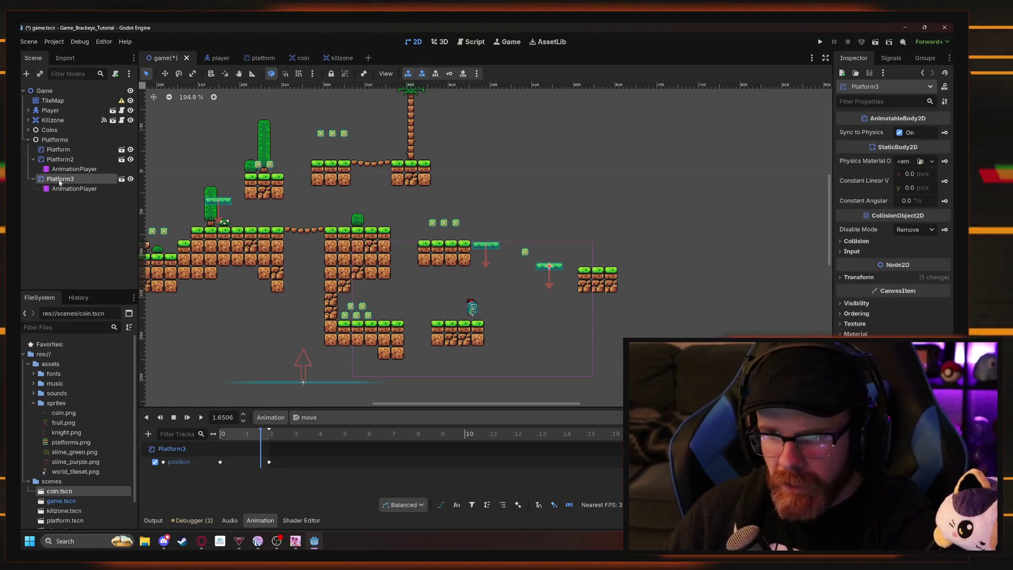
key("w")
left_click_drag(537, 313, 539, 335)
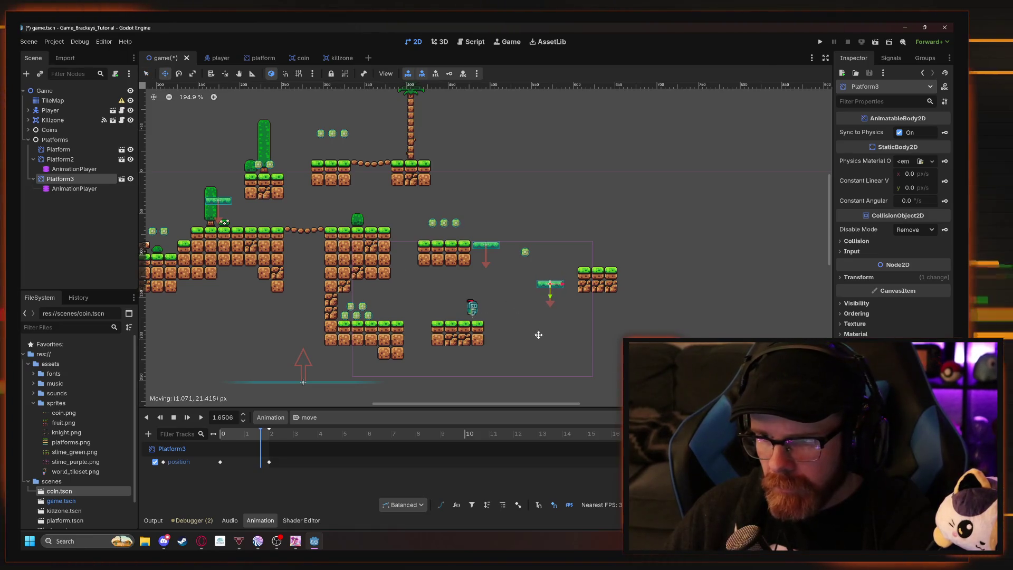
left_click(311, 418)
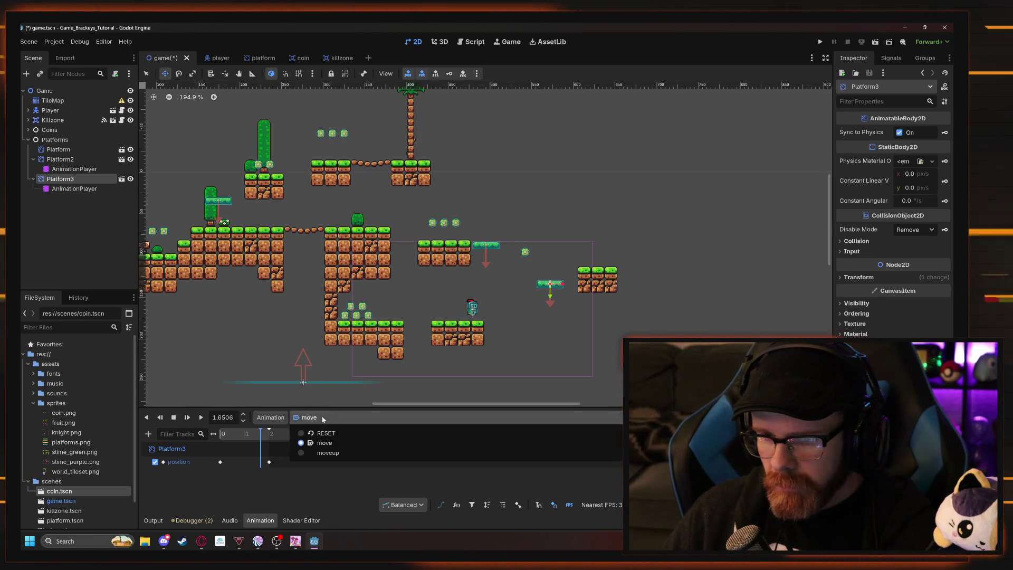
left_click(329, 453)
left_click_drag(530, 310, 487, 351)
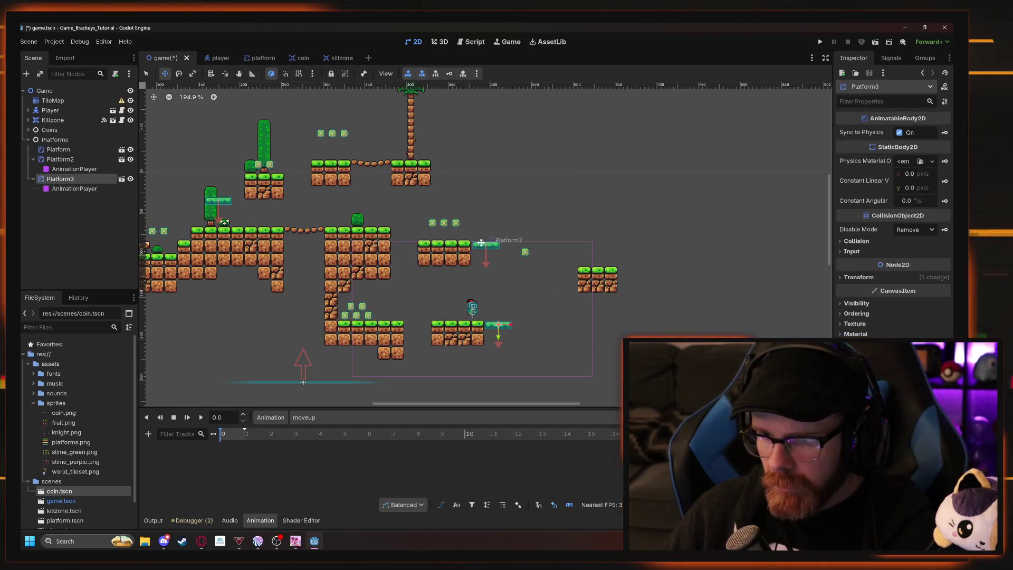
left_click(57, 160)
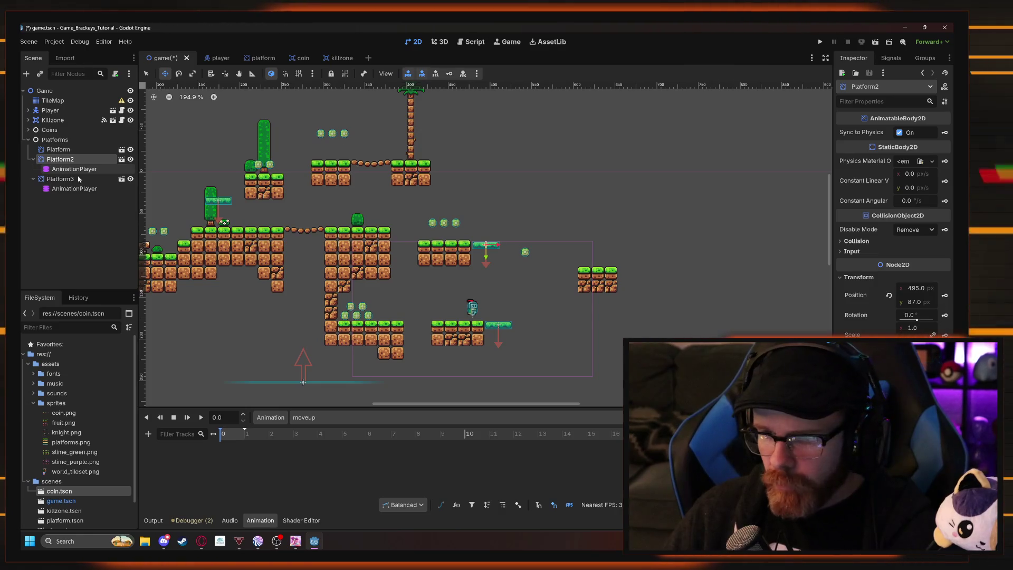
left_click(311, 418)
left_click(324, 442)
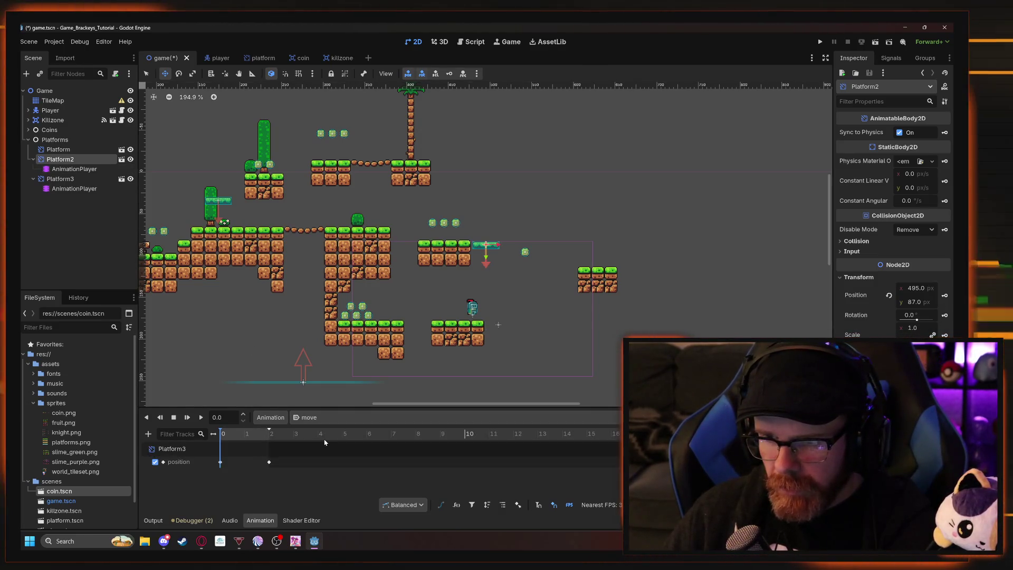
left_click(64, 182)
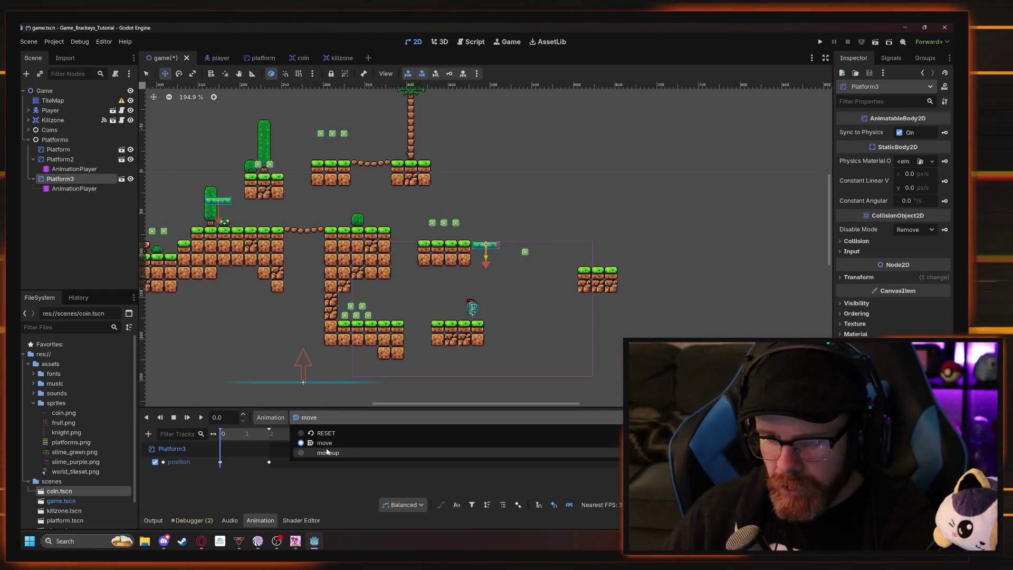
left_click(327, 454)
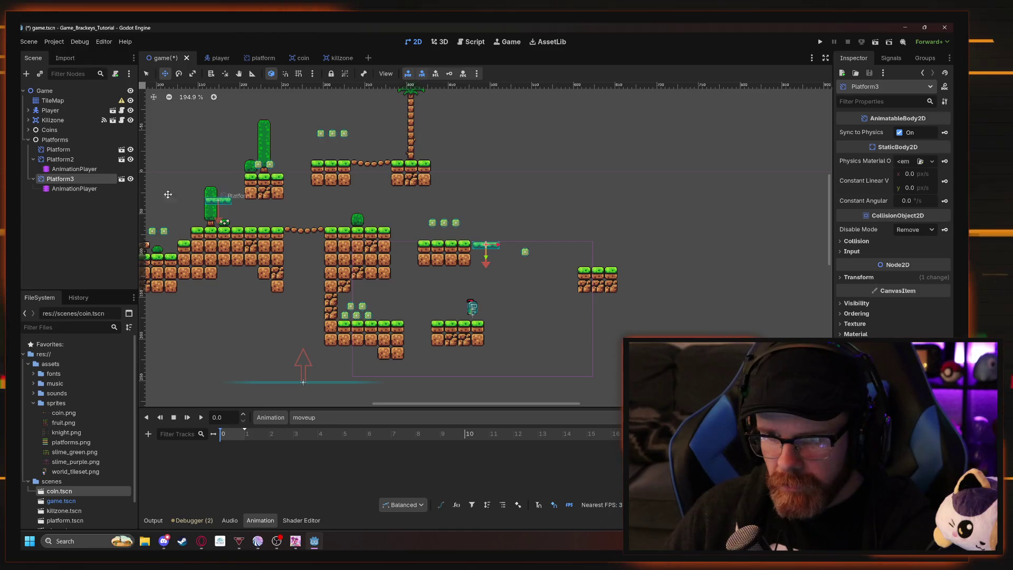
left_click(61, 160)
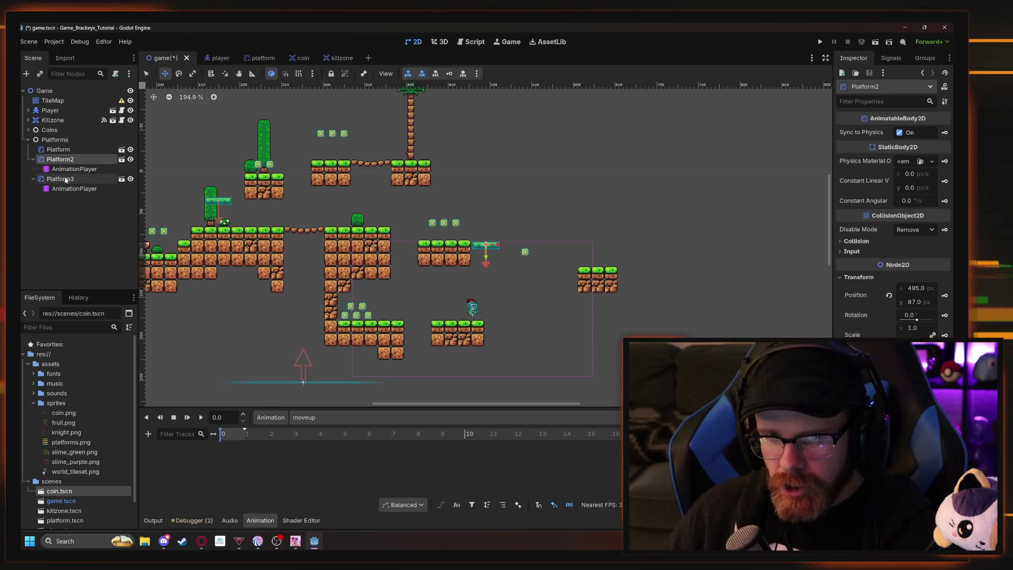
left_click(60, 179)
left_click(65, 170)
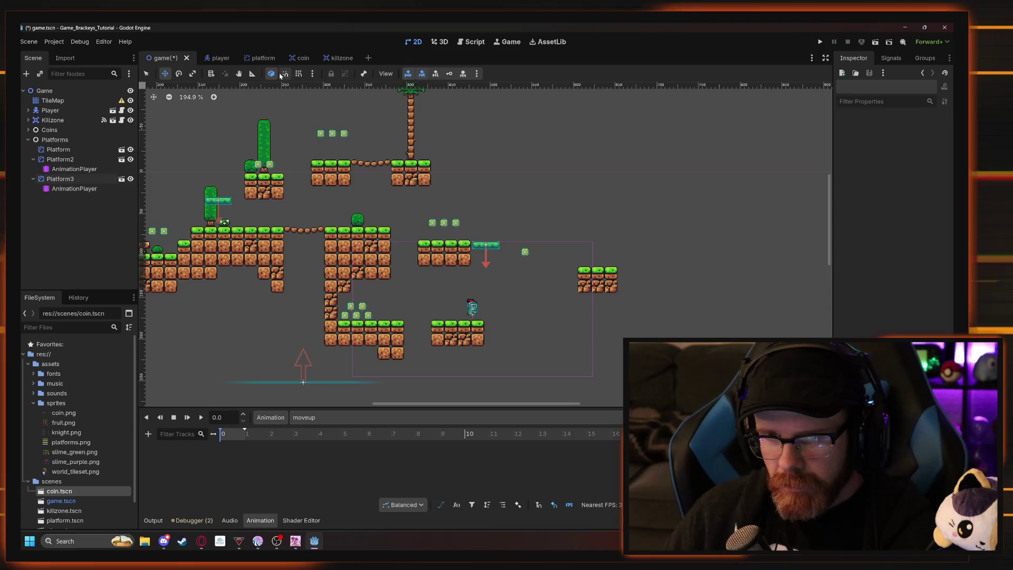
left_click(66, 159)
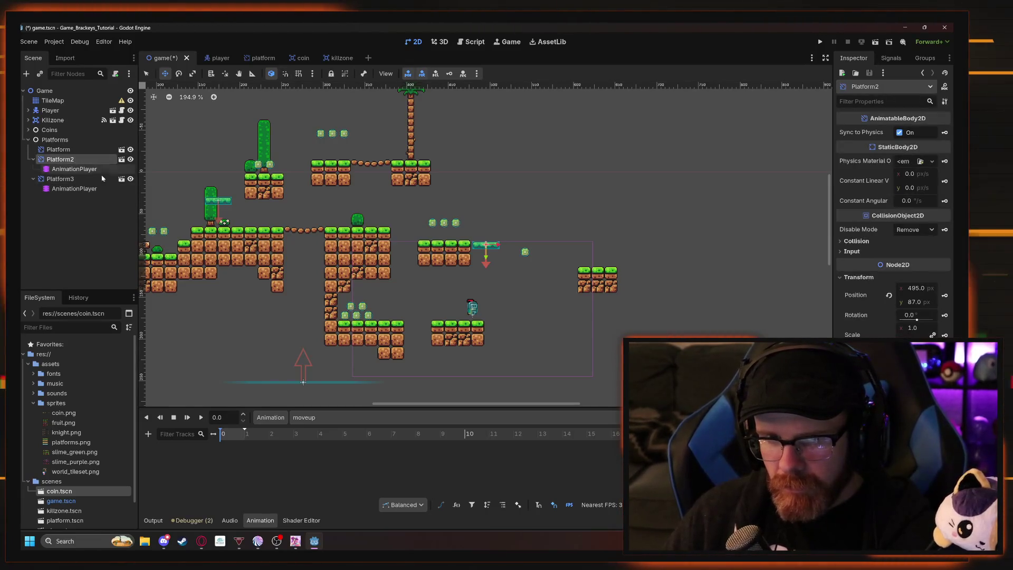
left_click_drag(519, 303, 553, 330)
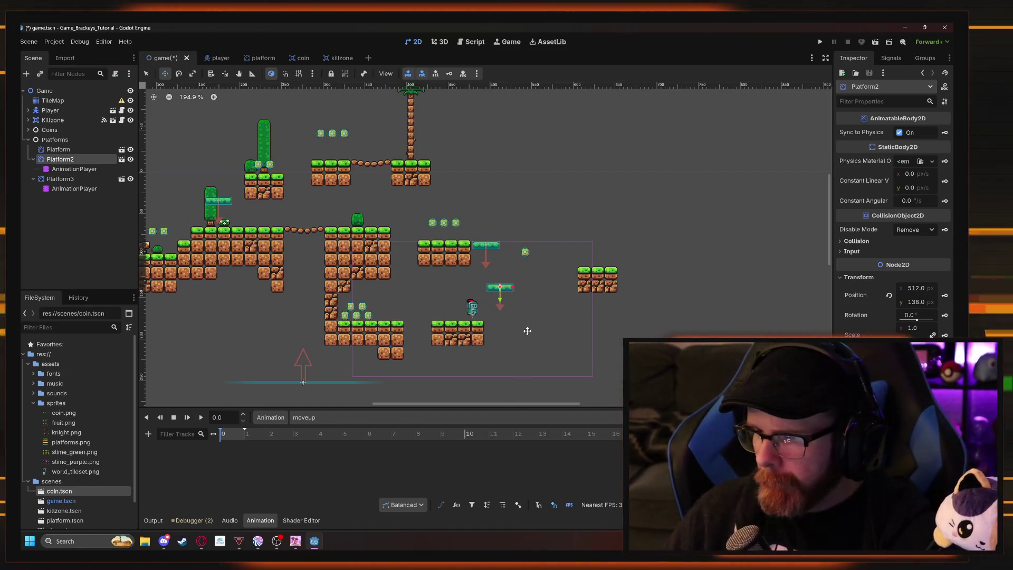
key("ctrl+shift+z")
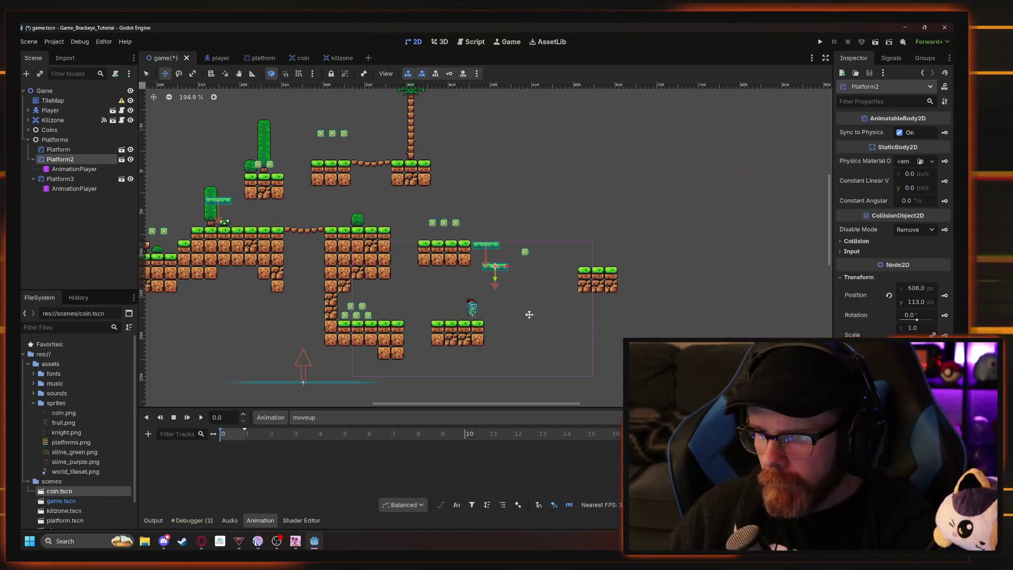
left_click(60, 179)
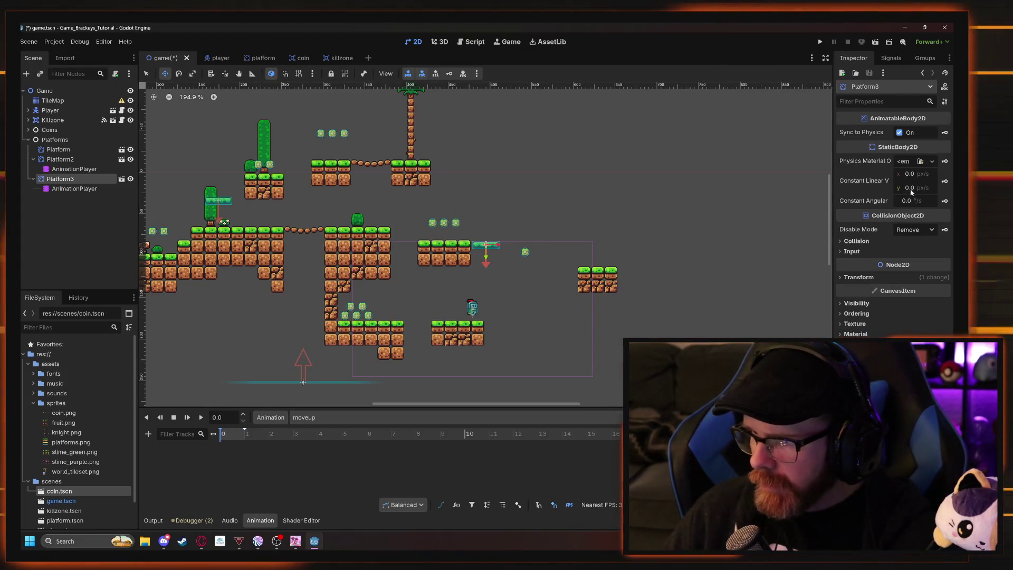
left_click(944, 181)
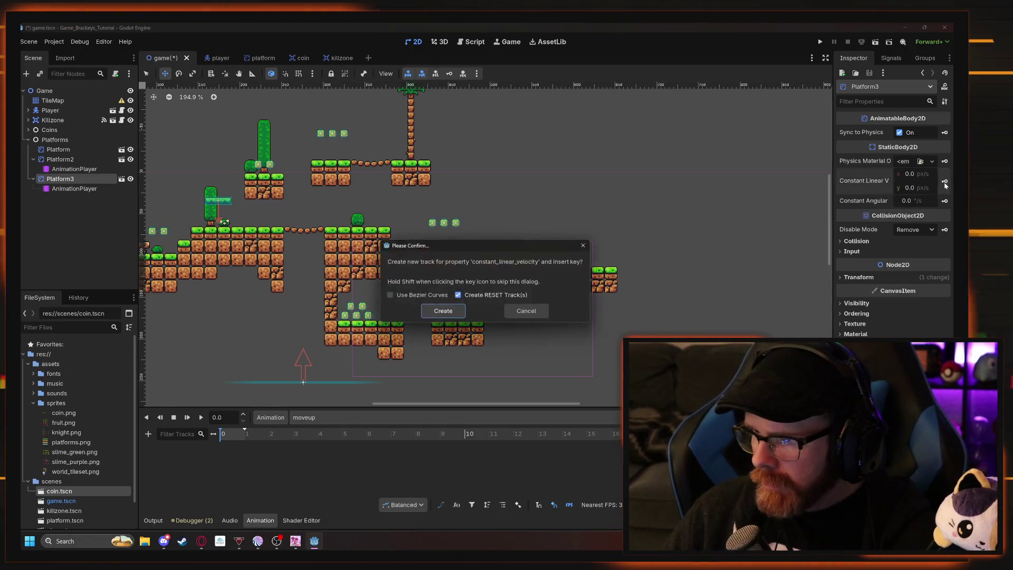
left_click(527, 313)
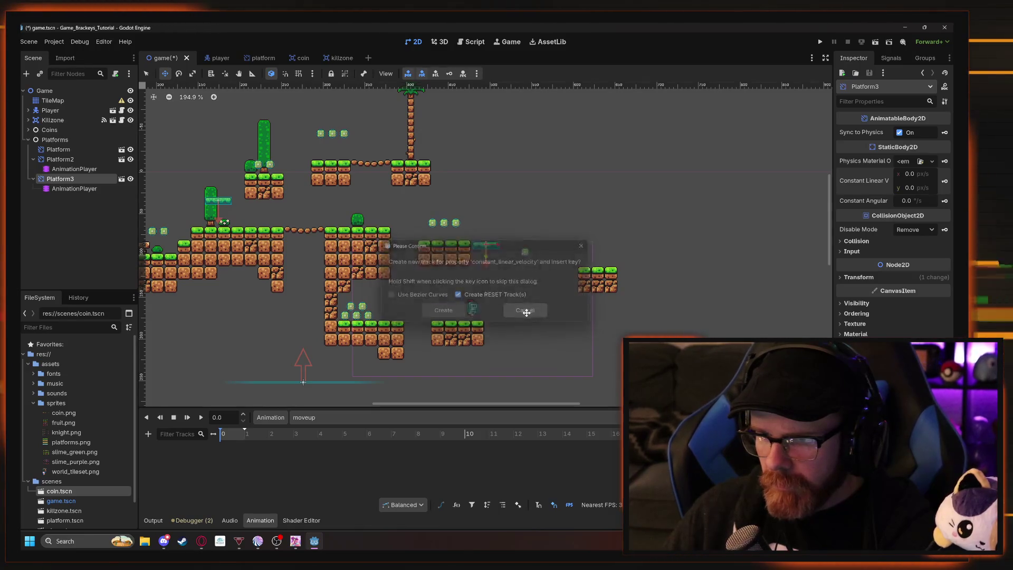
left_click(66, 160)
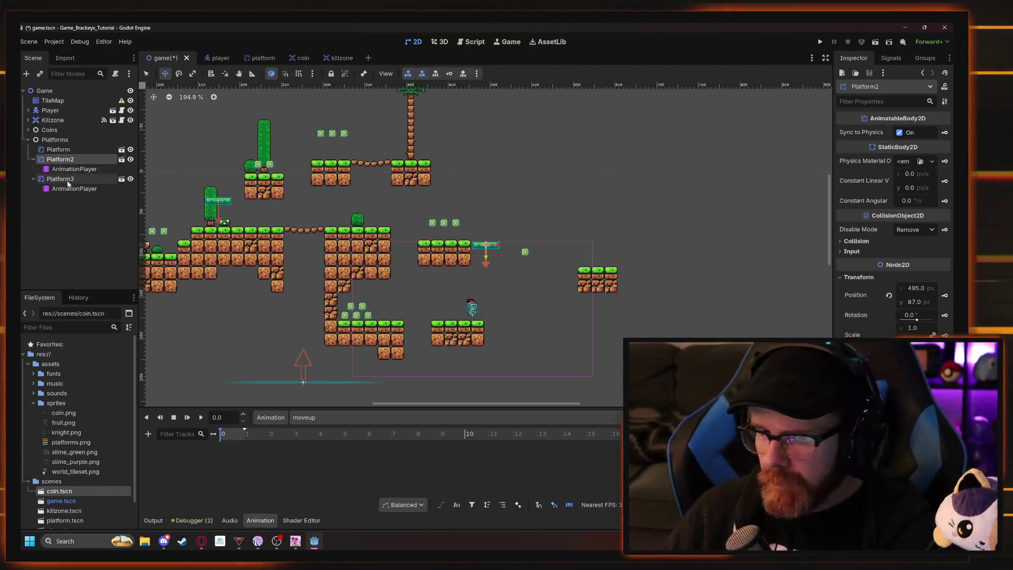
left_click(60, 179)
left_click(847, 278)
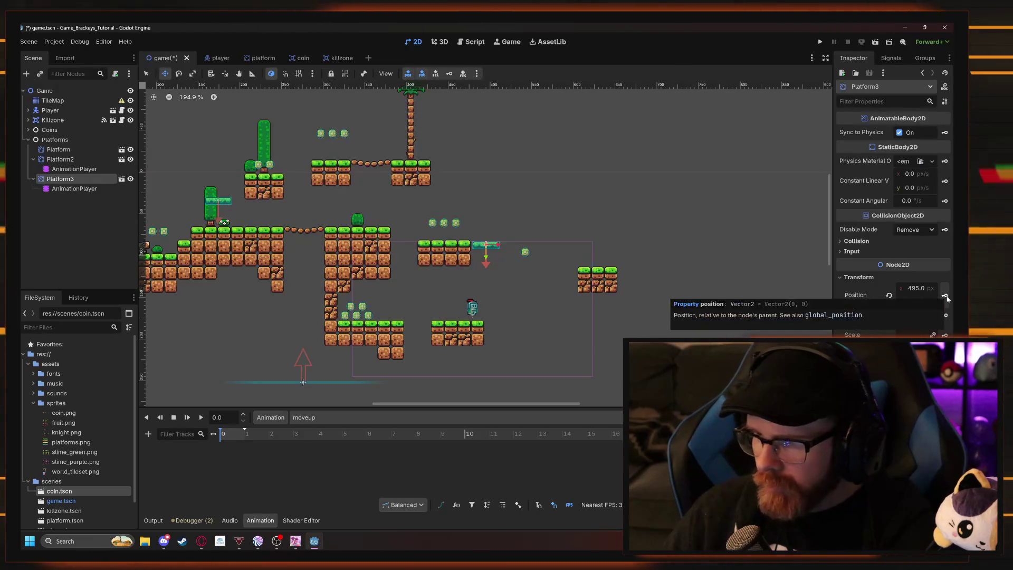
Key Platform3's Position beside the lower island at 0 s and at the right island's edge at 1 s.
left_click_drag(534, 289, 543, 359)
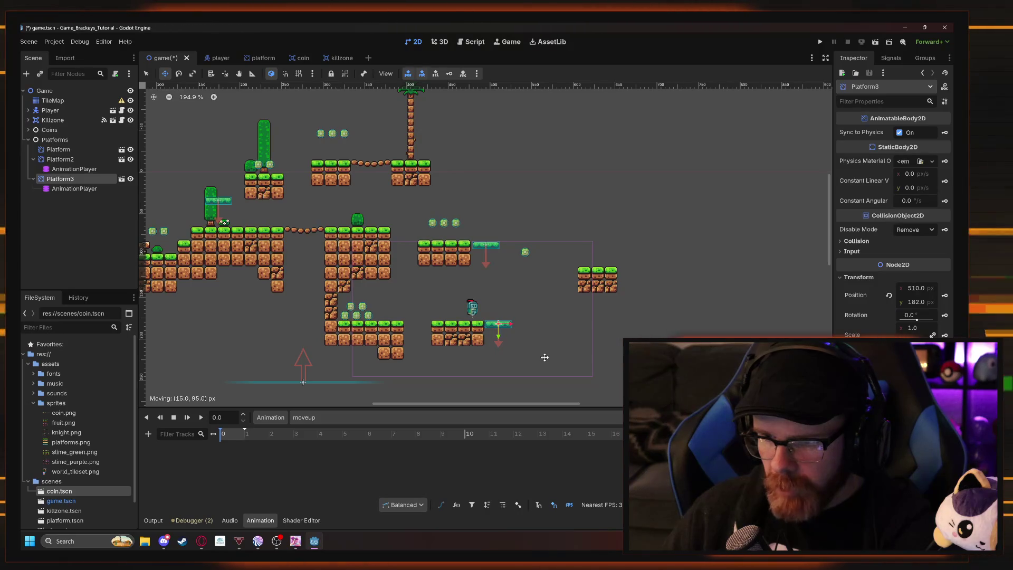
left_click(945, 297)
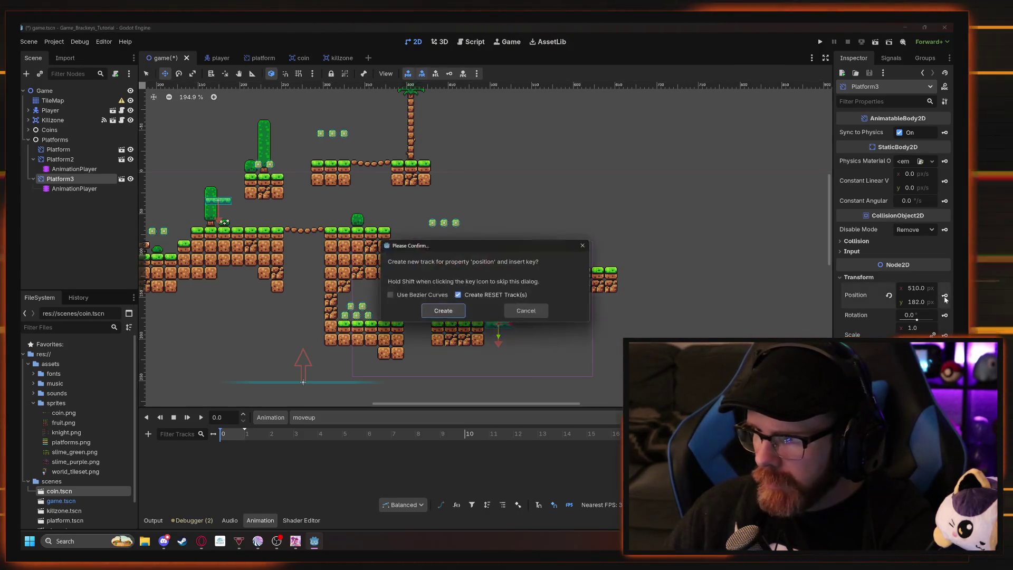
left_click(438, 308)
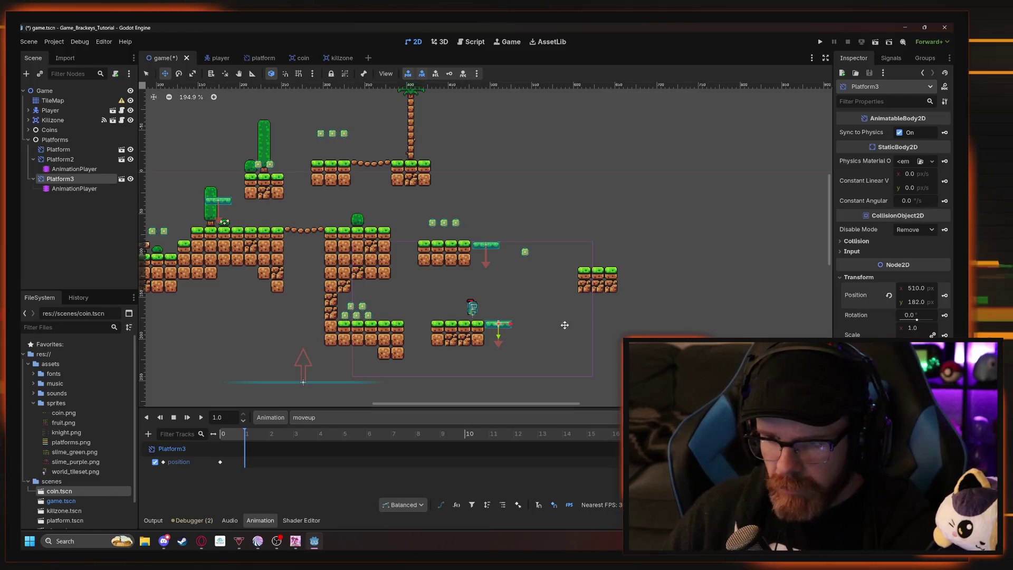
mouse_move(575, 321)
left_mouse_down()
mouse_move(616, 282)
mouse_move(609, 296)
left_mouse_up()
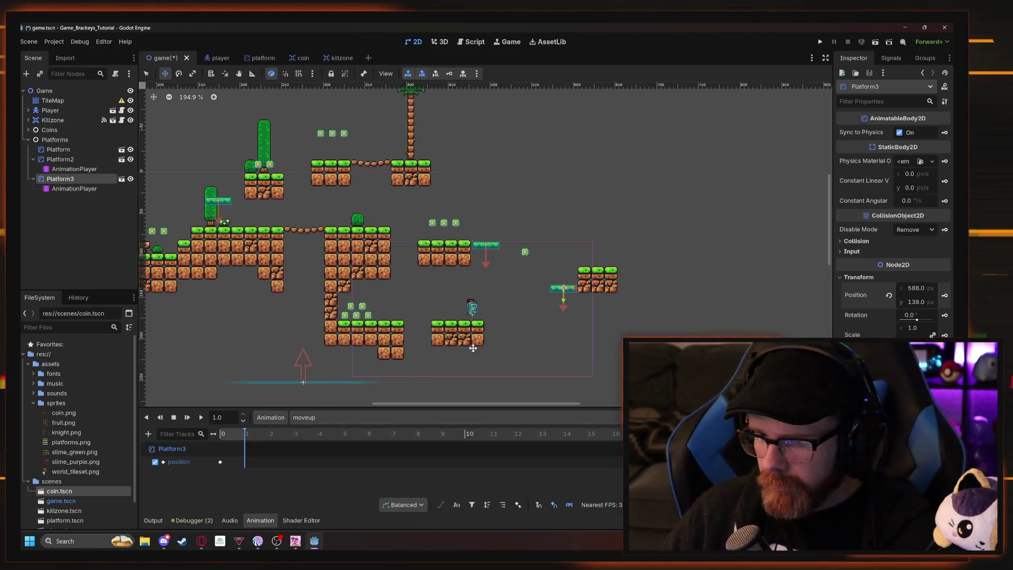
left_click(945, 297)
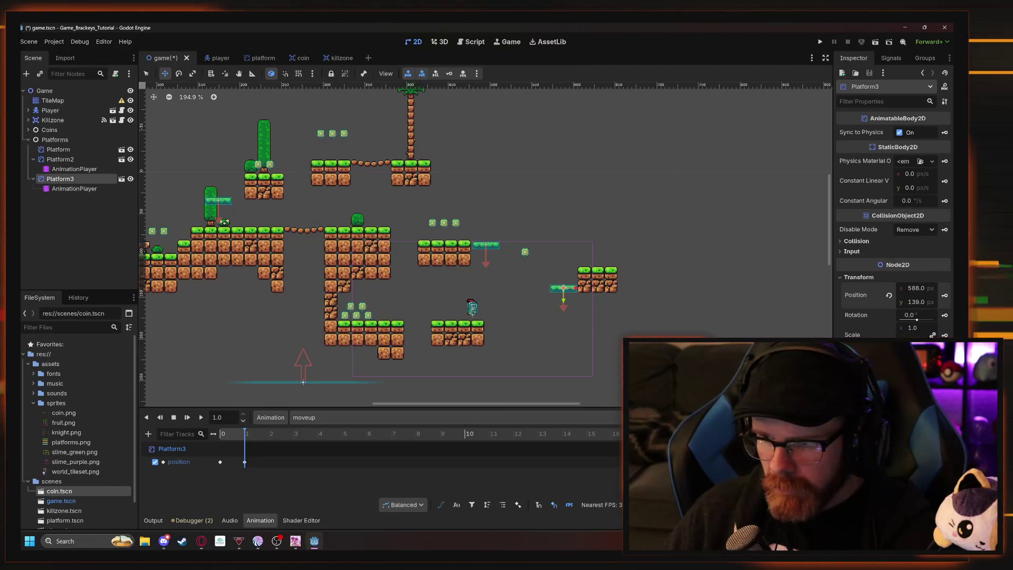
Play and pause a preview of Platform3's moveup animation.
left_click(202, 419)
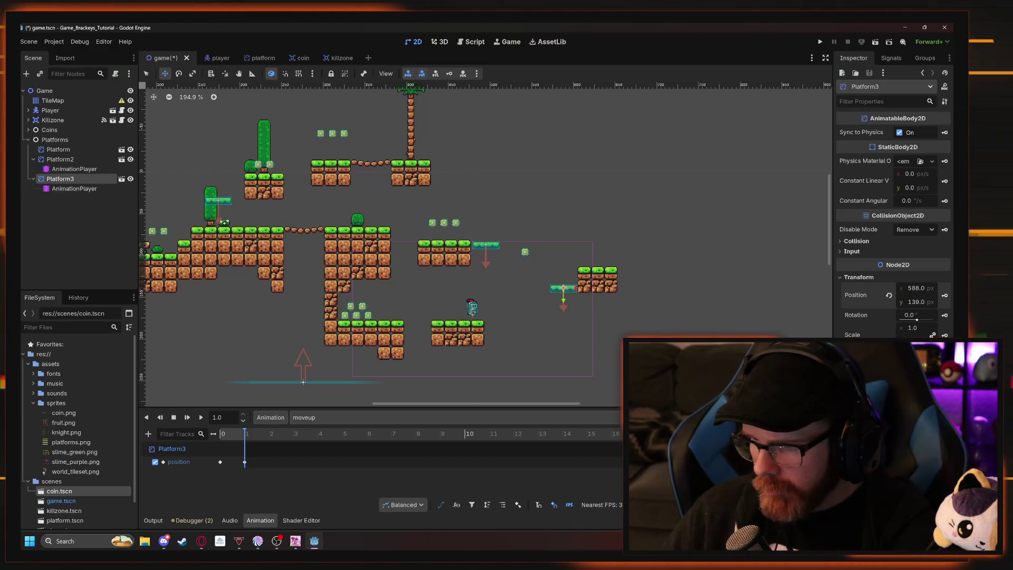
left_click(202, 417)
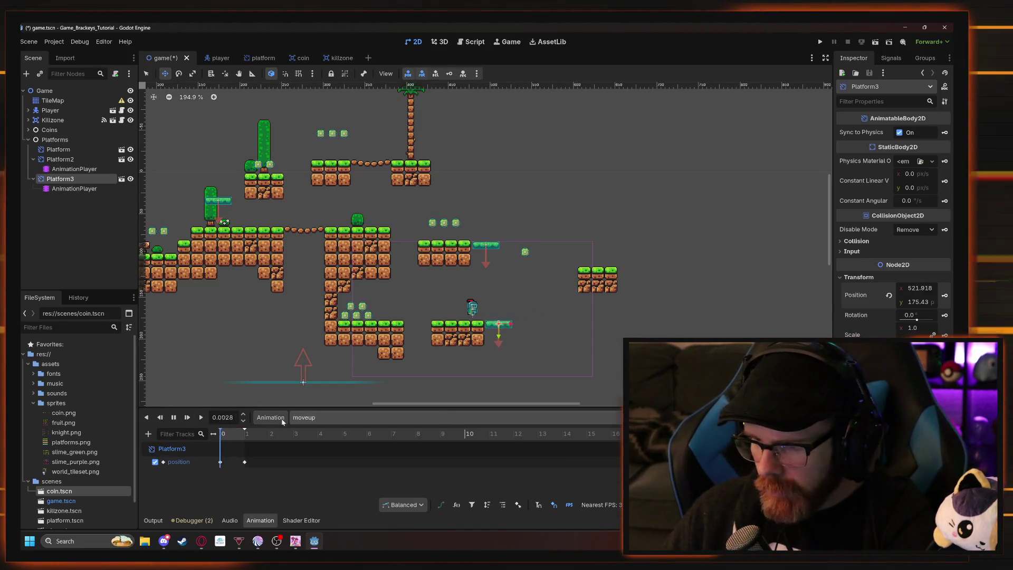
left_click(176, 417)
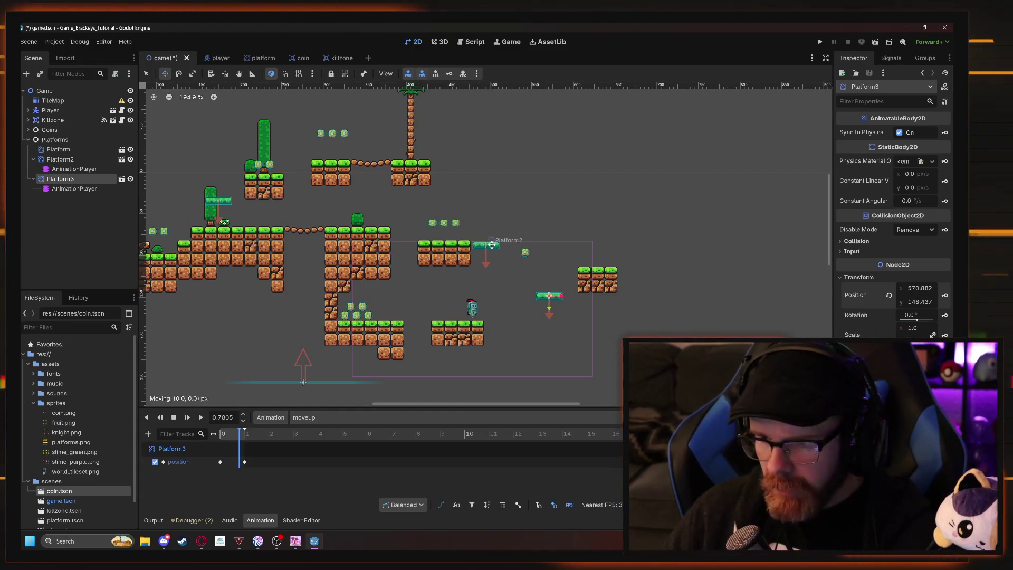
Drag the moveup animation's second keyframe to 2.0 s, then save and run the scene.
left_click(60, 159)
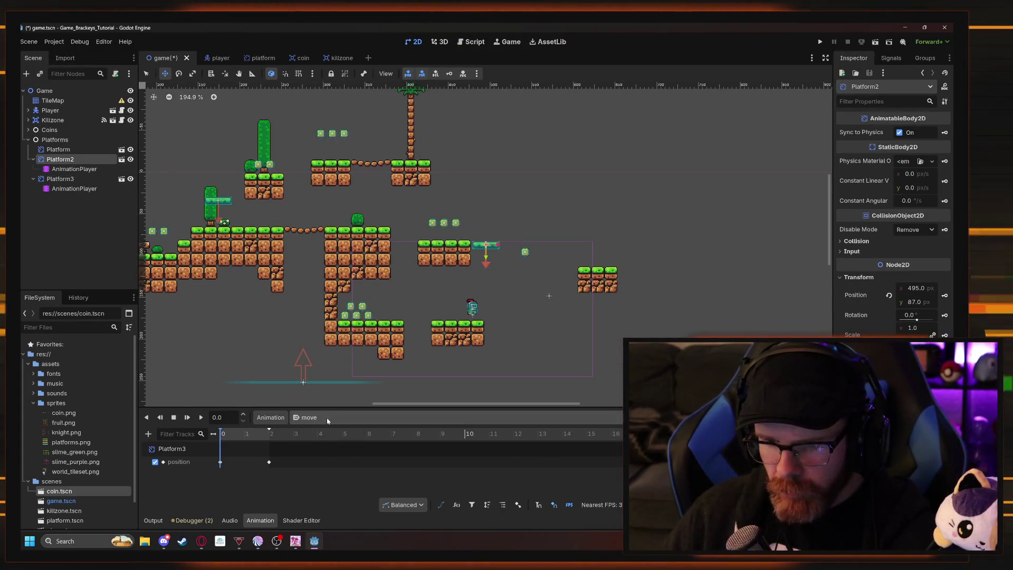
left_click(309, 418)
left_click(320, 449)
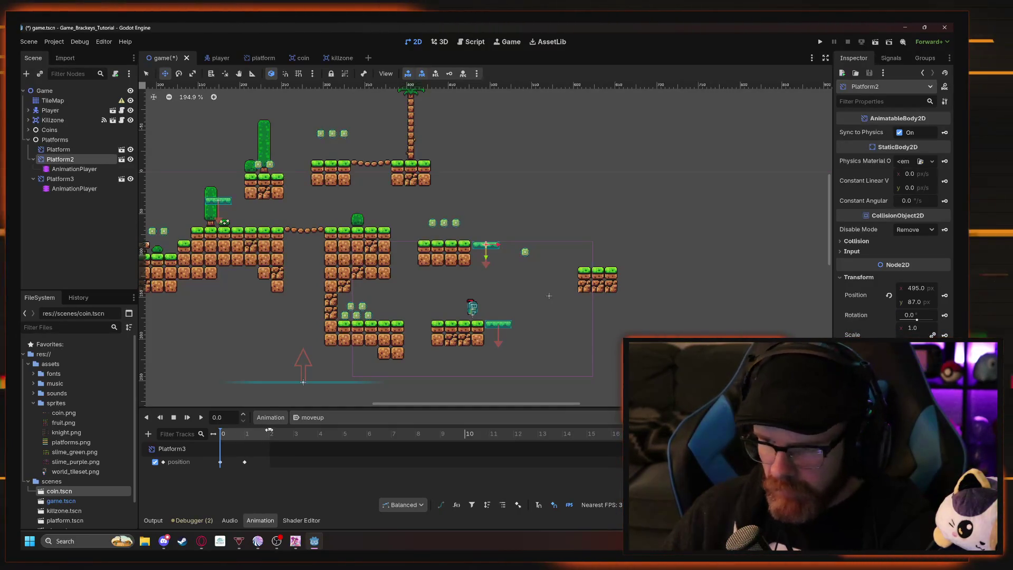
left_click_drag(245, 462, 269, 463)
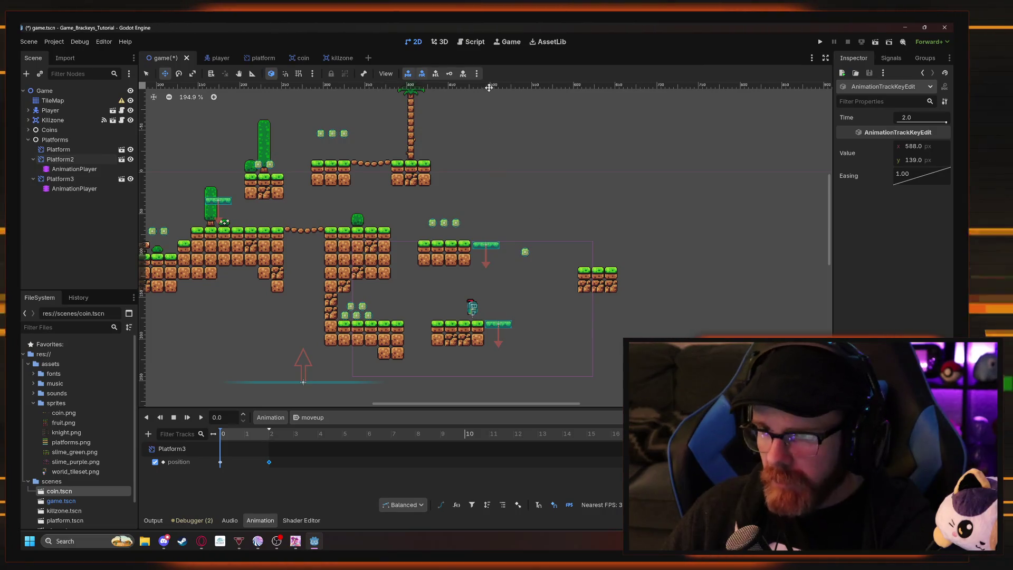
key("F5")
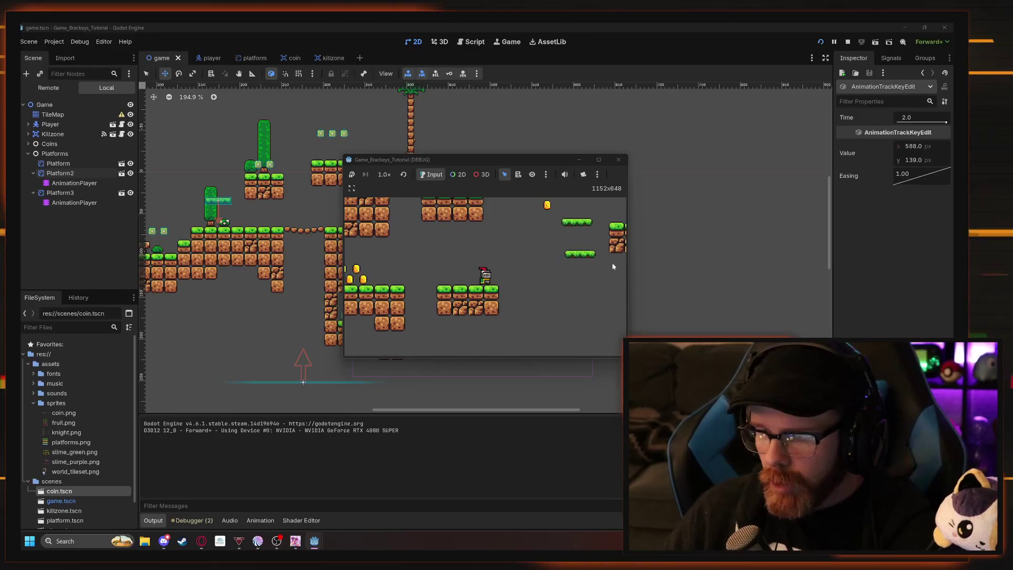
Playtest the level, jumping between platforms for coins and riding the moving platform, then stop the game.
key("Right")
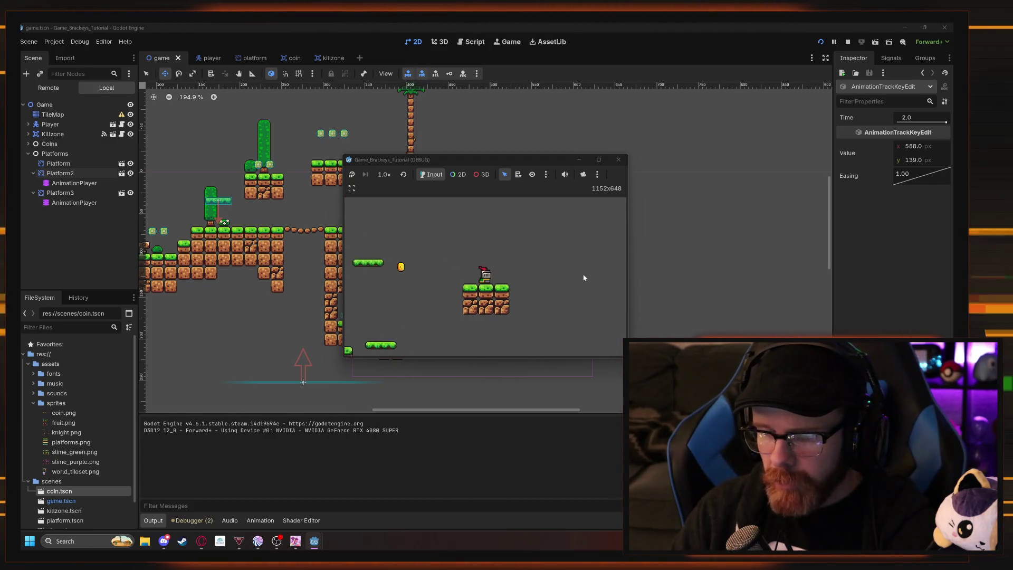
key("Left")
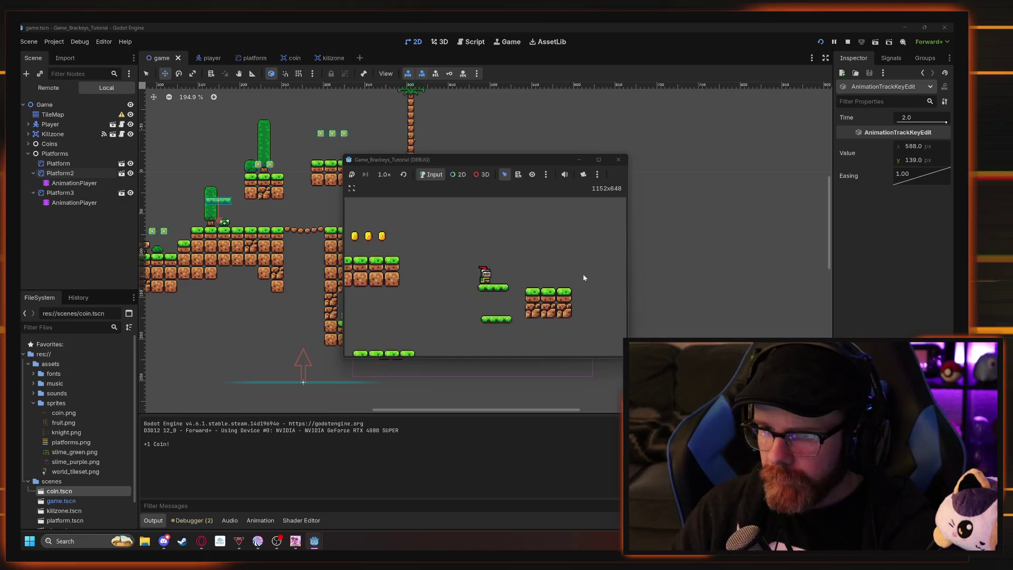
key("Left")
key("space")
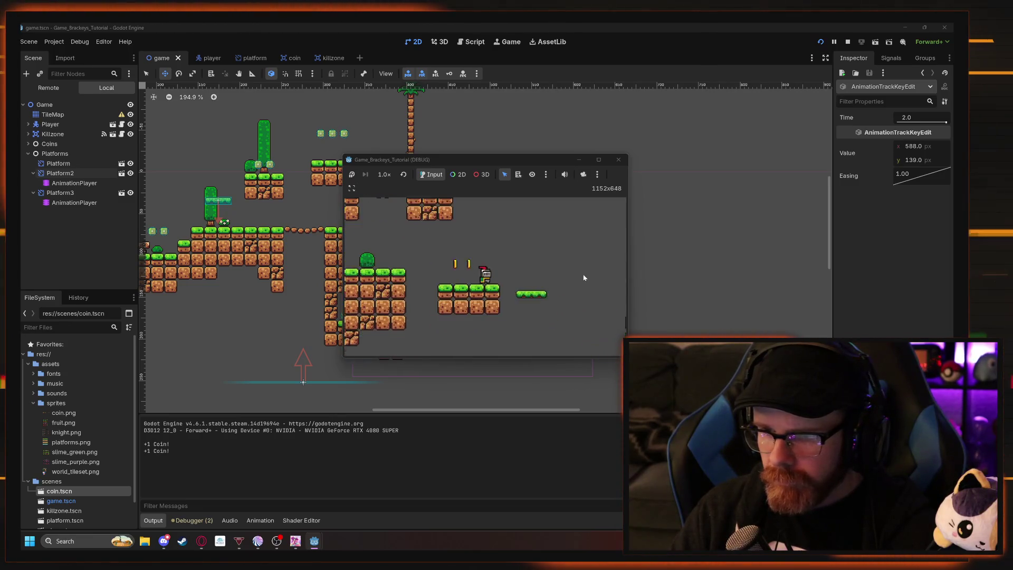
key("Left")
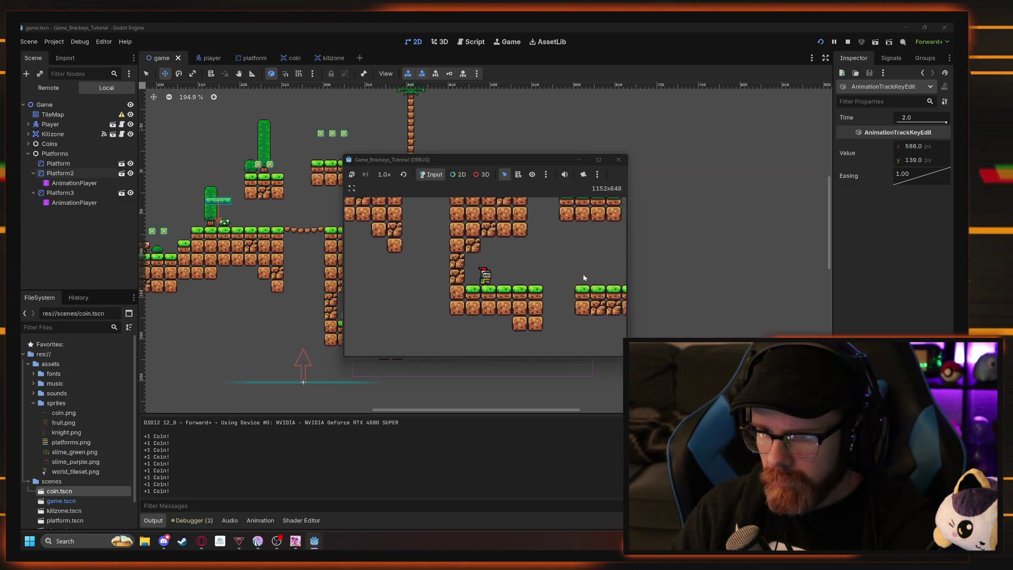
key("Right")
key("space")
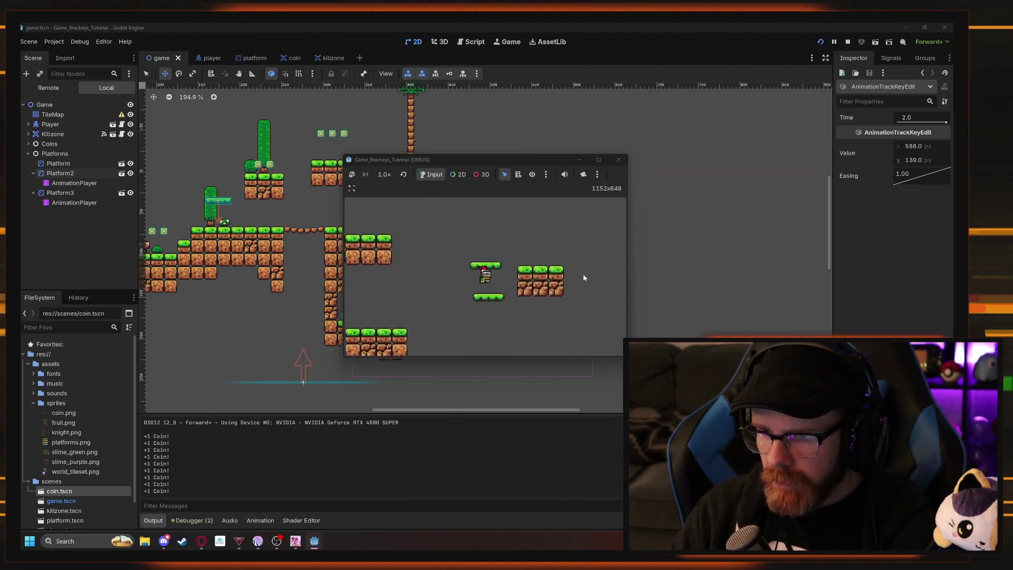
key("Right")
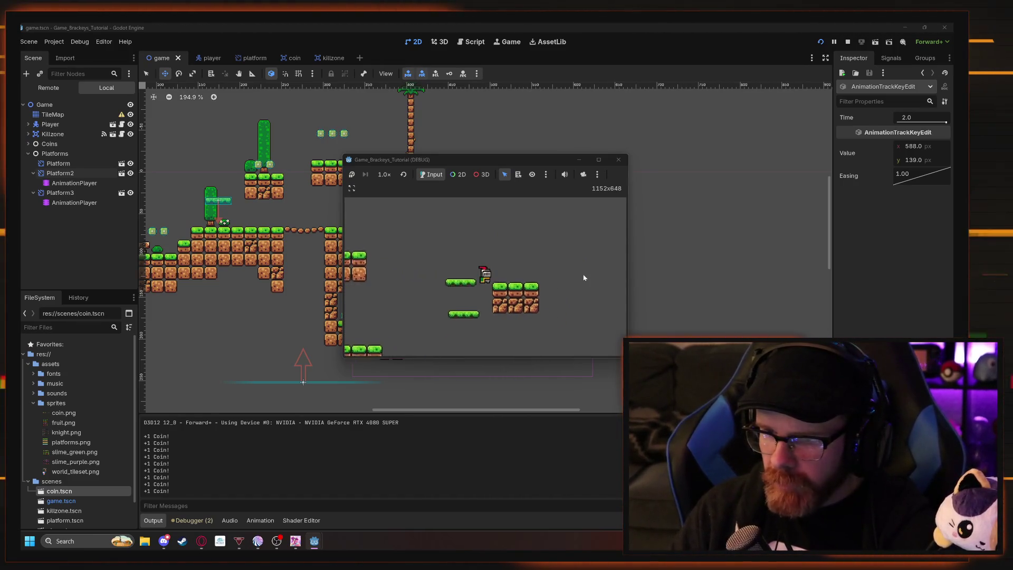
key("Left")
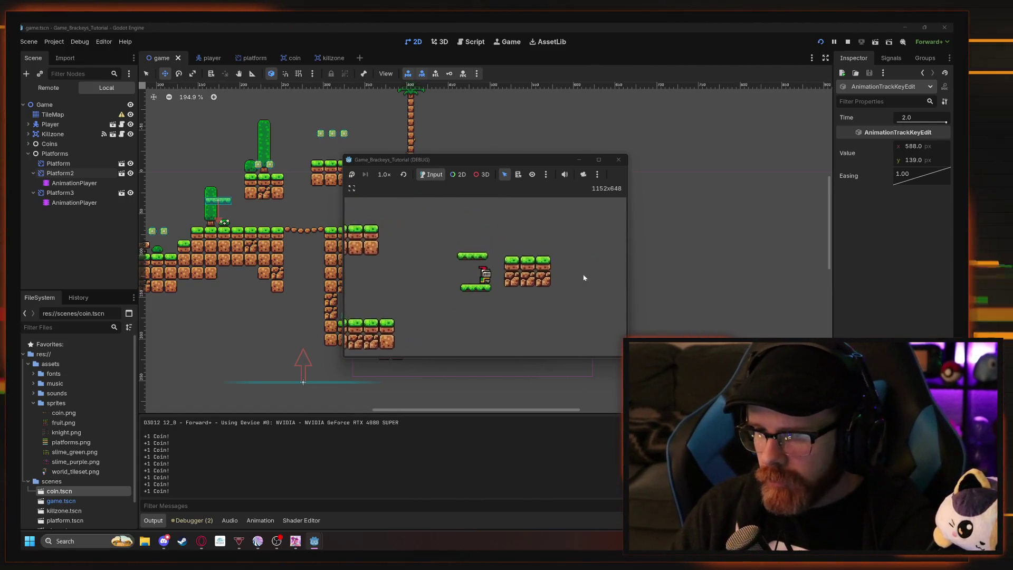
left_click(619, 161)
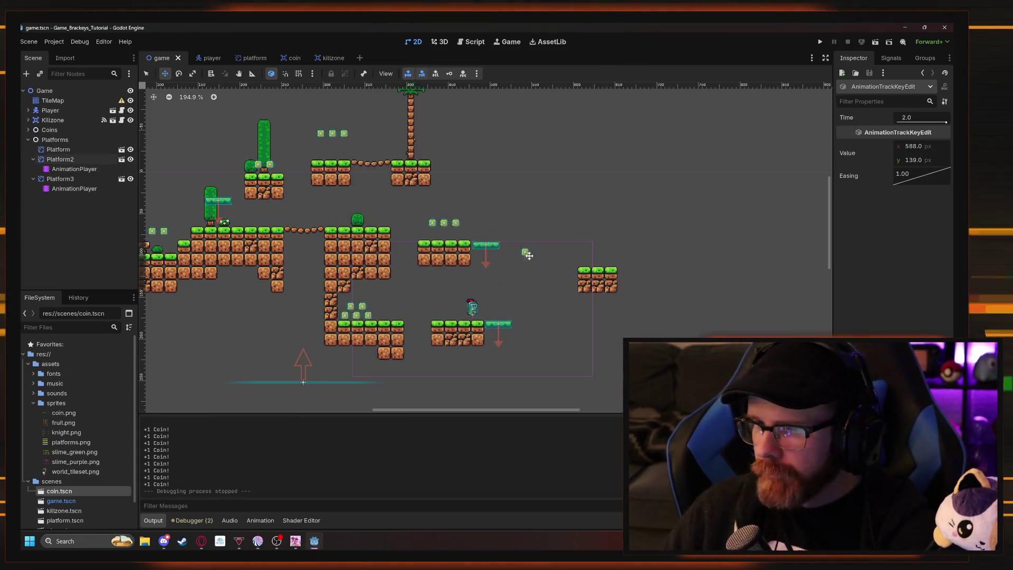
left_click(50, 110)
left_click_drag(288, 275, 627, 268)
left_click_drag(657, 307, 648, 301)
left_click_drag(391, 262, 381, 277)
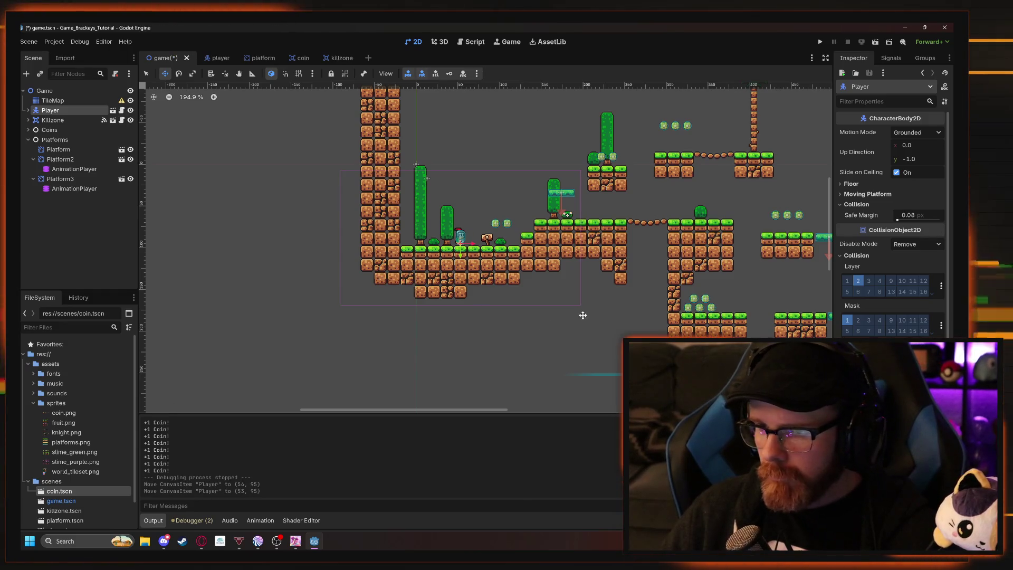
left_click_drag(630, 291, 511, 314)
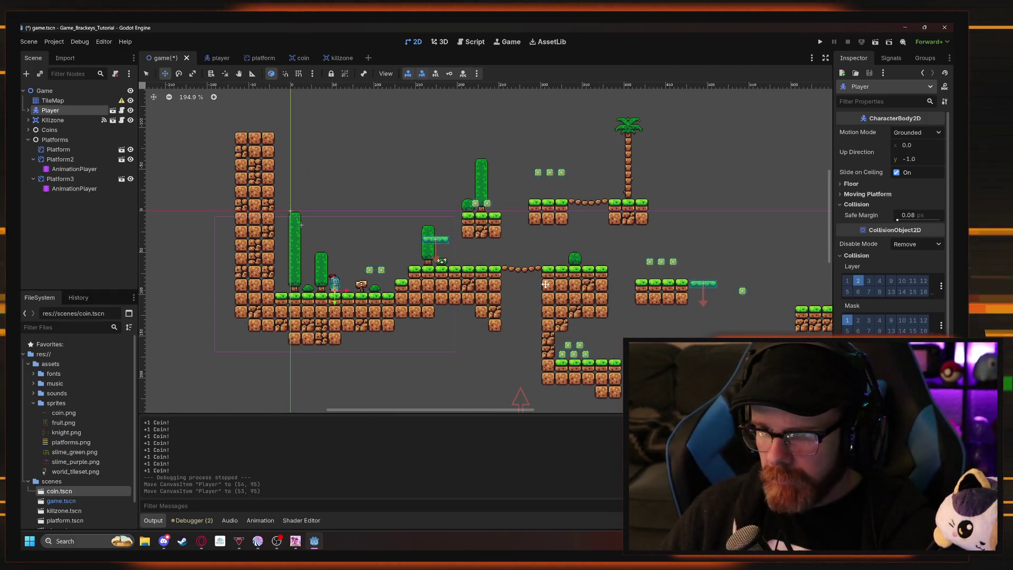
right_click(604, 247)
left_click(609, 237)
left_click_drag(580, 296, 429, 334)
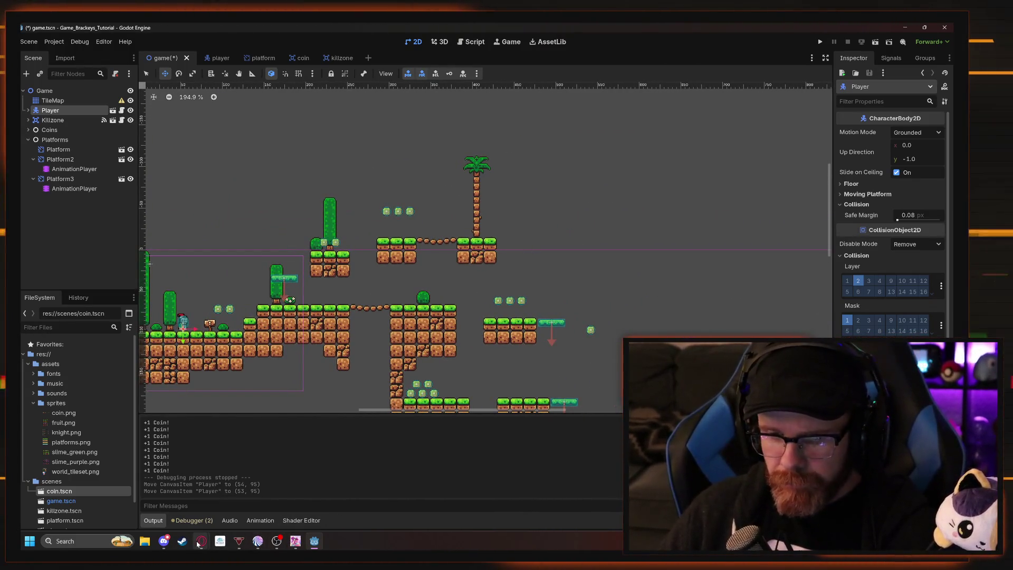
mouse_move(199, 543)
left_click(233, 501)
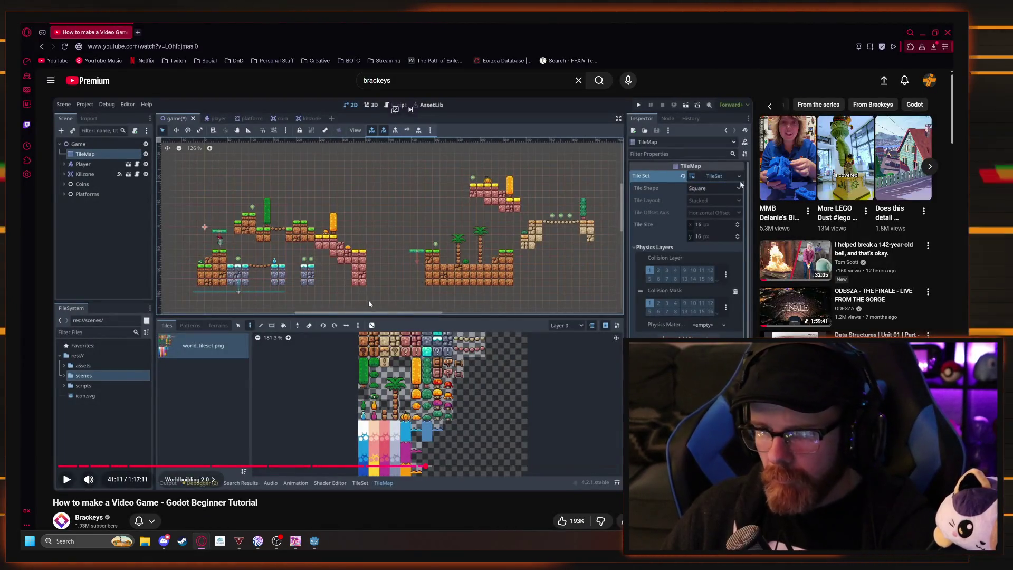
left_click(922, 34)
scroll(559, 136, "up", 2)
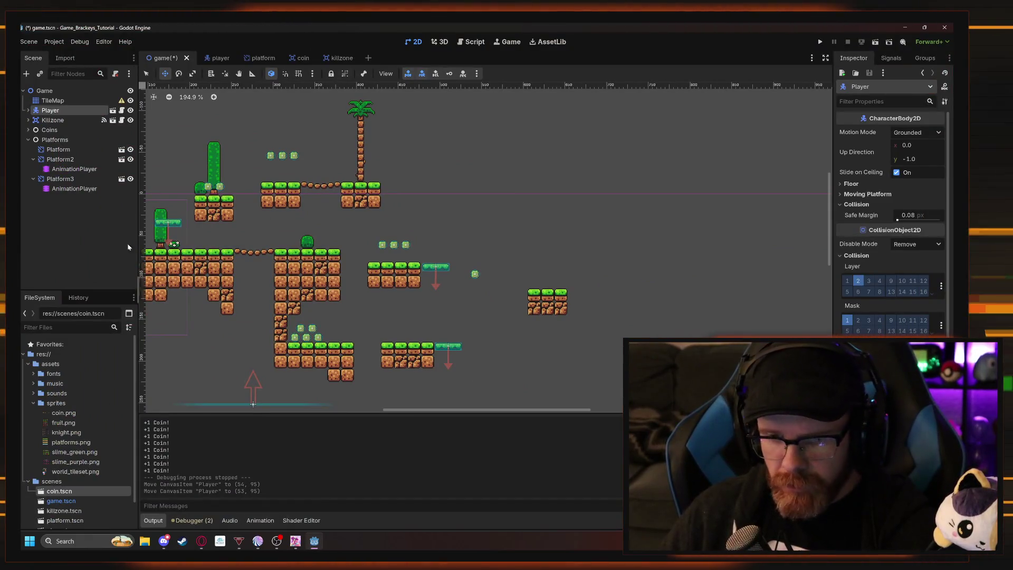
left_click(53, 101)
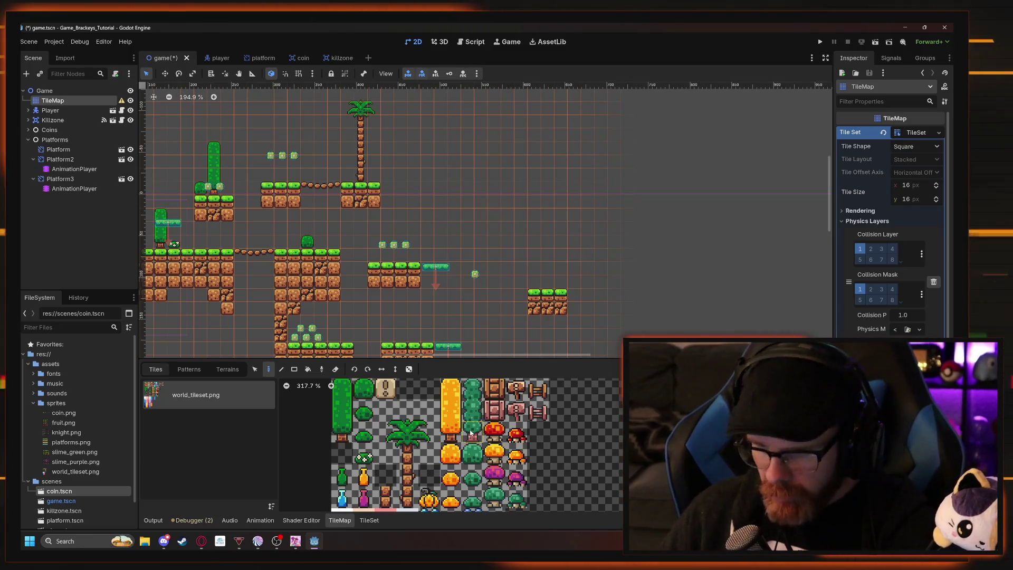
Paint grass tiles along the top of the right platform.
scroll(362, 391, "up", 5)
left_click(365, 446)
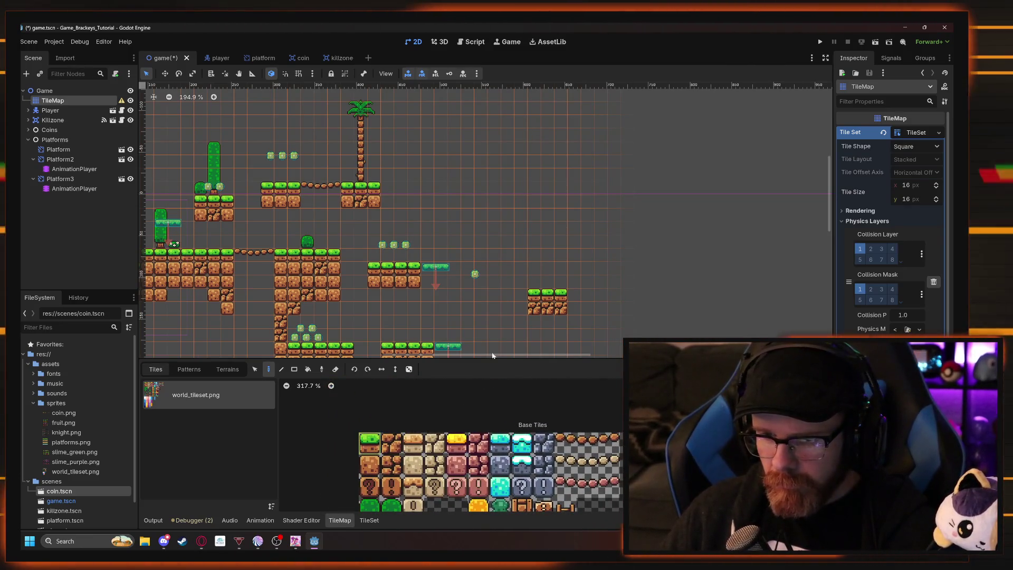
scroll(458, 273, "right", 5)
scroll(459, 272, "down", 2)
scroll(459, 273, "right", 3)
scroll(459, 273, "down", 1)
left_click_drag(353, 228, 400, 228)
Paint tan stone tiles at the platform's end and extend it rightward.
left_click(416, 439)
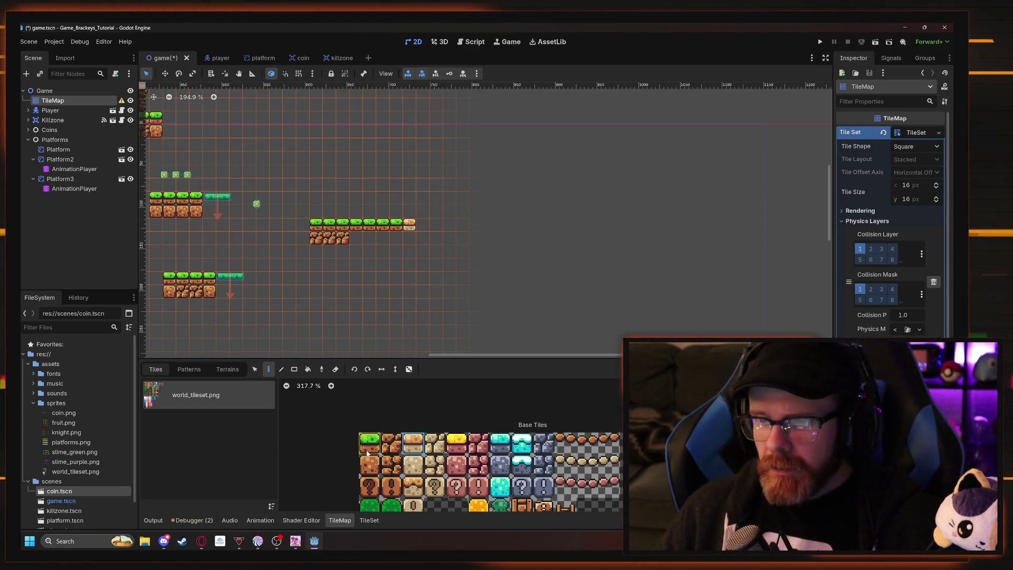
left_click(452, 226)
left_click(468, 223)
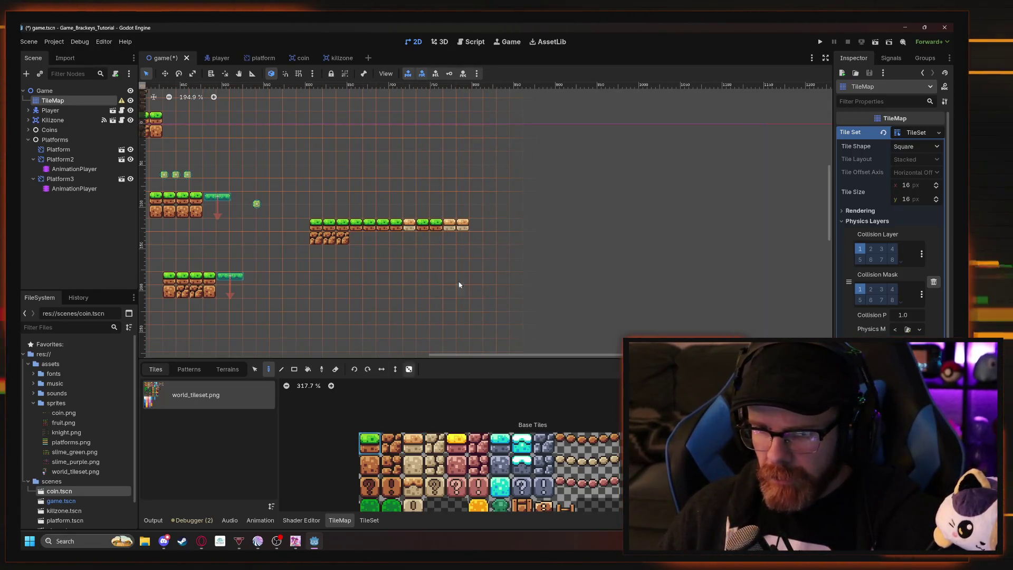
left_click(462, 224, "ctrl")
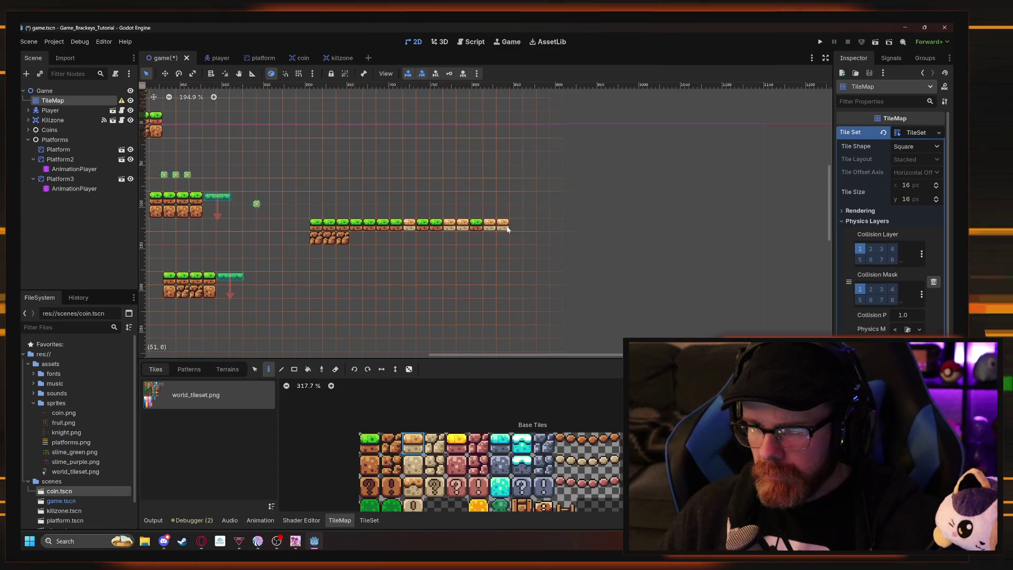
left_click_drag(556, 229, 606, 228)
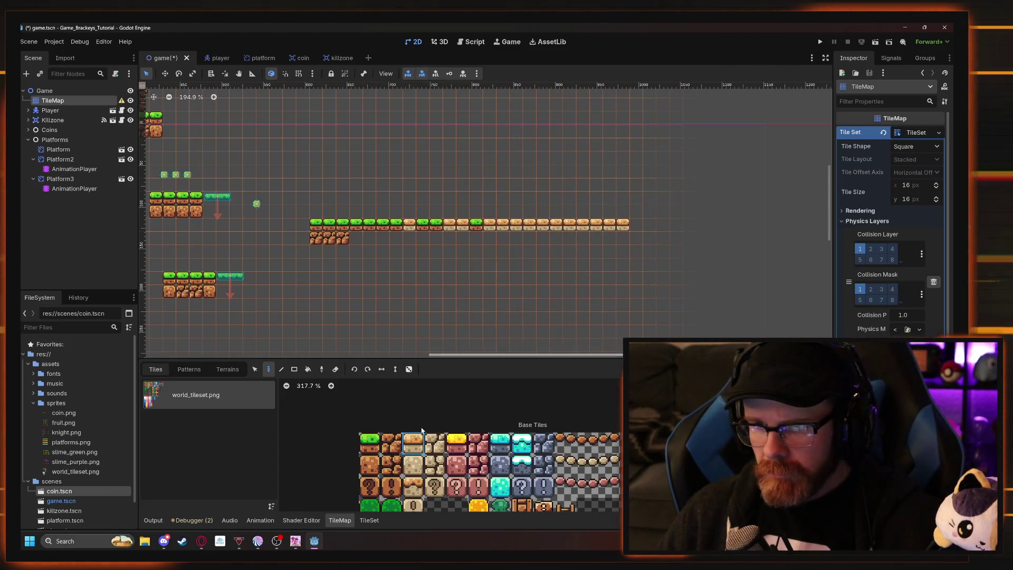
Place stone tiles and a row of tan tiles under the platform, filling the gaps.
left_click(435, 443)
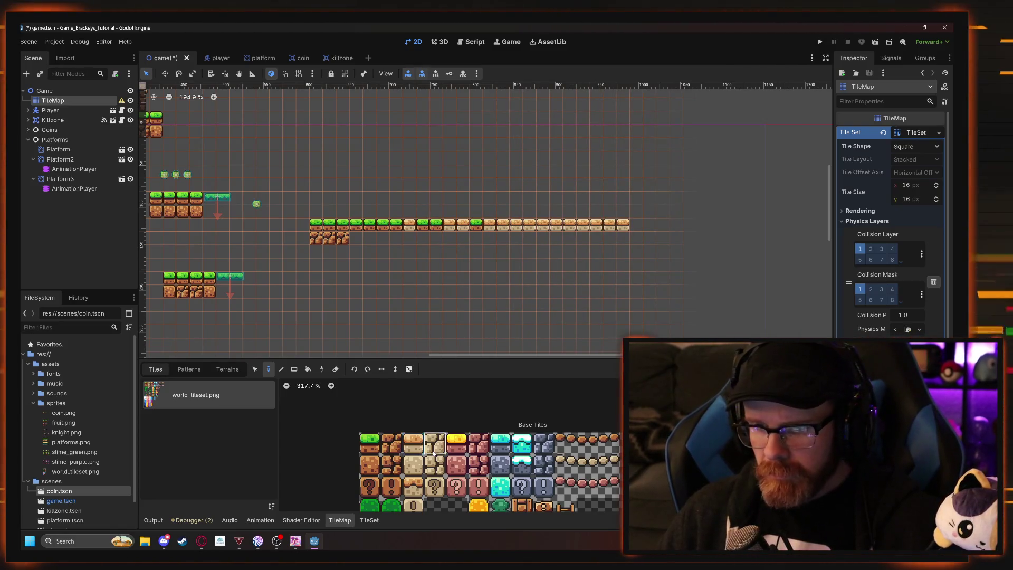
left_click(421, 252)
left_click(463, 238)
left_click(463, 252)
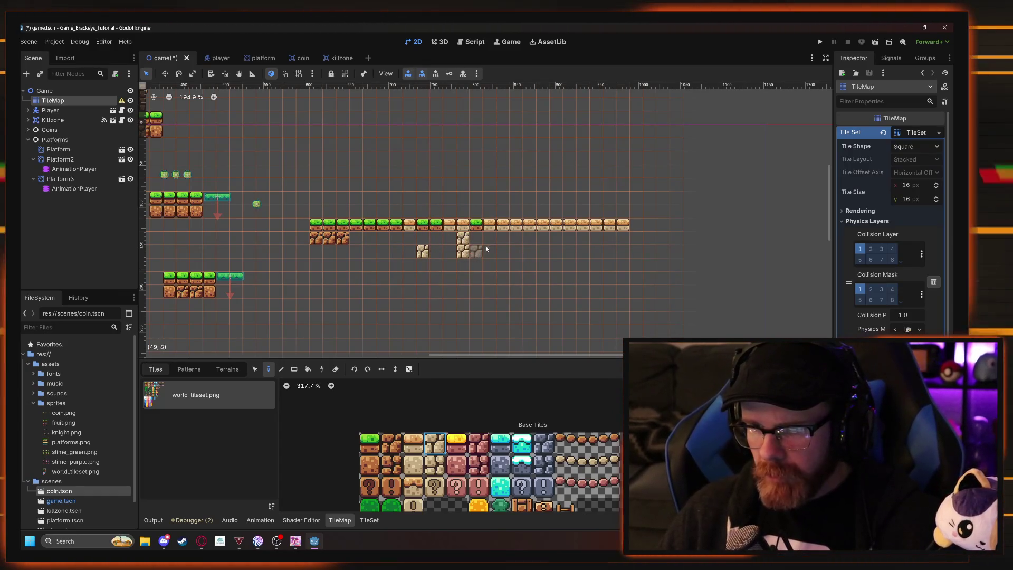
left_click(413, 465)
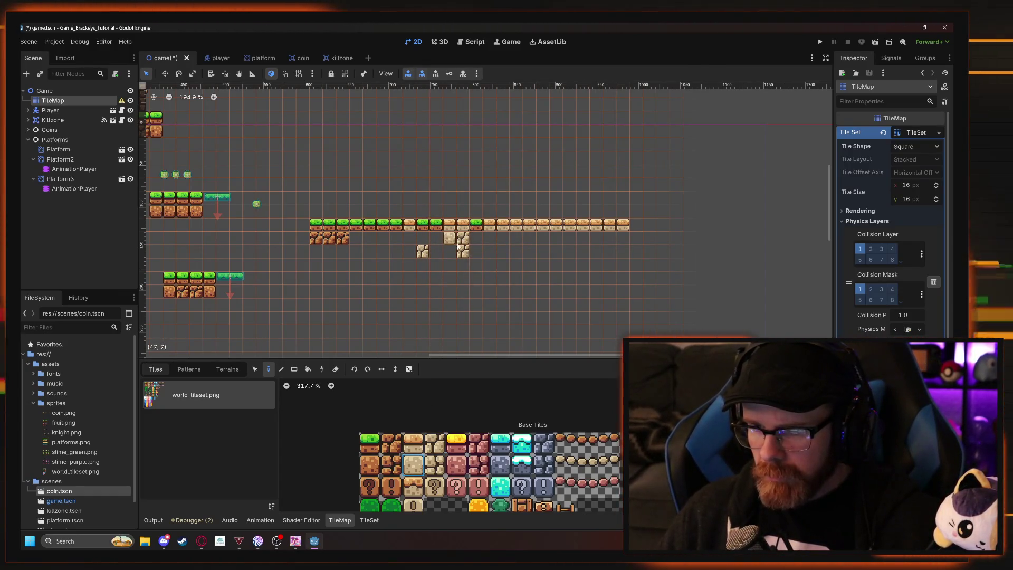
left_click_drag(556, 239, 490, 238)
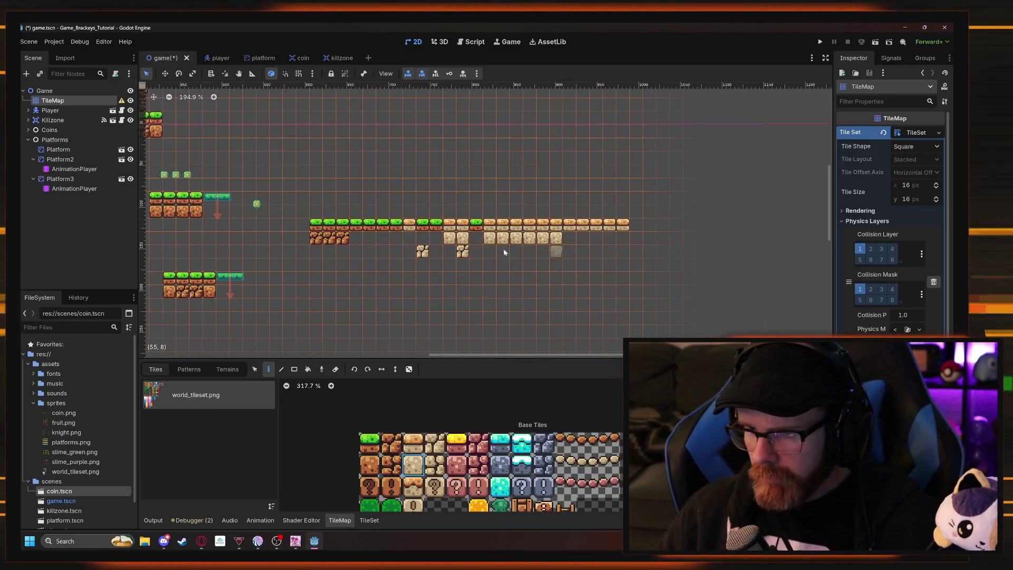
left_click(490, 264)
left_click(532, 258)
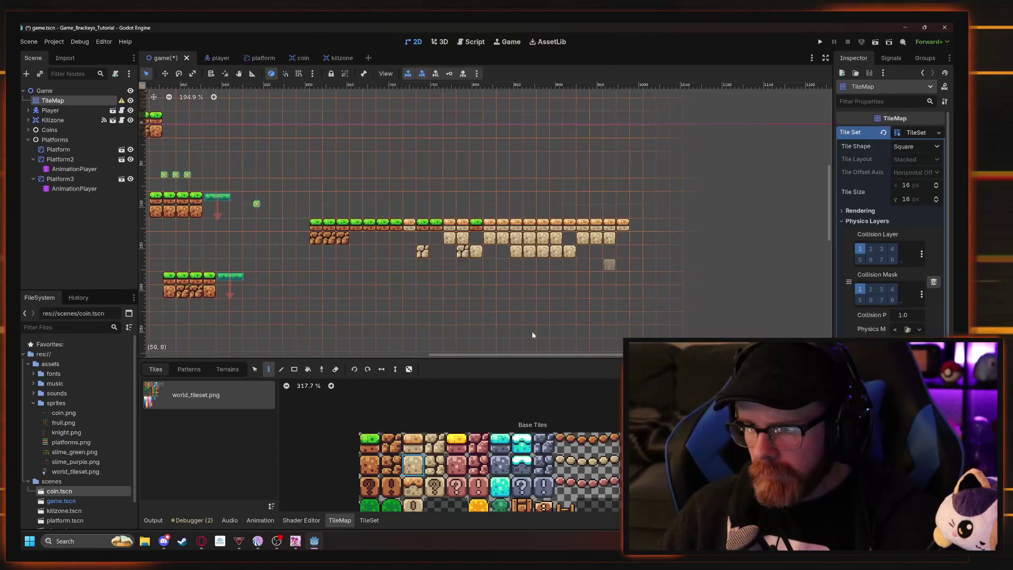
Paint more tan tiles along the lower row and add a new bottom row.
left_click_drag(592, 255, 625, 253)
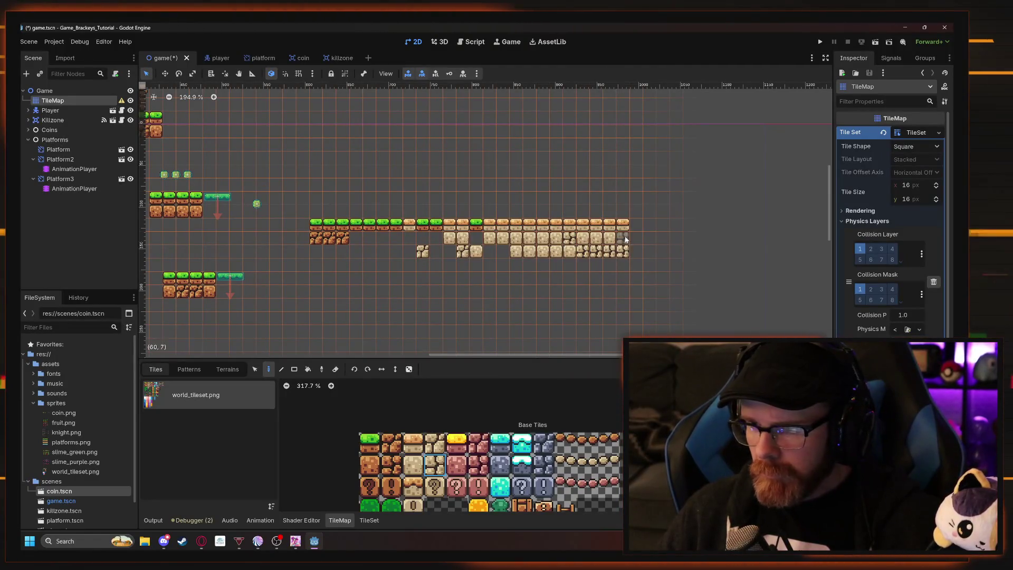
left_click(409, 463)
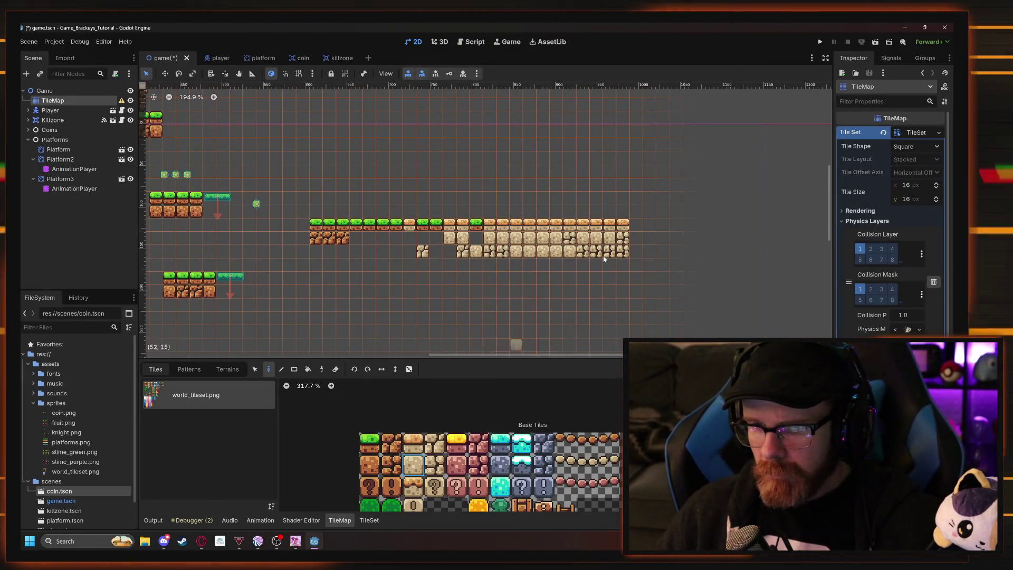
left_click_drag(623, 265, 509, 269)
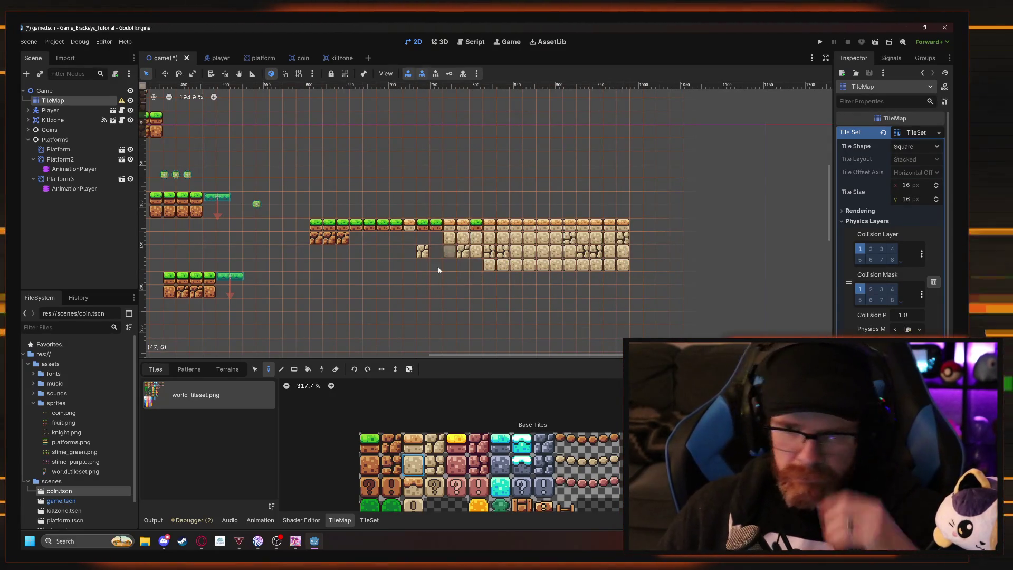
Paint brown dirt tiles along the second row and below the middle, erasing one misplaced tile.
left_click(474, 232)
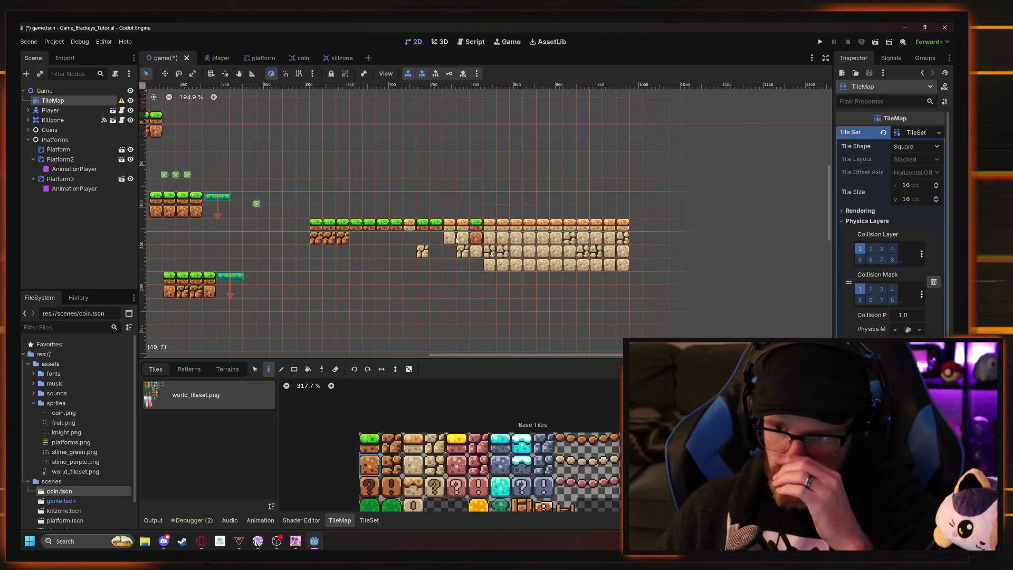
mouse_move(356, 238)
left_mouse_down()
mouse_move(393, 240)
mouse_move(316, 252)
left_mouse_up()
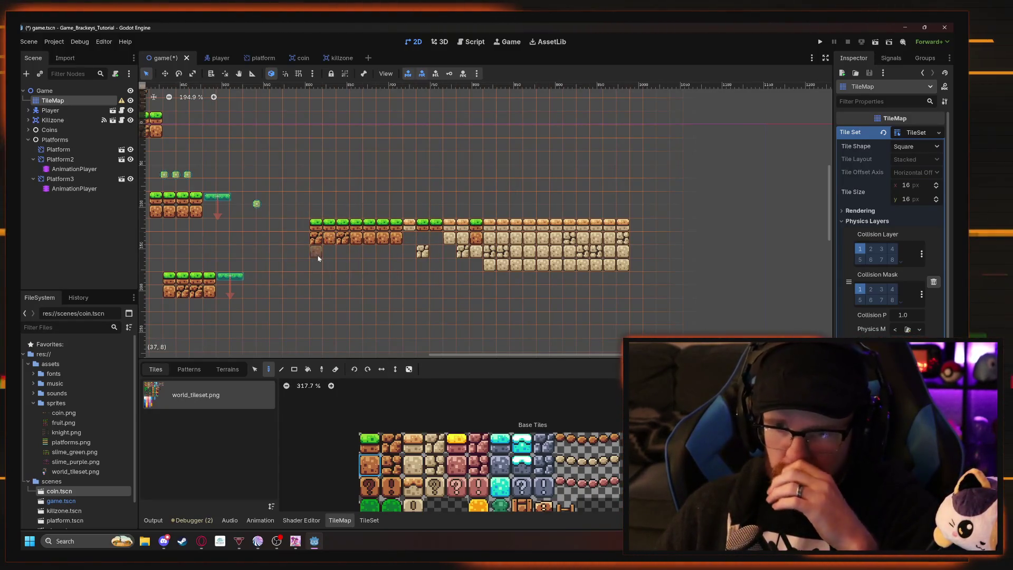
right_click(316, 252)
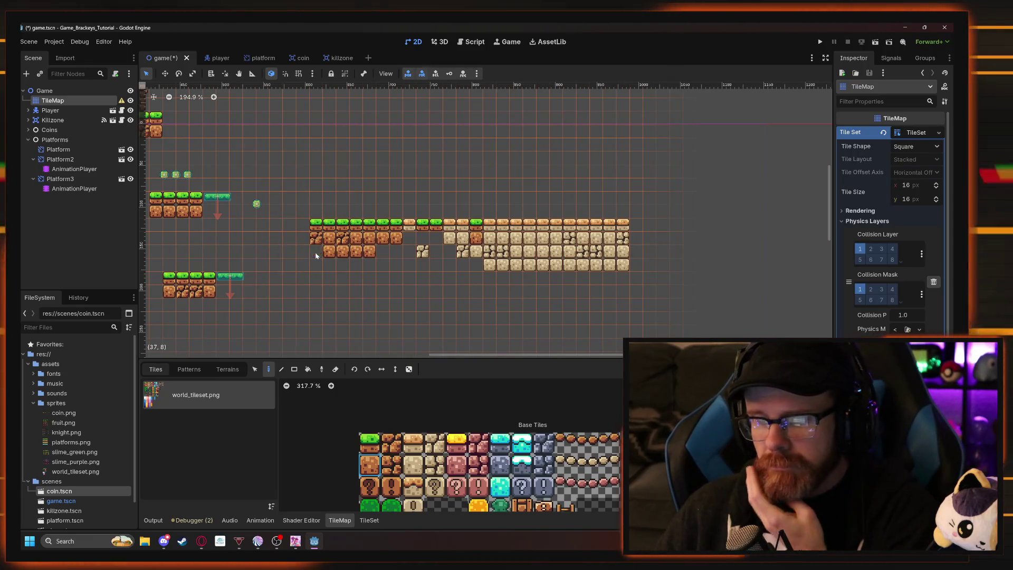
left_click(320, 241)
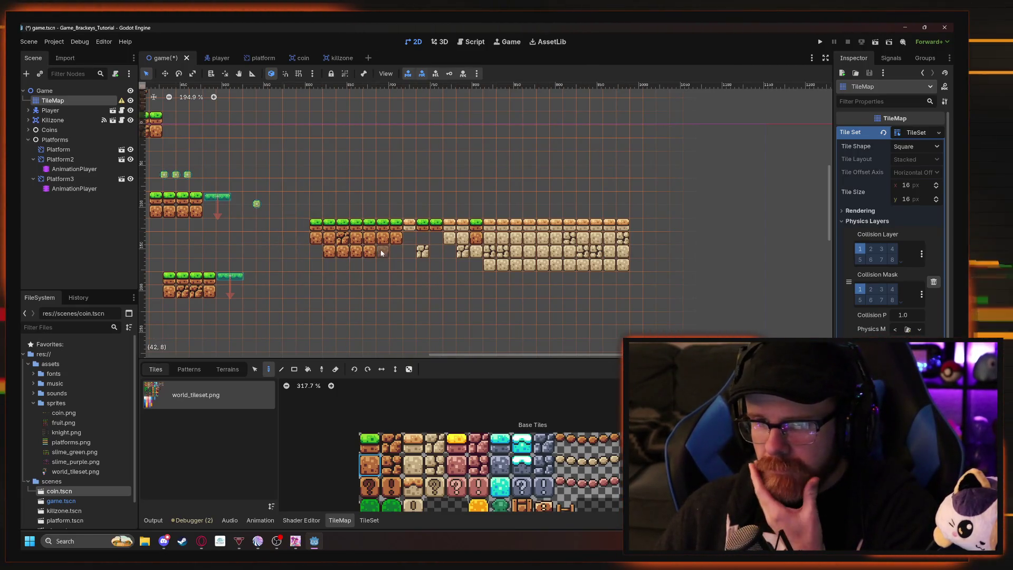
left_click_drag(409, 241, 441, 243)
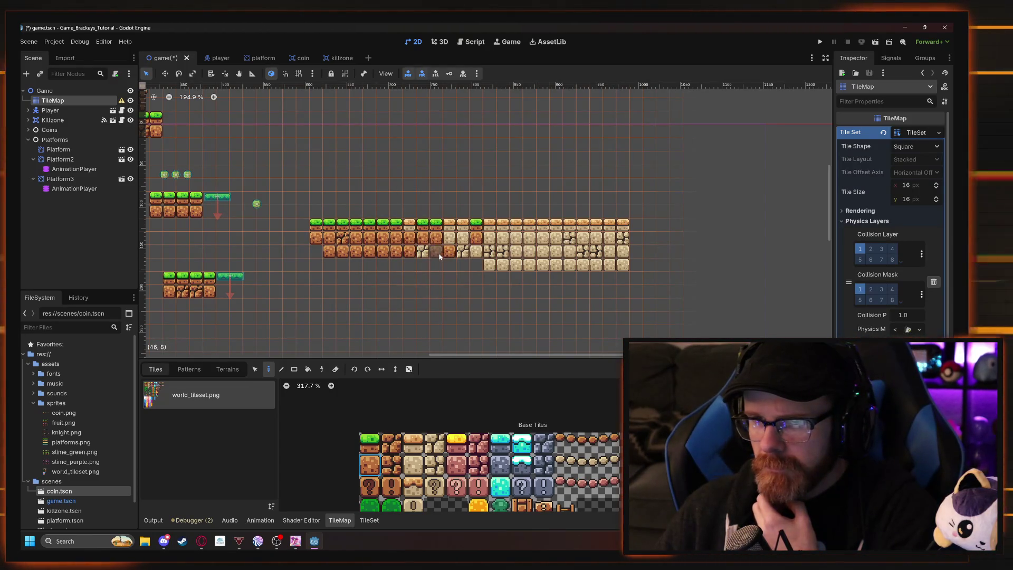
left_click_drag(449, 264, 463, 265)
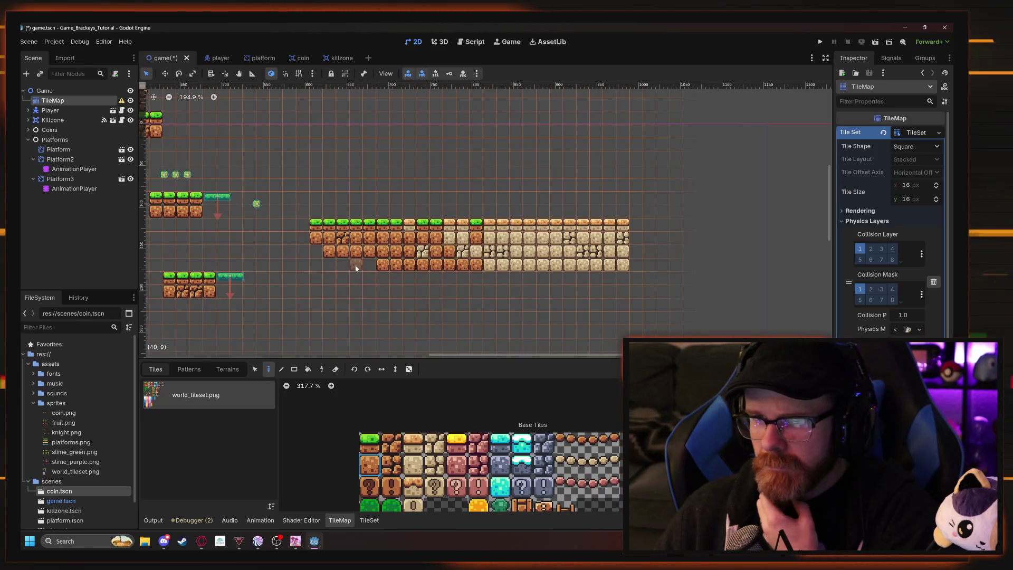
Place two palm trees with their trunks on the right island.
scroll(422, 301, "up", 3)
scroll(423, 301, "right", 3)
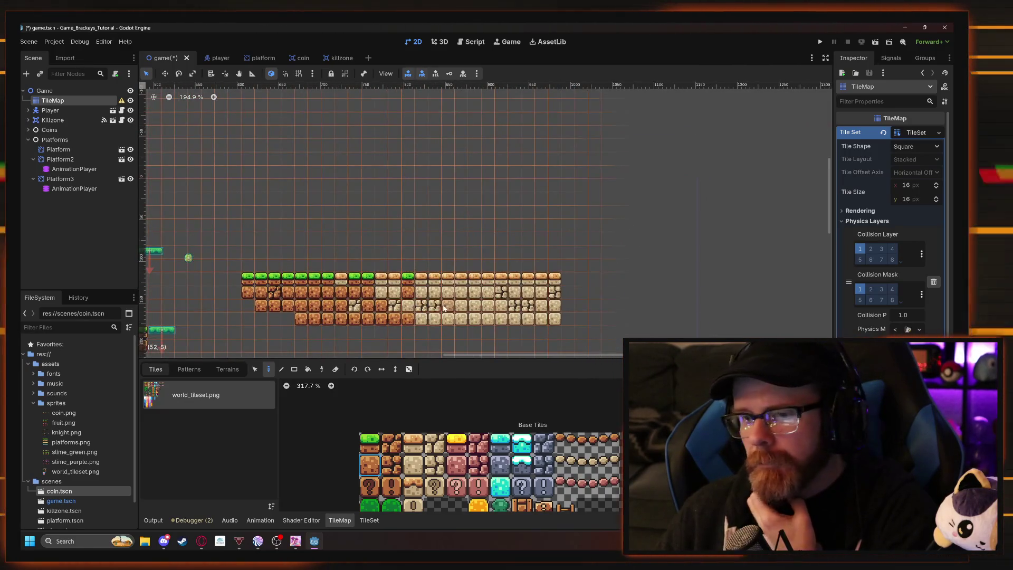
scroll(475, 464, "down", 5)
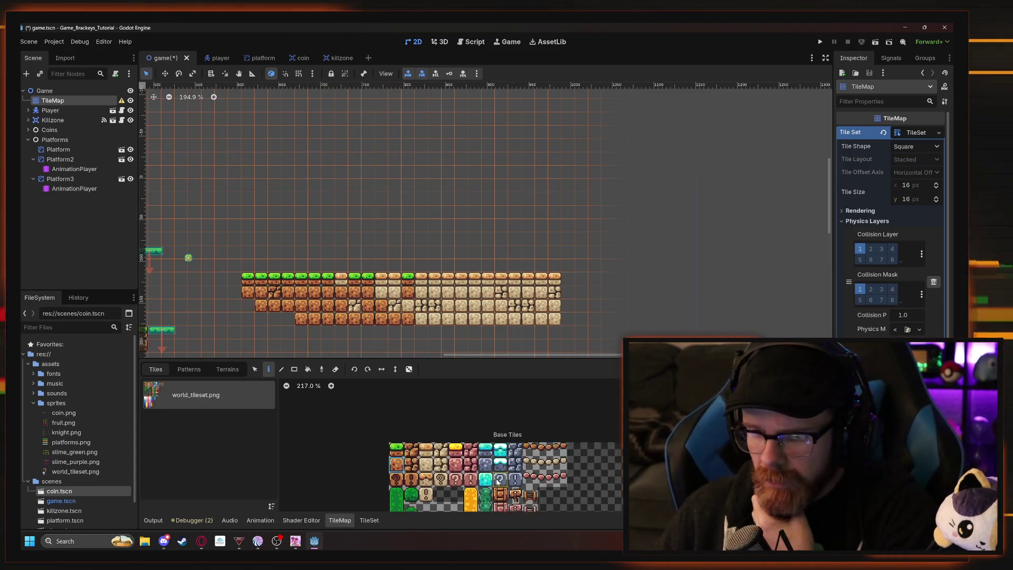
scroll(440, 449, "up", 1)
scroll(440, 449, "left", 1)
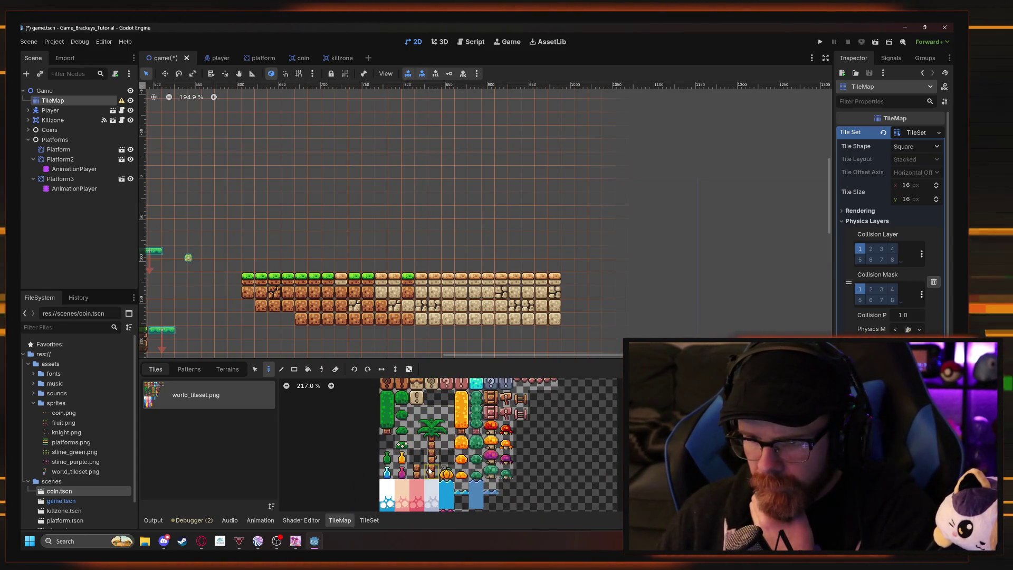
left_click_drag(430, 471, 428, 421)
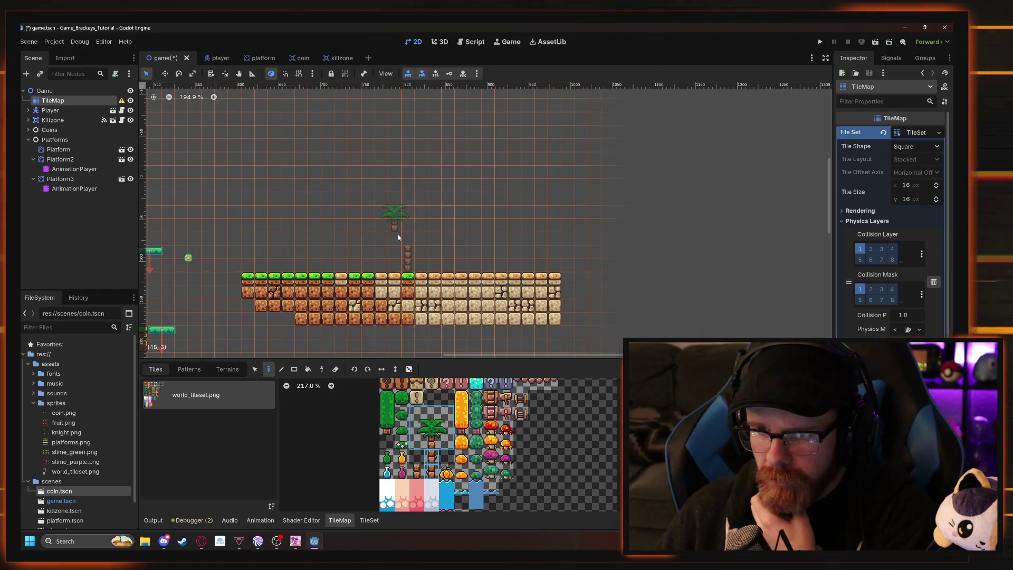
left_click(491, 243)
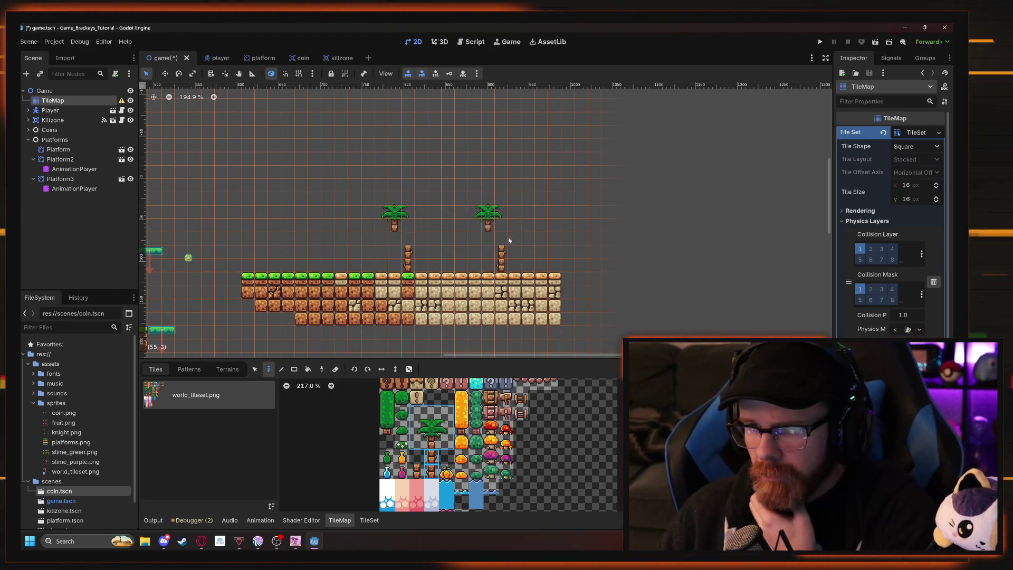
left_click(549, 242)
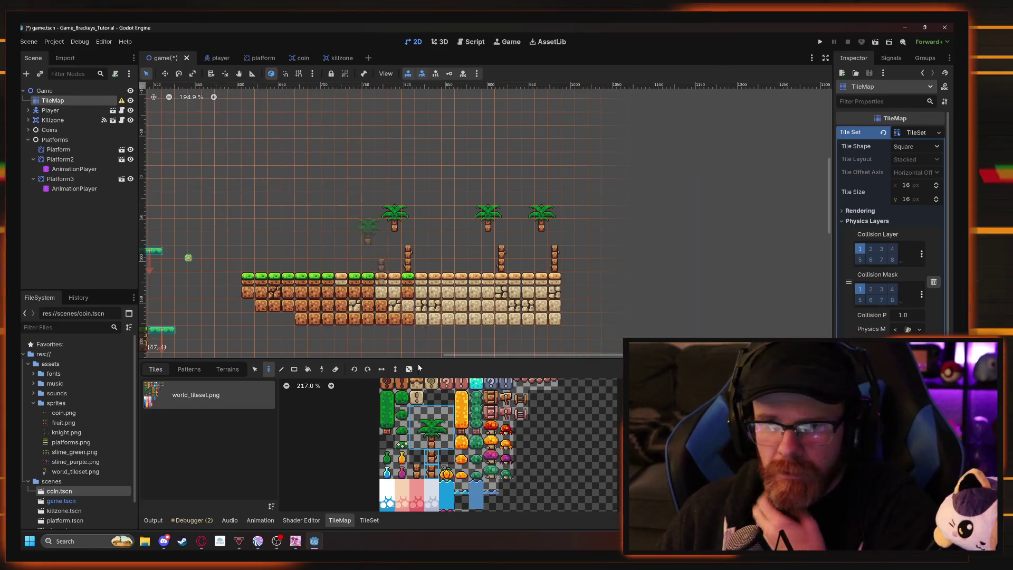
Move the first palm up and right, lower the second, and shift the third above it.
key("s")
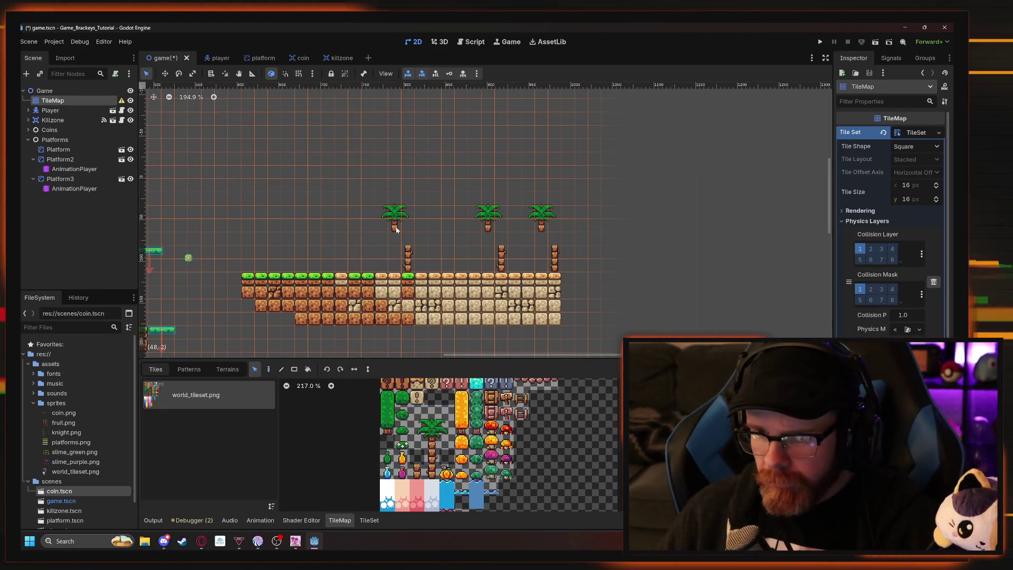
mouse_move(393, 218)
left_mouse_down()
mouse_move(409, 223)
mouse_move(410, 187)
left_mouse_up()
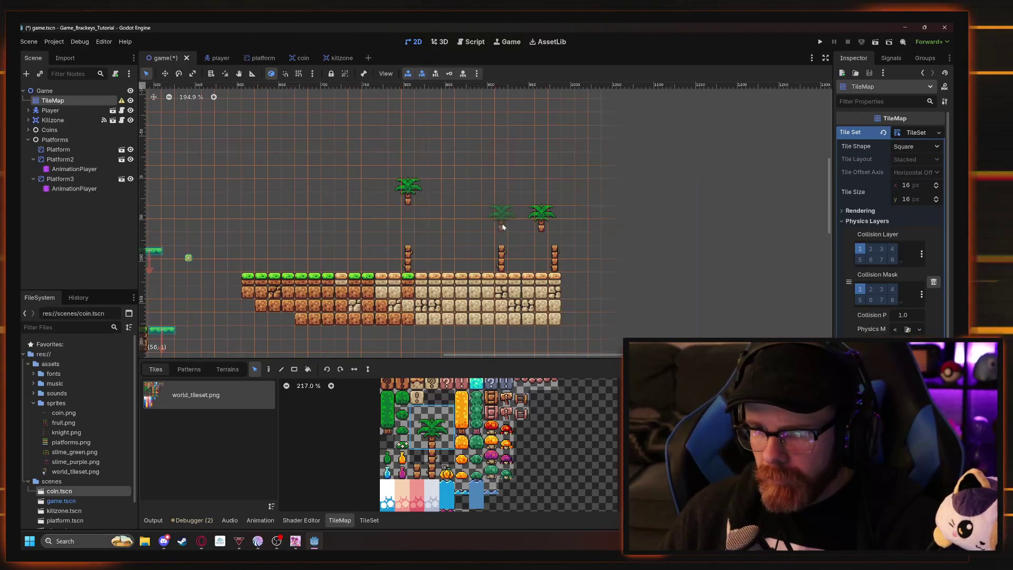
left_click_drag(502, 227, 503, 241)
left_click_drag(533, 208, 562, 231)
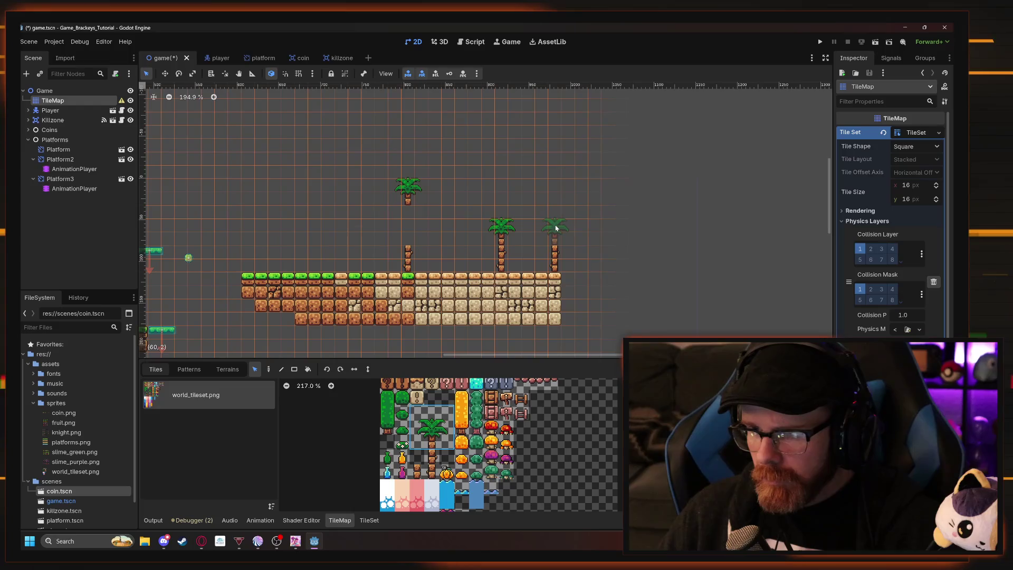
left_click_drag(534, 193, 562, 270)
mouse_move(548, 232)
left_mouse_down()
mouse_move(471, 227)
mouse_move(450, 266)
left_mouse_up()
Set the palms on the ground, shift the right one further right, and realign the middle trunk.
left_click_drag(481, 219, 528, 266)
mouse_move(498, 208)
left_mouse_down()
mouse_move(536, 232)
mouse_move(528, 189)
left_mouse_up()
mouse_move(449, 229)
left_mouse_down()
mouse_move(472, 214)
mouse_move(457, 272)
left_mouse_up()
left_click_drag(448, 258, 475, 259)
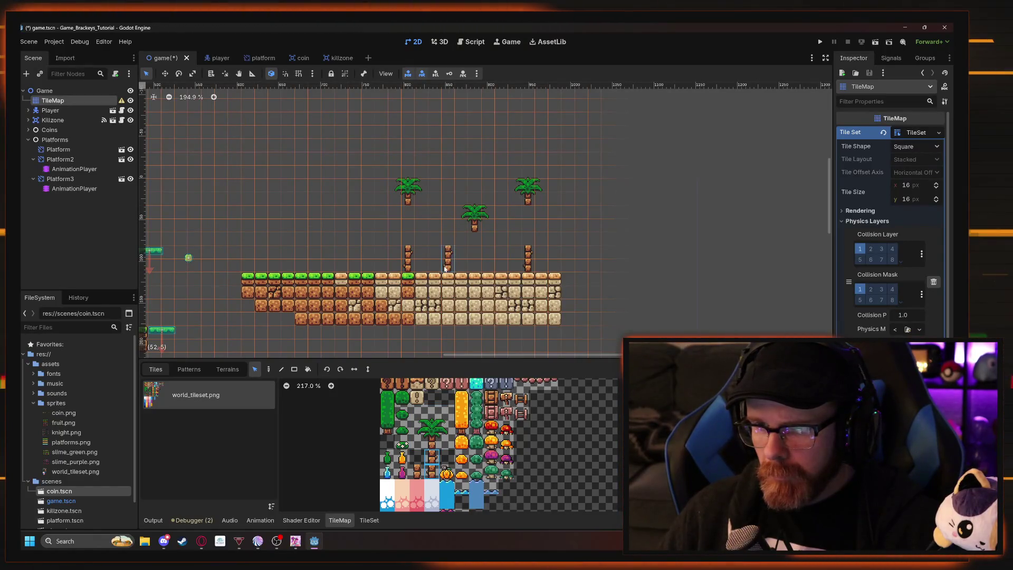
Choose the Paint tool with the palm-trunk and trunk-base tiles for extending the trunks.
left_click(416, 475)
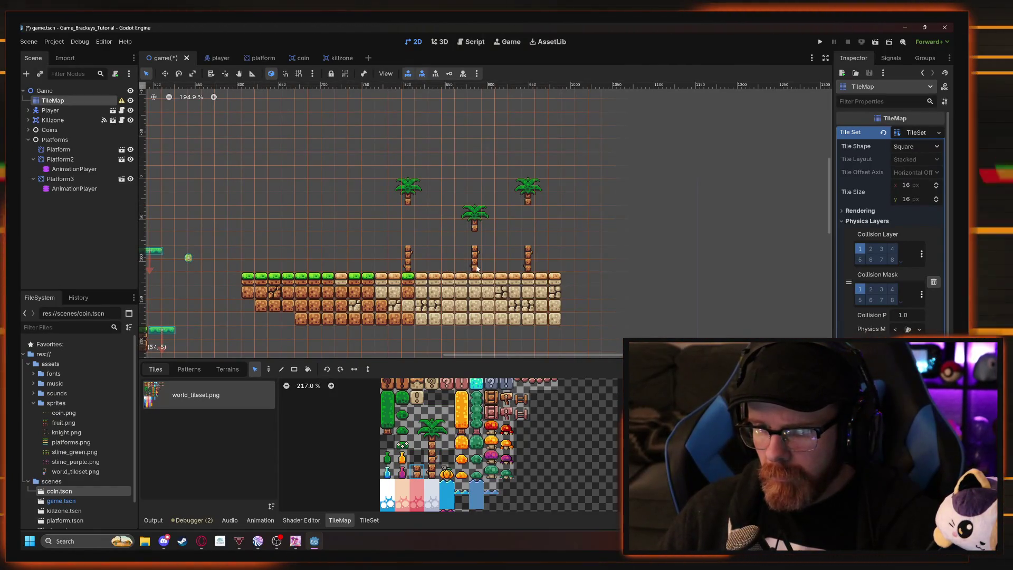
left_click(269, 369)
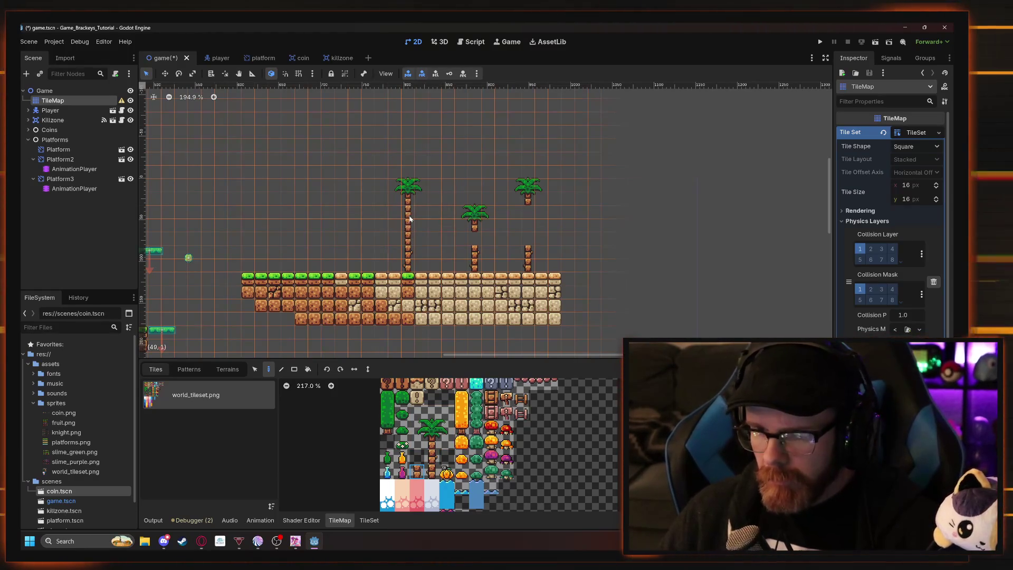
left_click(531, 239, "ctrl")
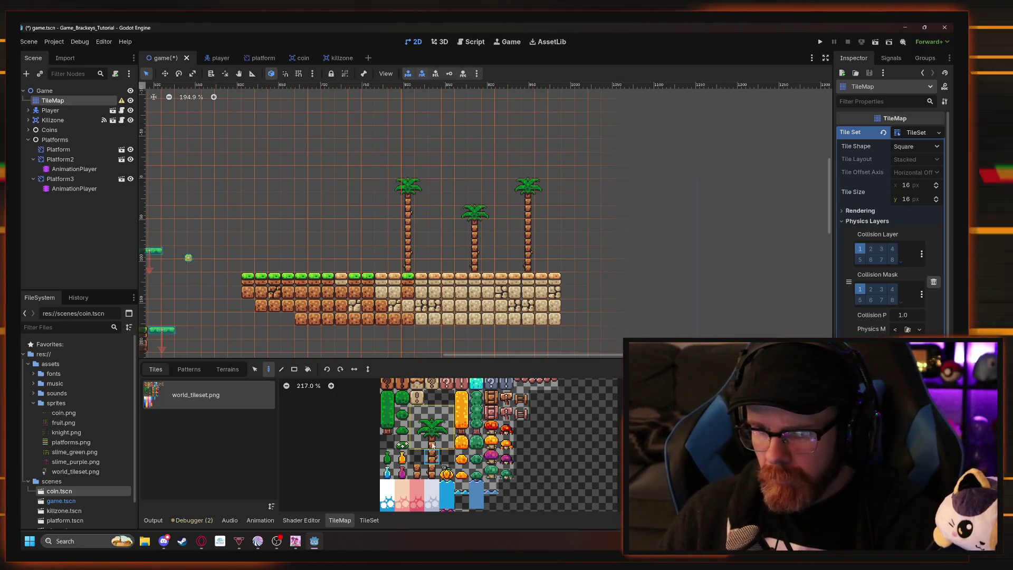
left_click(433, 471)
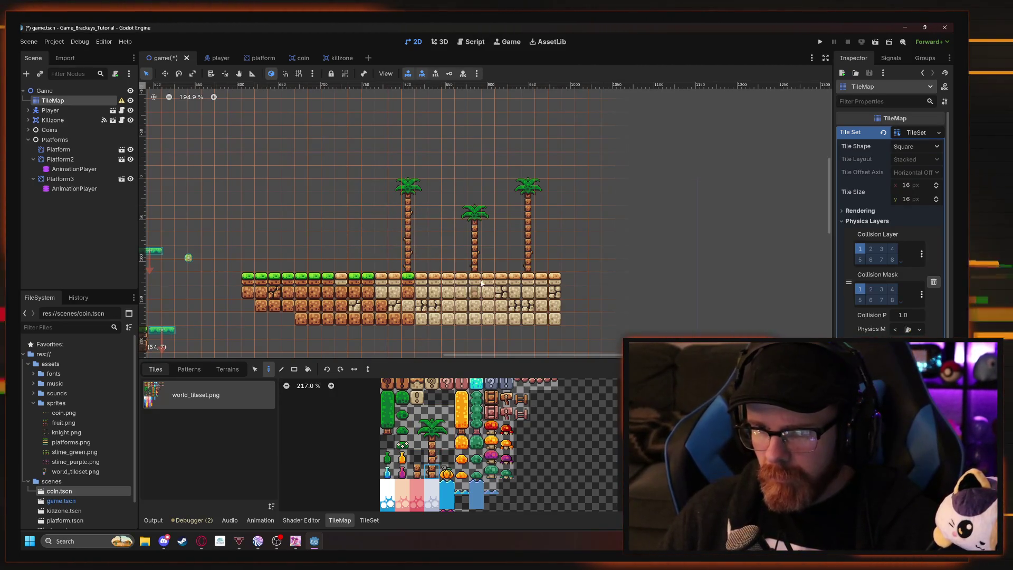
Pan around the whole level, then bring the Brackeys tutorial video in Opera to the front.
scroll(513, 252, "down", 3)
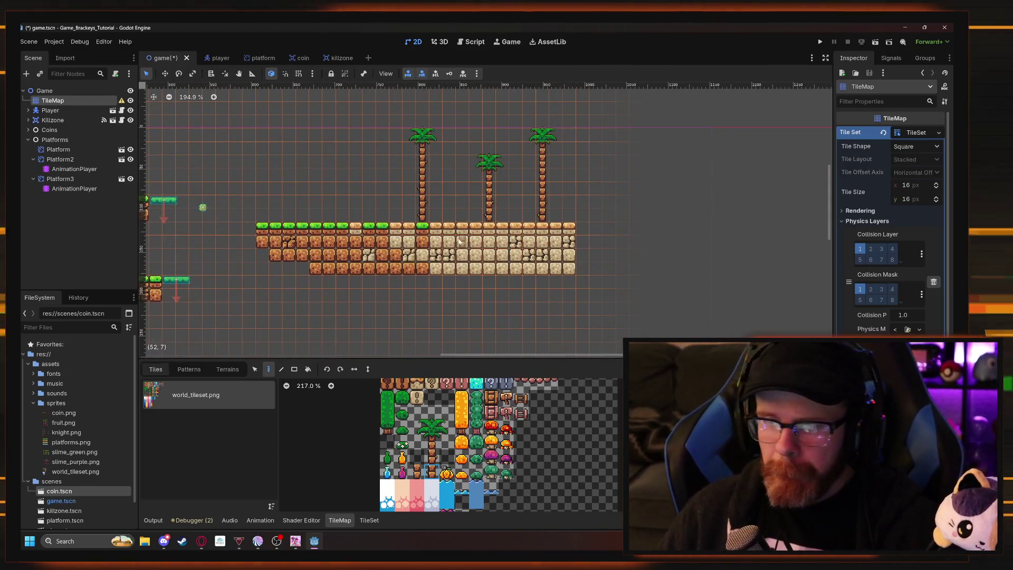
scroll(352, 198, "right", 2)
scroll(353, 199, "right", 2)
scroll(364, 221, "up", 1)
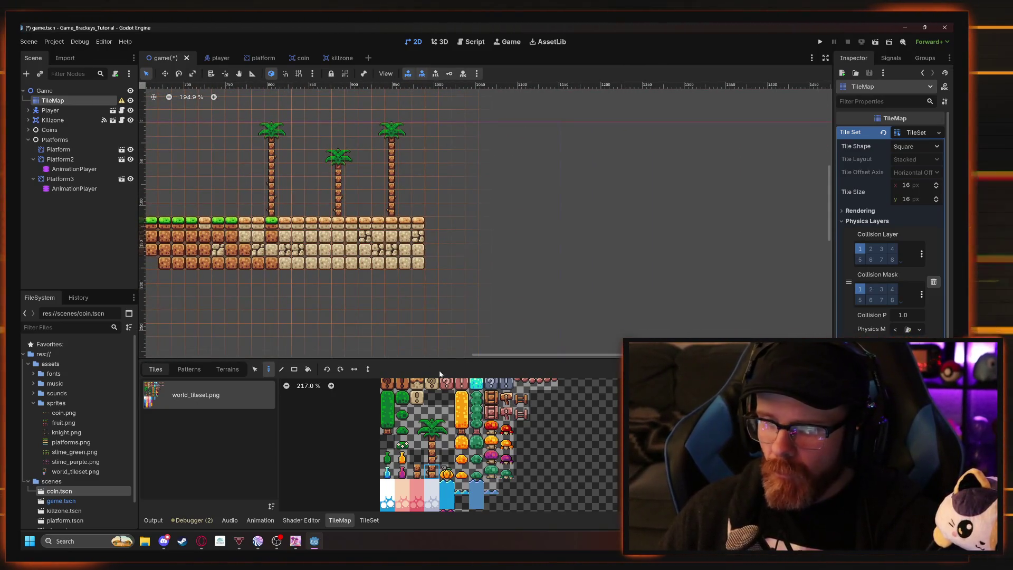
scroll(473, 302, "down", 3)
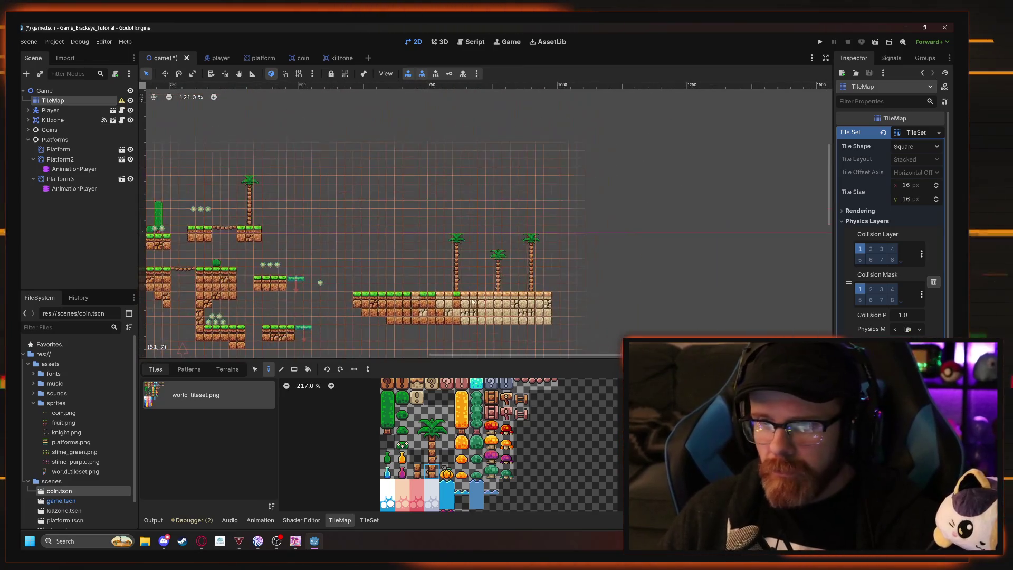
scroll(473, 302, "up", 5)
scroll(334, 268, "down", 2)
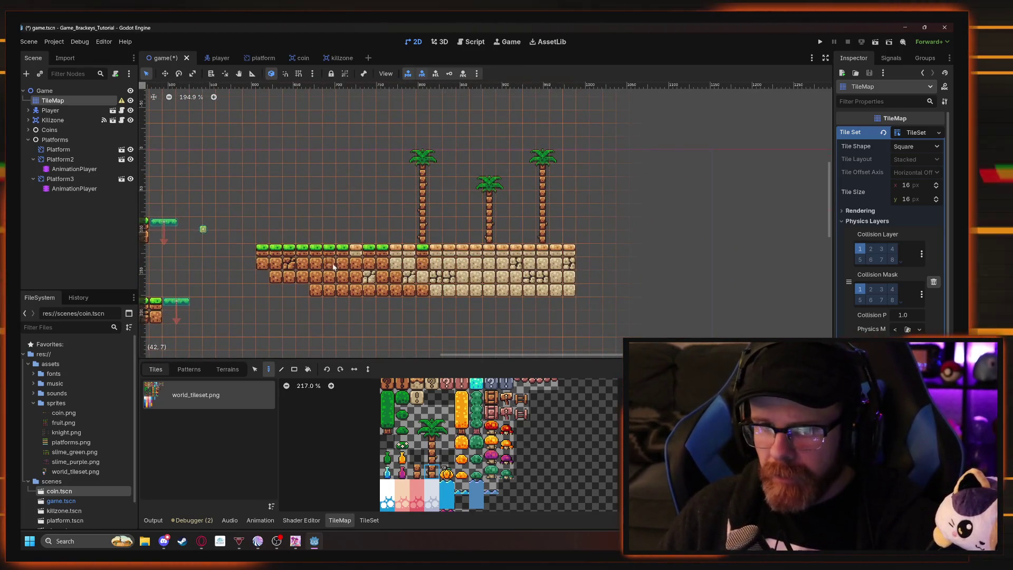
scroll(334, 268, "left", 3)
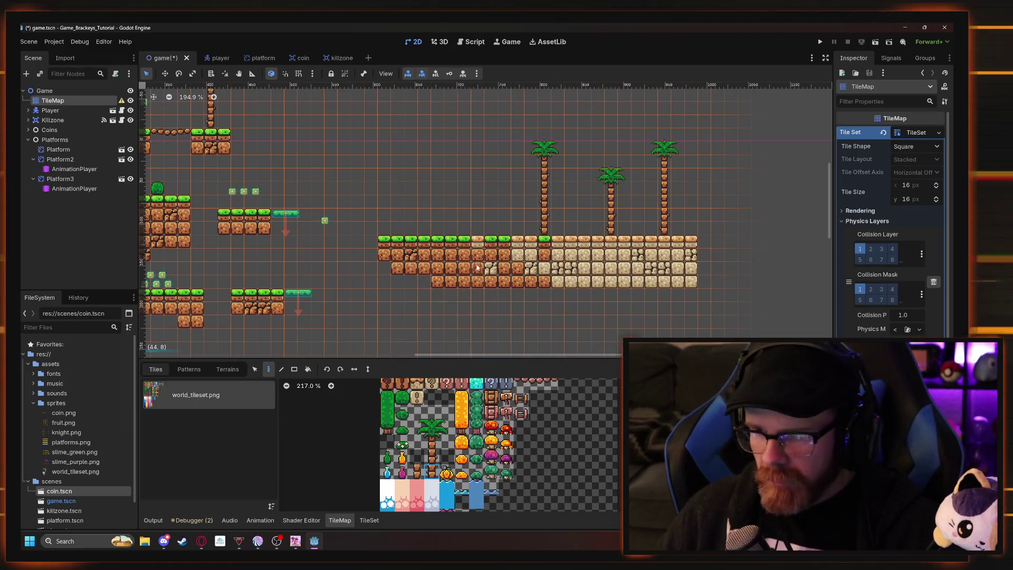
scroll(478, 267, "down", 5)
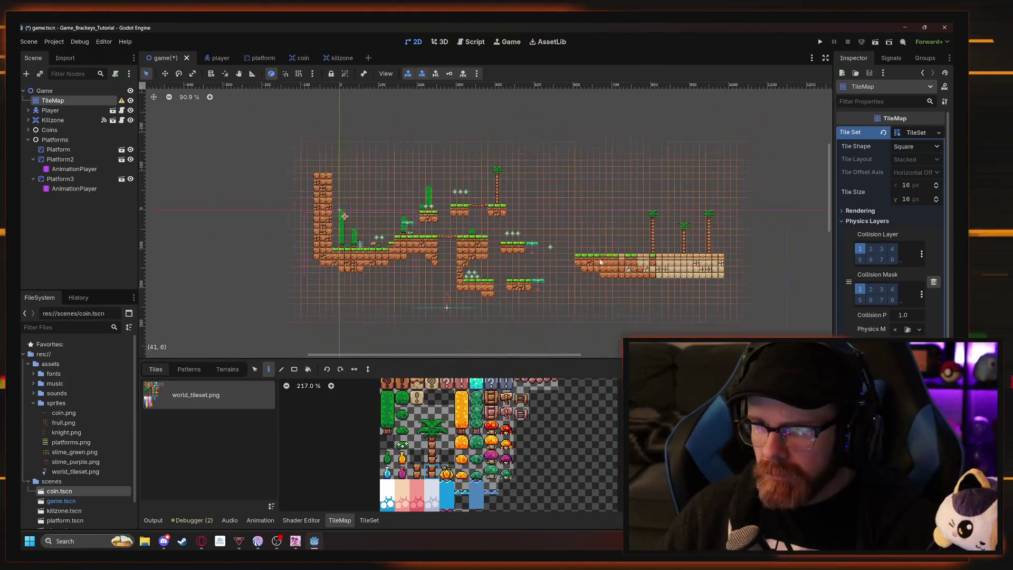
scroll(687, 258, "up", 4)
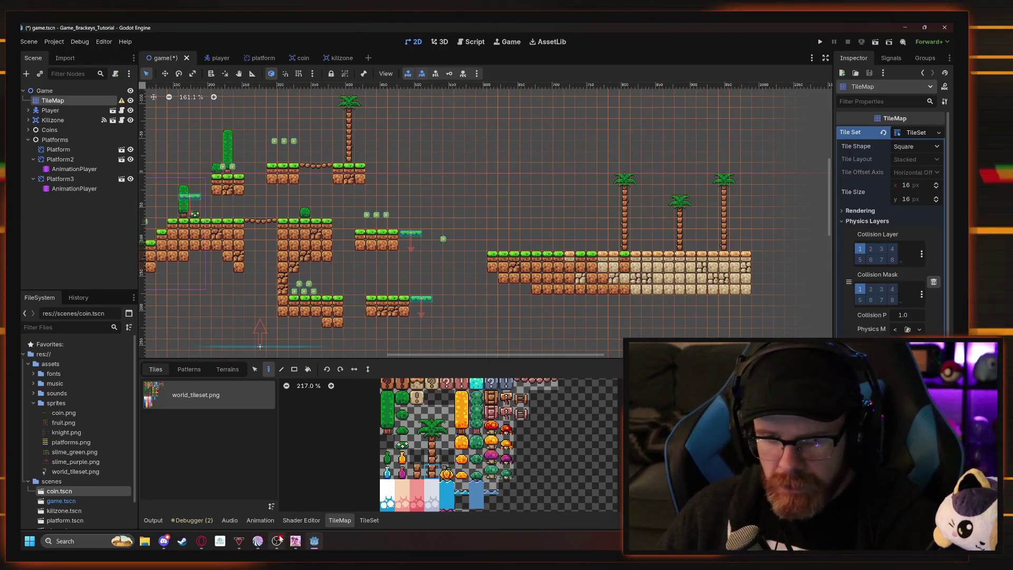
left_click(201, 541)
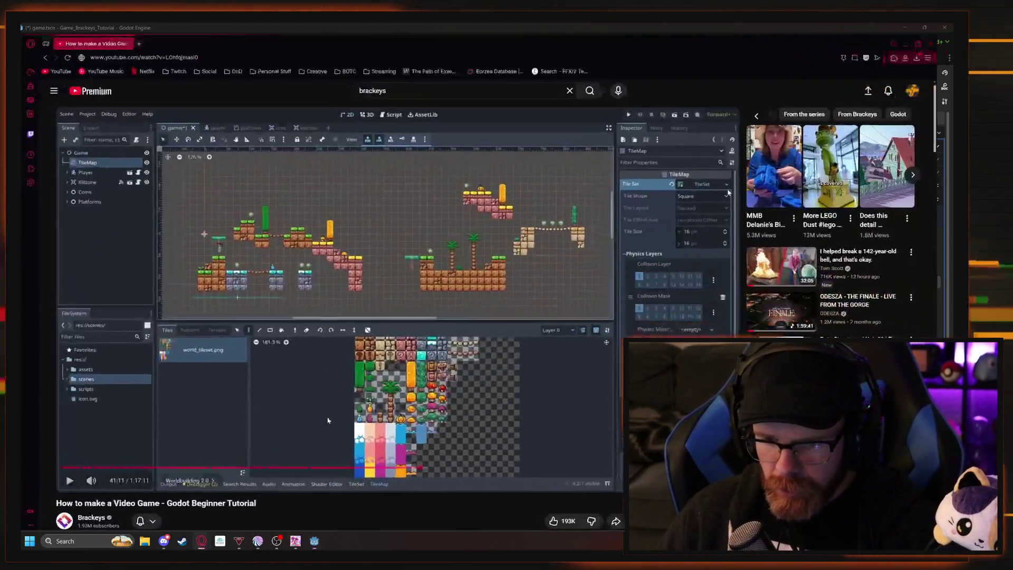
Rewind the tutorial 10 s and pause at 41:15 on the TileMap Layers settings, then return to Godot.
left_click(468, 287)
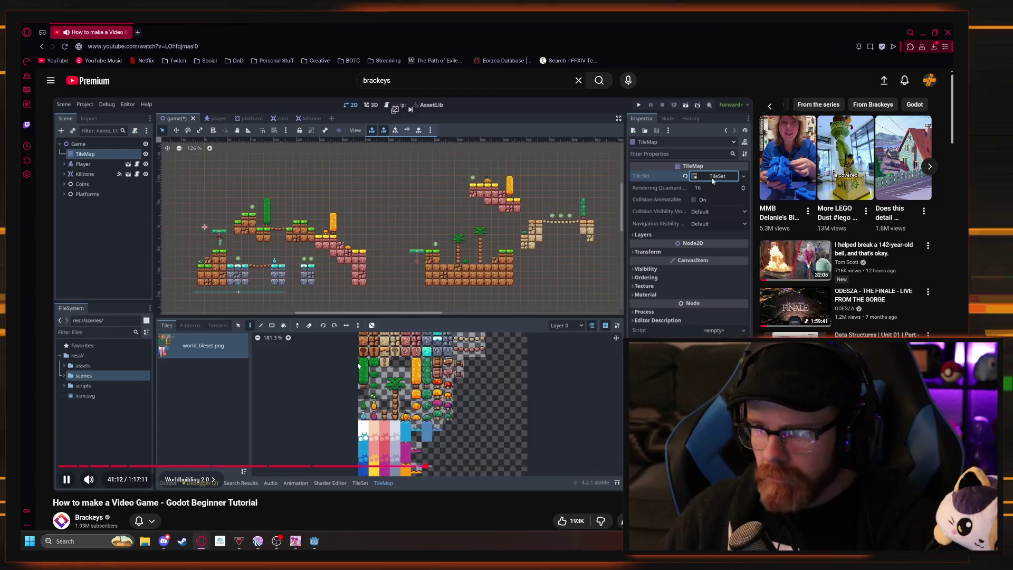
key("Left")
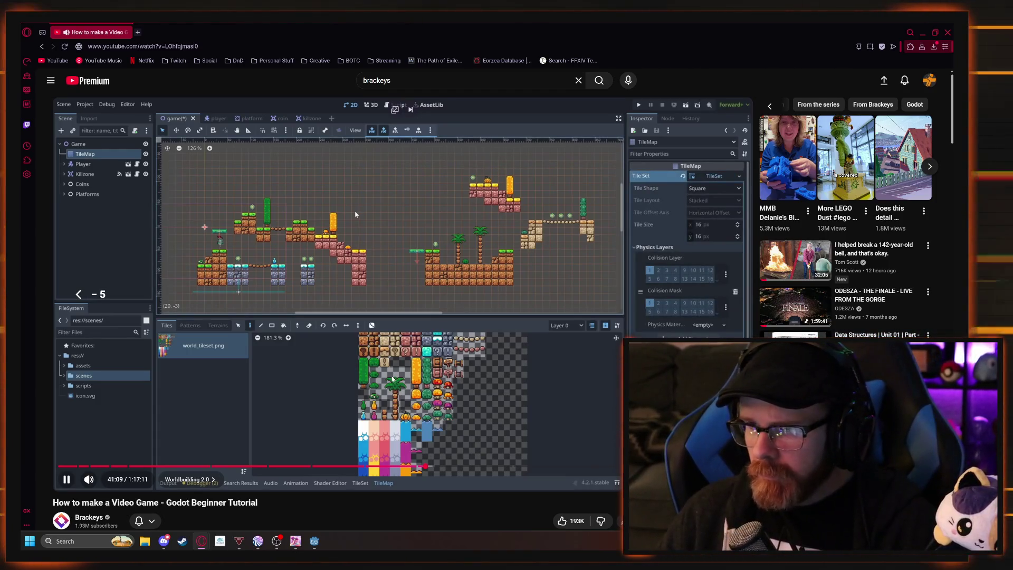
key("Left")
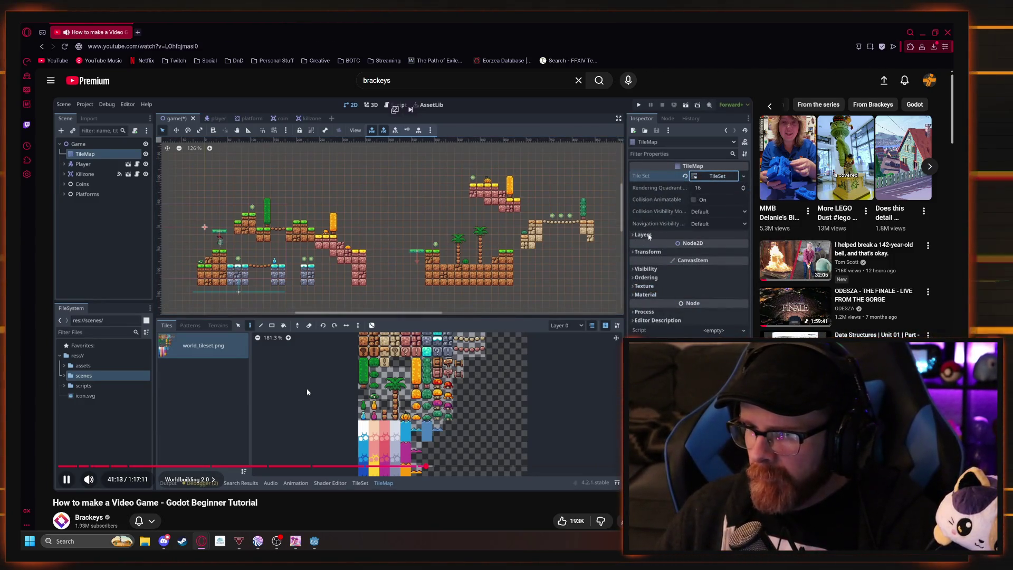
left_click(325, 349)
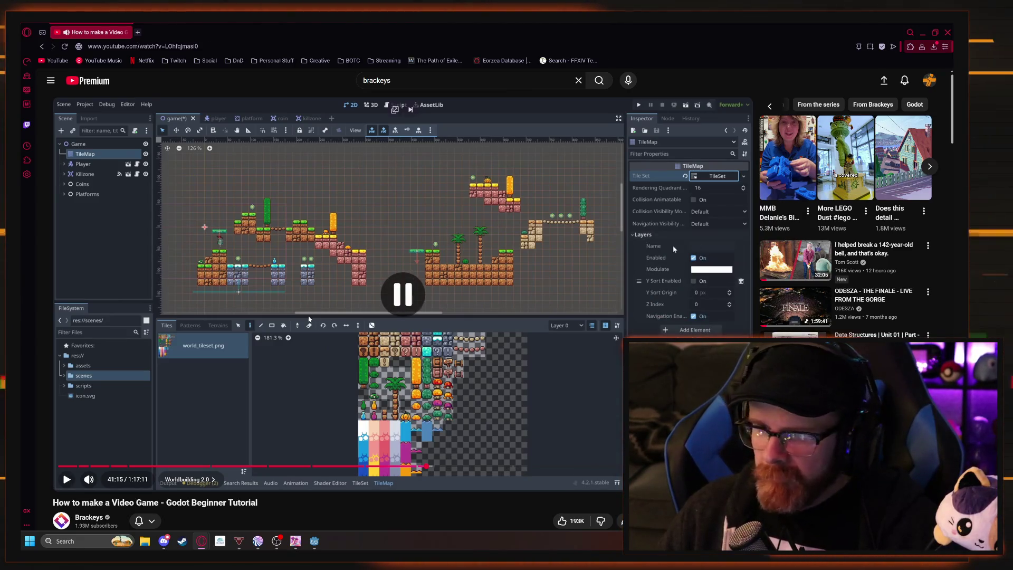
key("alt+Tab")
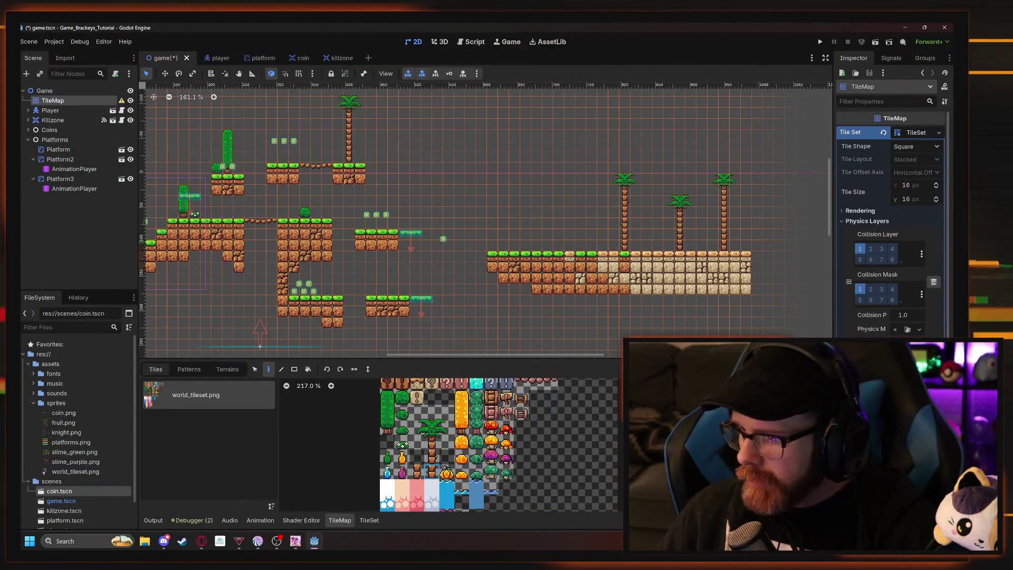
Scroll the Inspector to the TileMap's Layers while resuming the tutorial for reference.
scroll(892, 237, "down", 3)
scroll(892, 238, "down", 3)
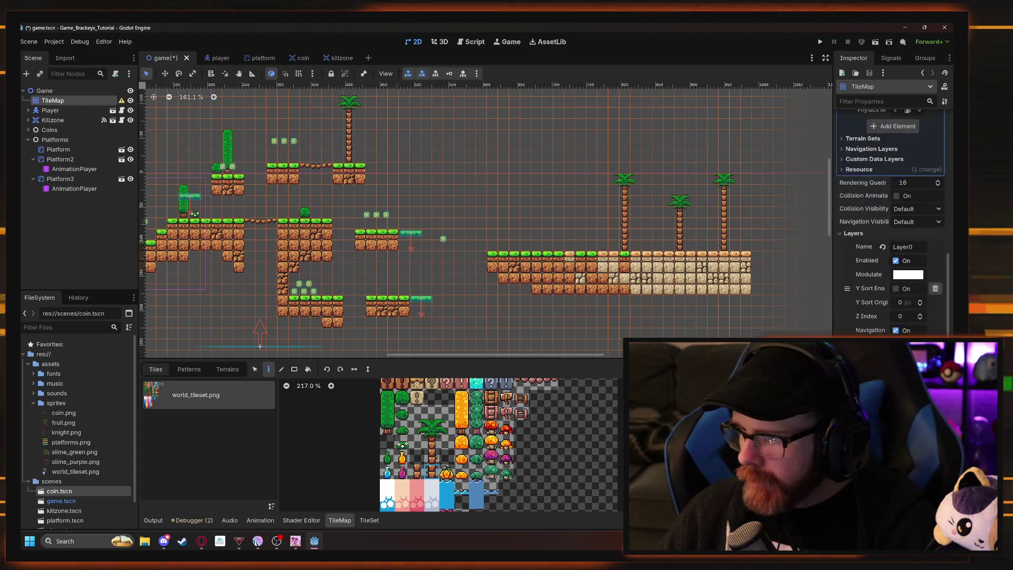
key("alt+Tab")
left_click(476, 312)
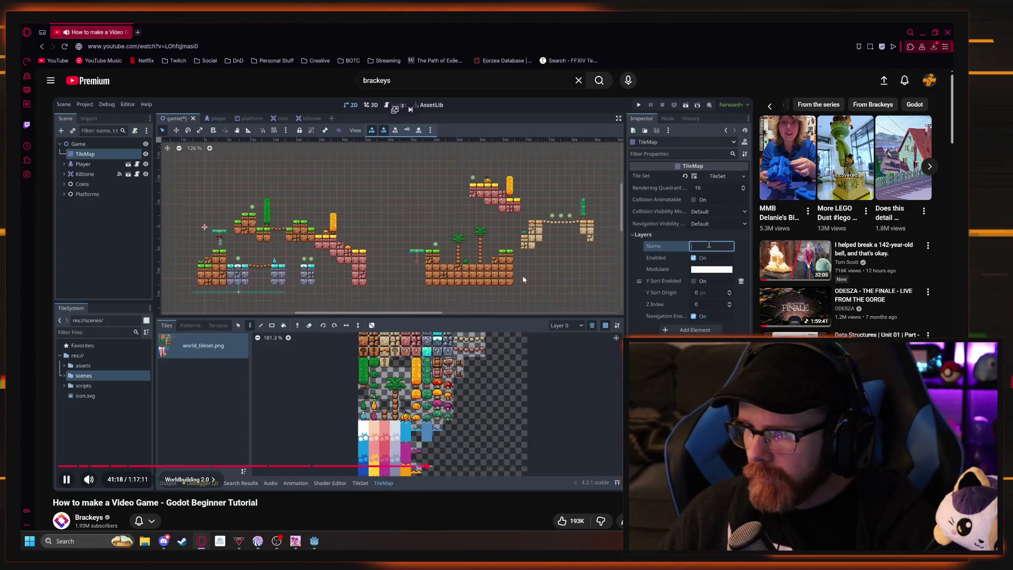
key("alt+Tab")
Rename the TileMap's Layer0 to 'Mid'.
key("ctrl+a")
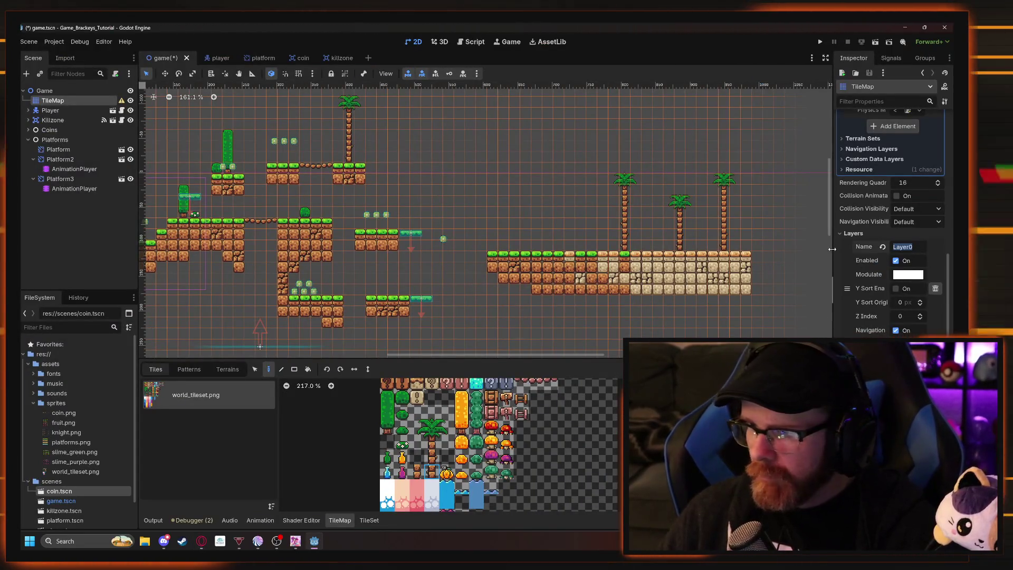
type("Mid")
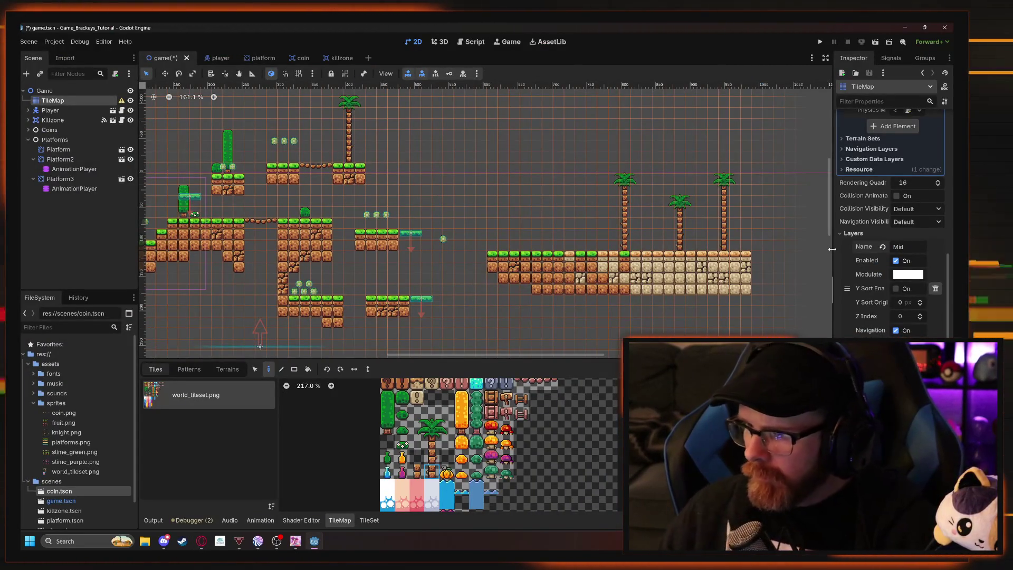
key("alt+Tab")
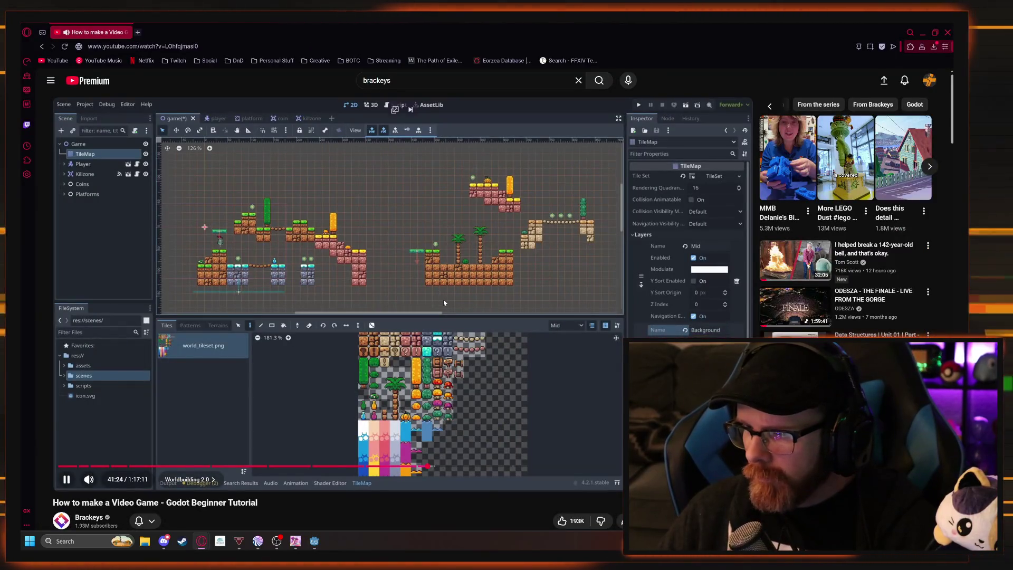
key("alt+Tab")
Toggle between the TileSet and TileMap bottom panels, then switch back to the tutorial.
left_click(369, 520)
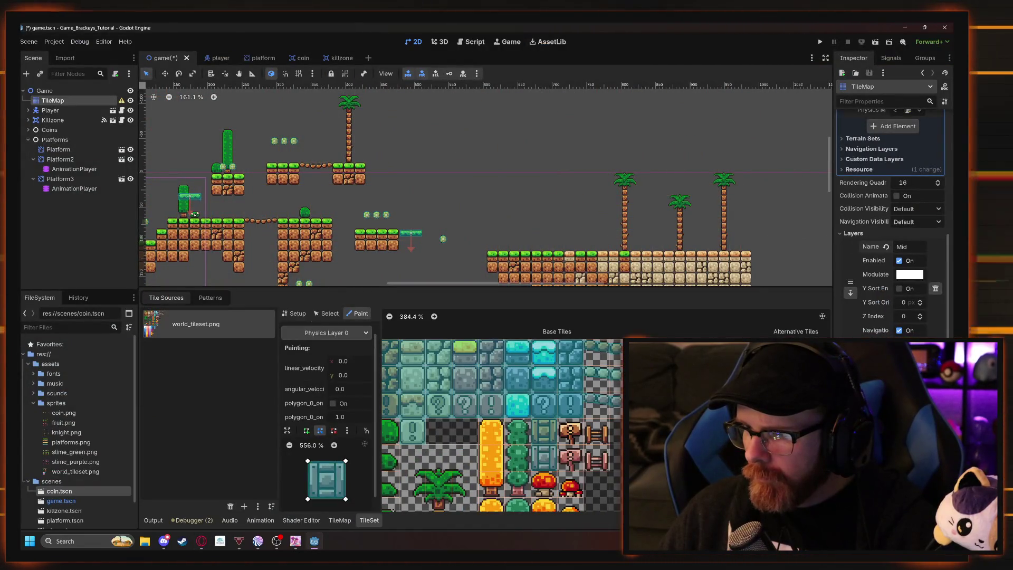
left_click(340, 519)
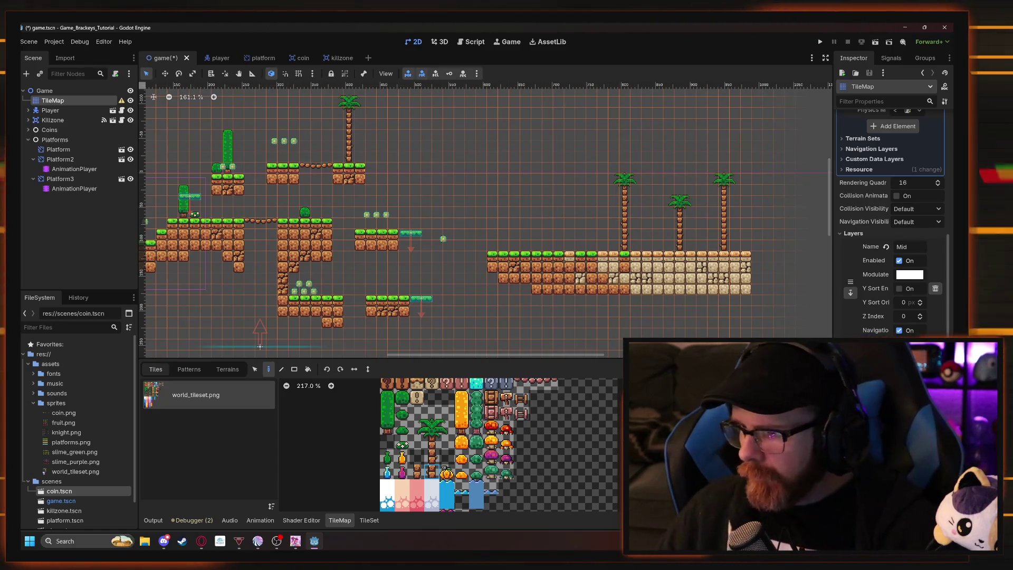
left_click(369, 520)
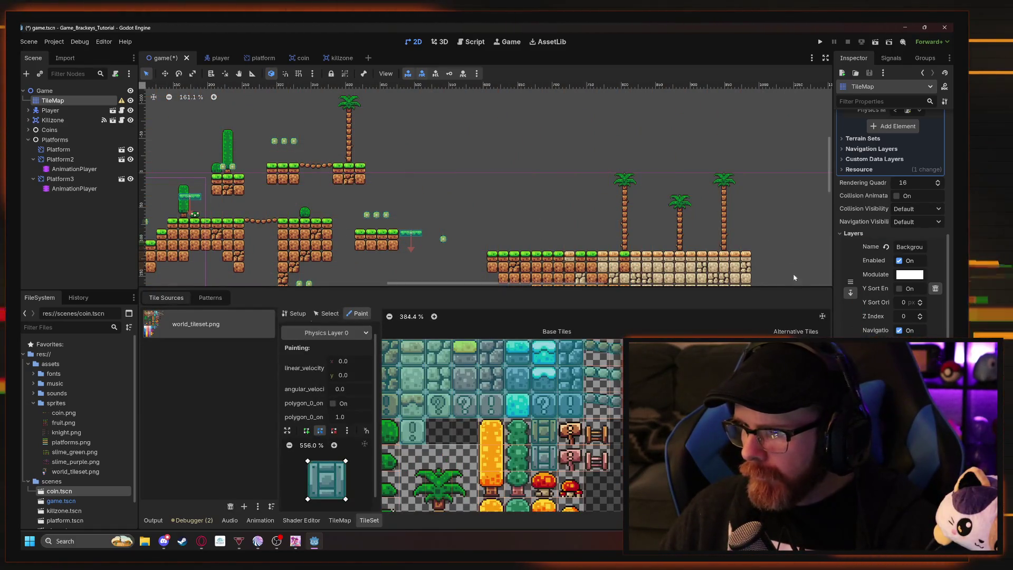
key("alt+Tab")
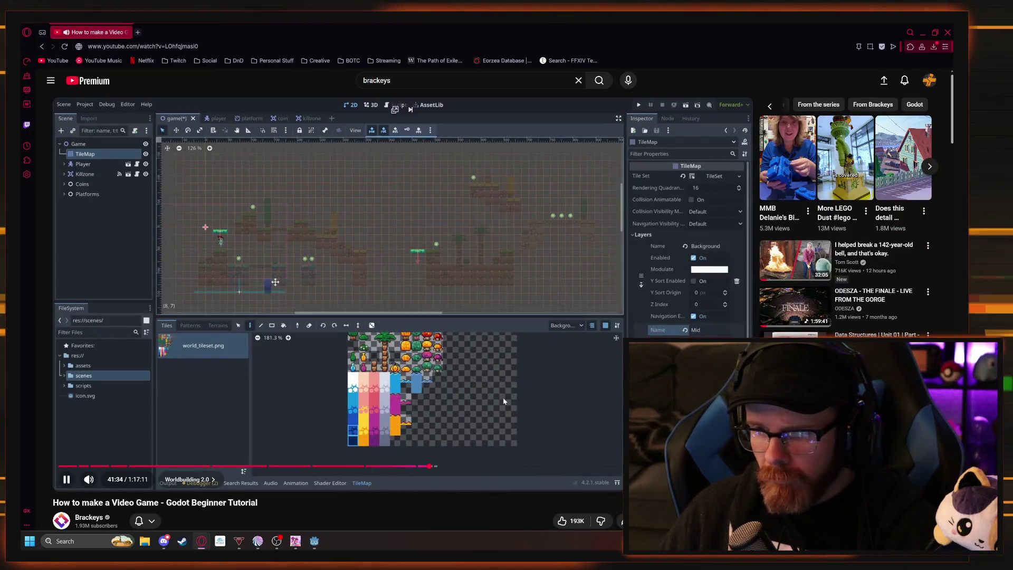
Rewind the tutorial five seconds and replay to 41:36, where the blue water row appears.
key("space")
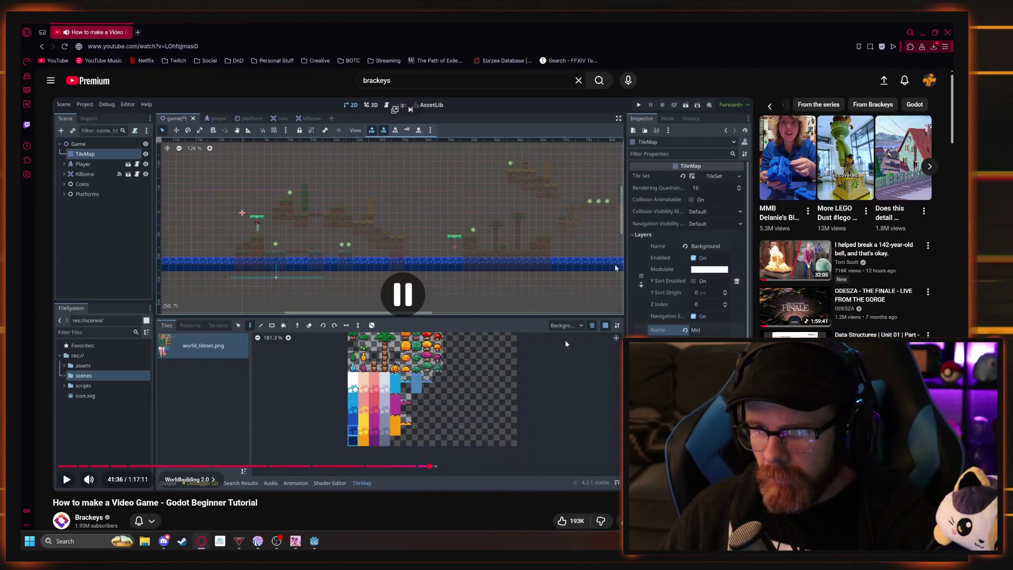
key("Left")
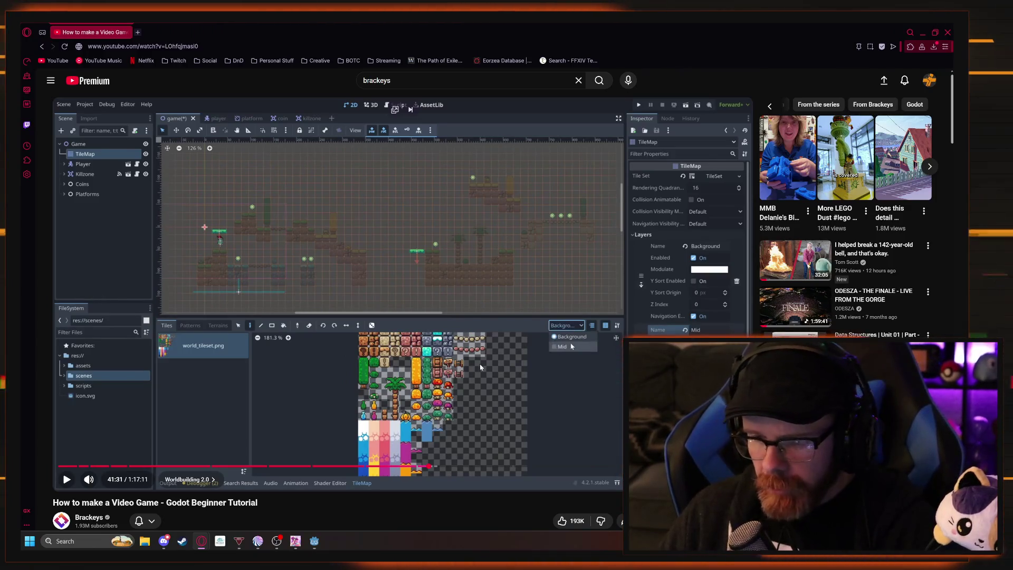
key("space")
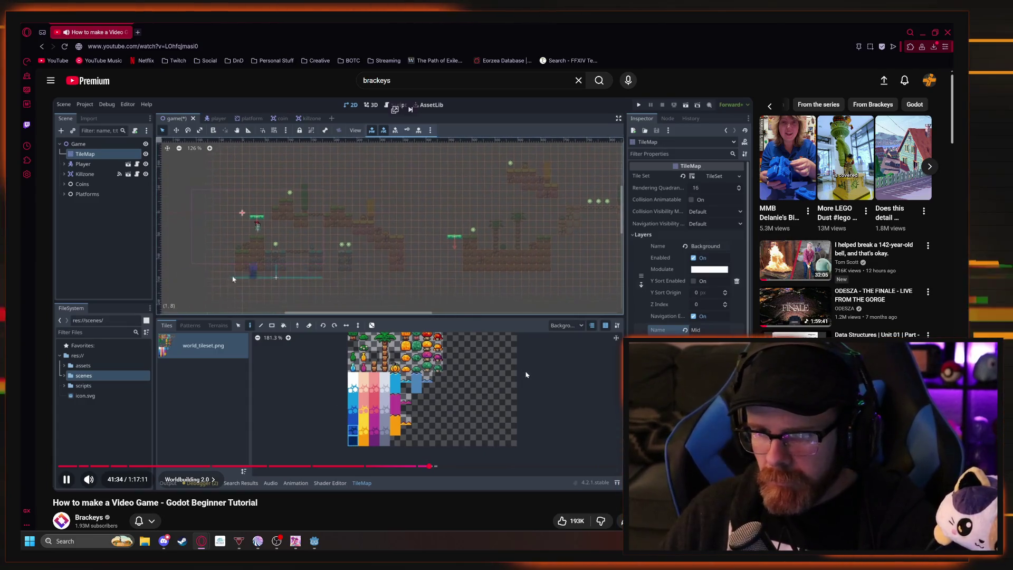
key("space")
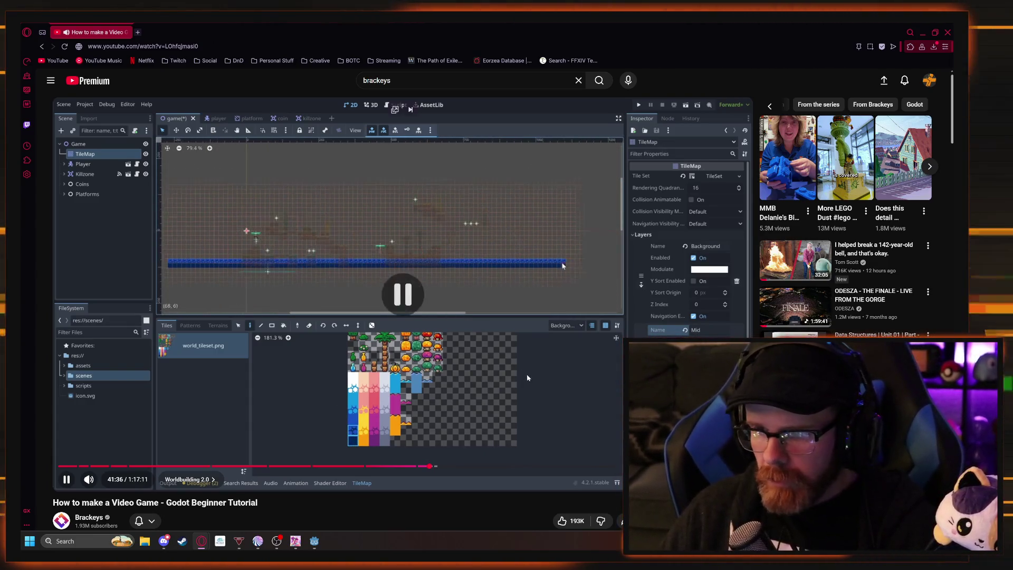
key("alt+Tab")
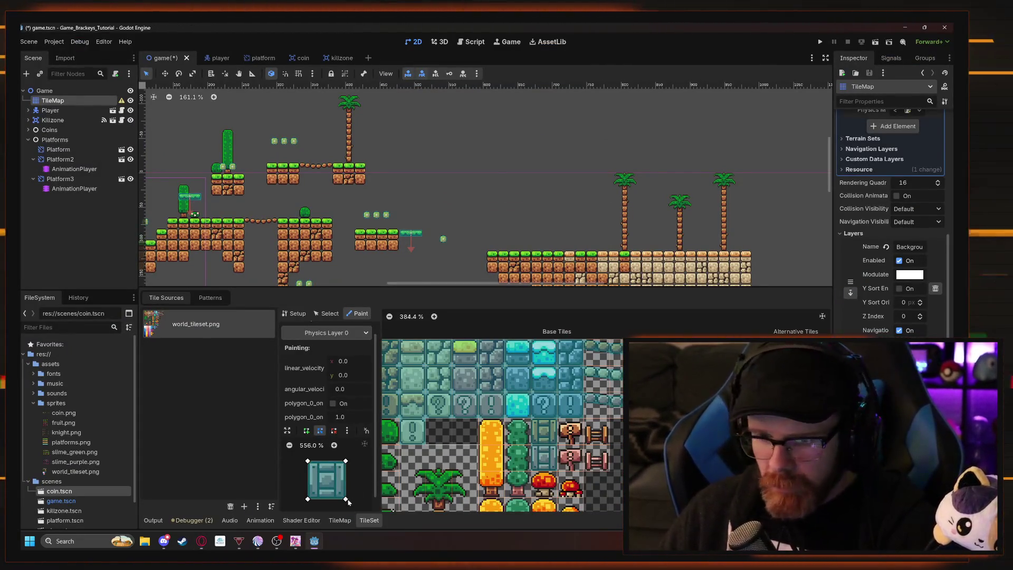
Select the dark blue water tile and paint a long water row across the level's bottom.
left_click(339, 521)
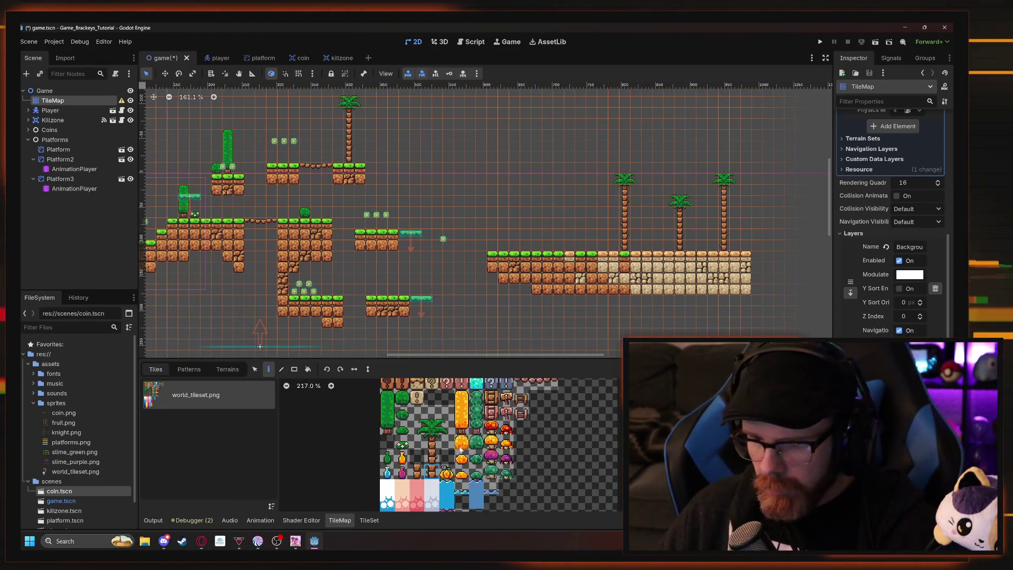
scroll(461, 449, "down", 5)
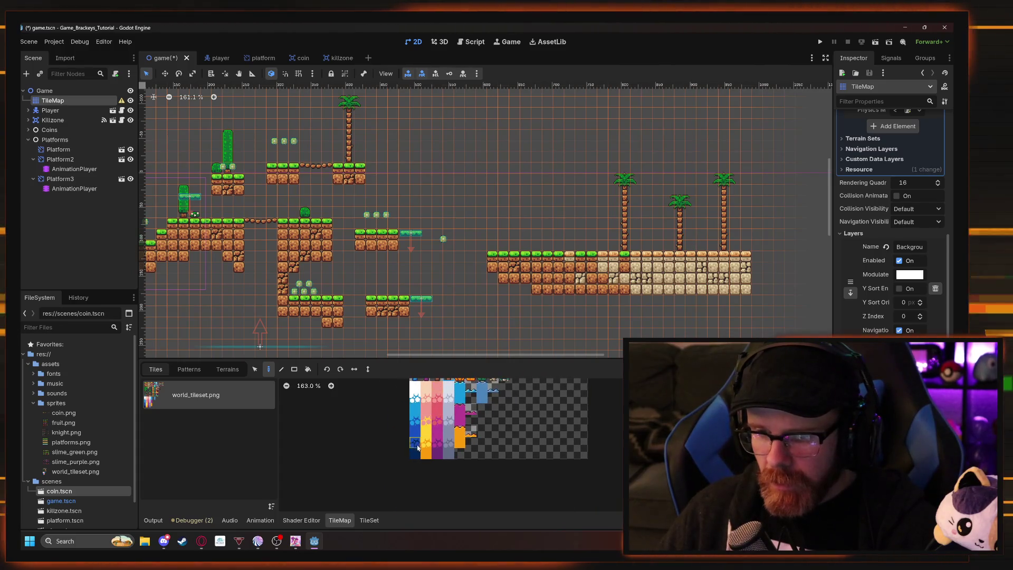
left_click(416, 454)
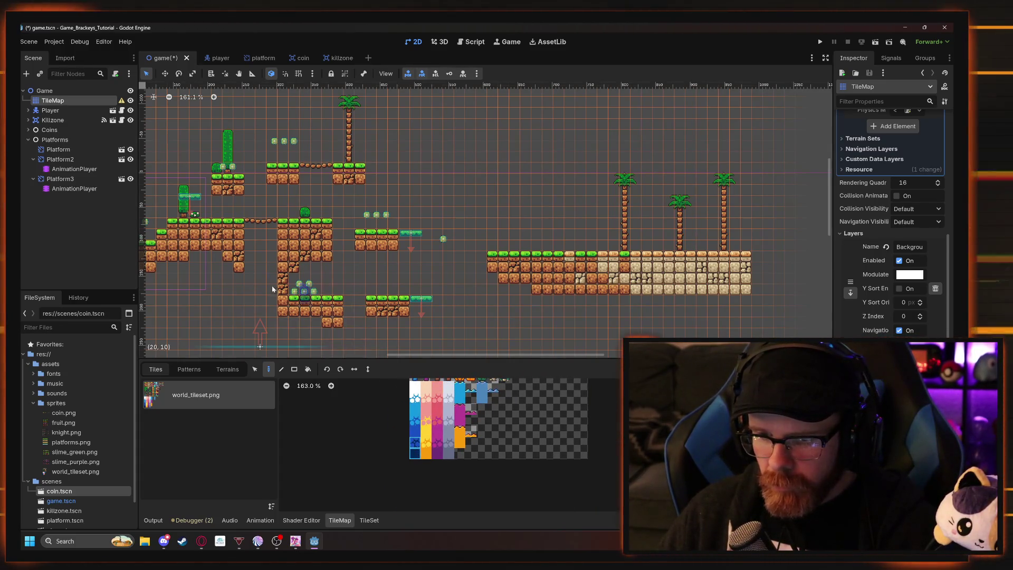
scroll(258, 294, "left", 5)
scroll(258, 294, "down", 1)
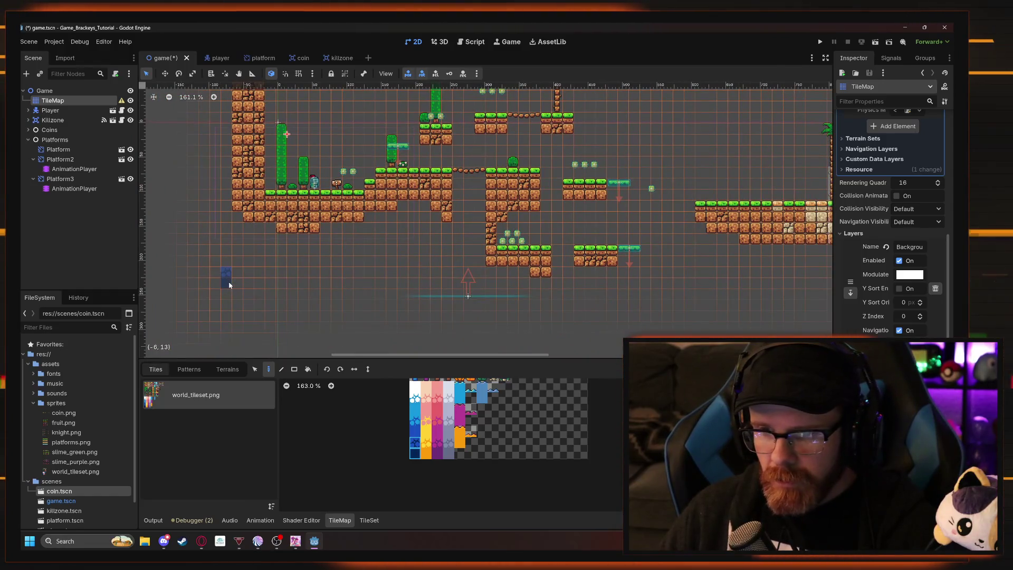
left_click_drag(227, 289, 783, 290)
scroll(600, 290, "down", 2)
scroll(506, 321, "right", 3)
scroll(506, 320, "right", 1)
left_click_drag(583, 312, 733, 312)
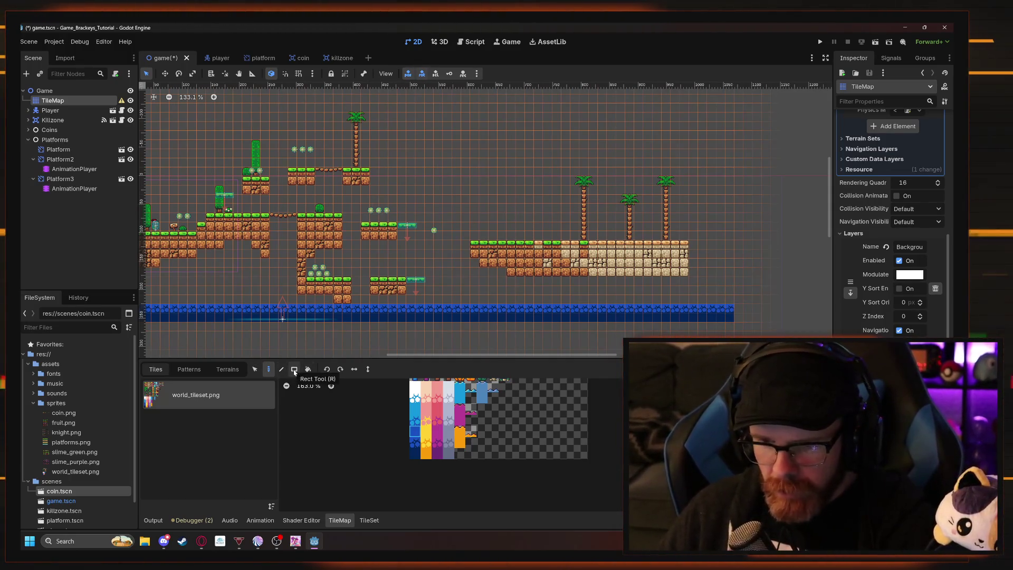
left_click(294, 370)
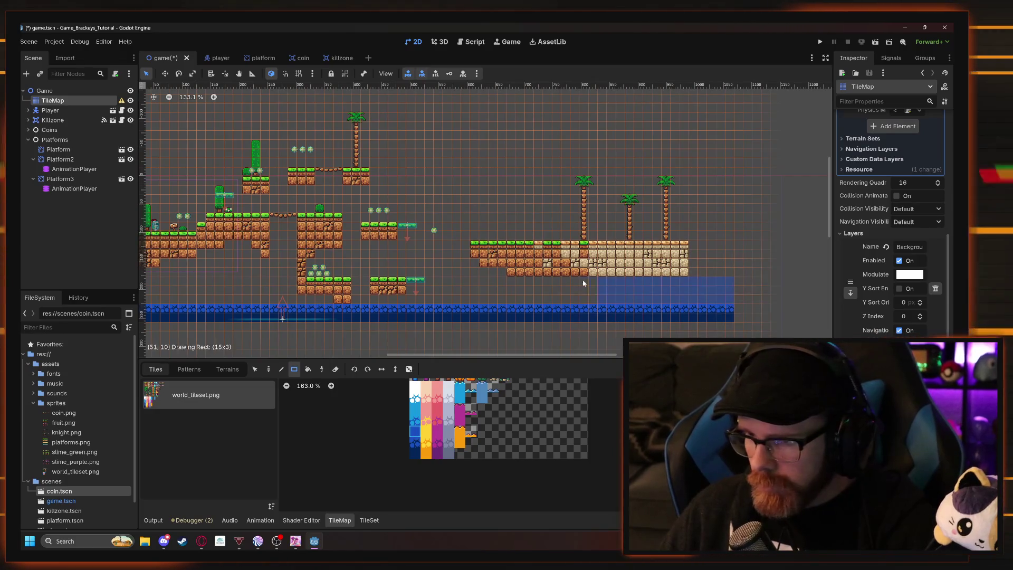
Drag rectangles of blue water above the bottom row into a deep pool, then deselect the tilemap.
left_click_drag(583, 283, 145, 269)
left_click_drag(216, 277, 519, 271)
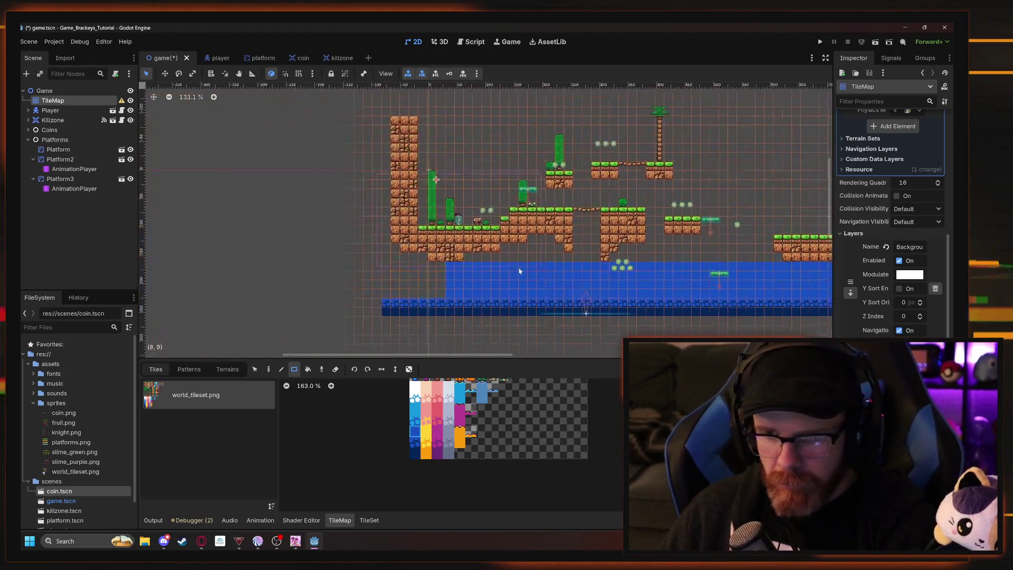
left_click_drag(446, 265, 389, 294)
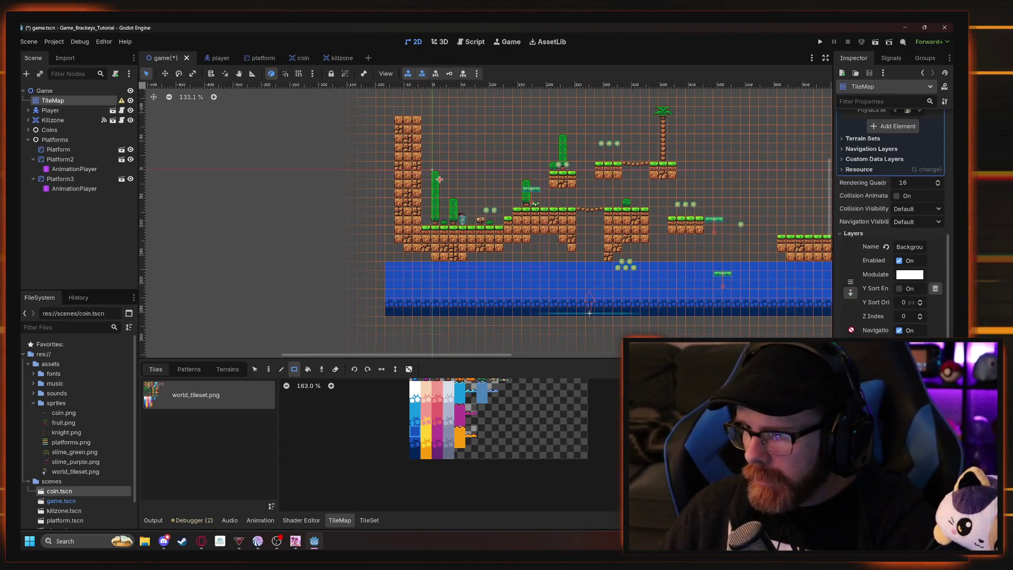
left_click(851, 291)
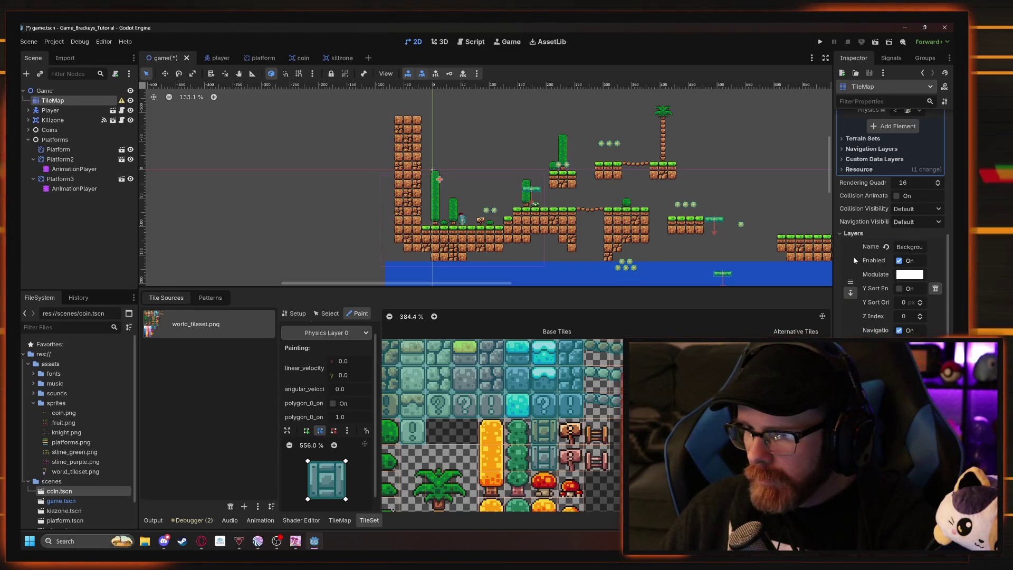
scroll(569, 255, "down", 3)
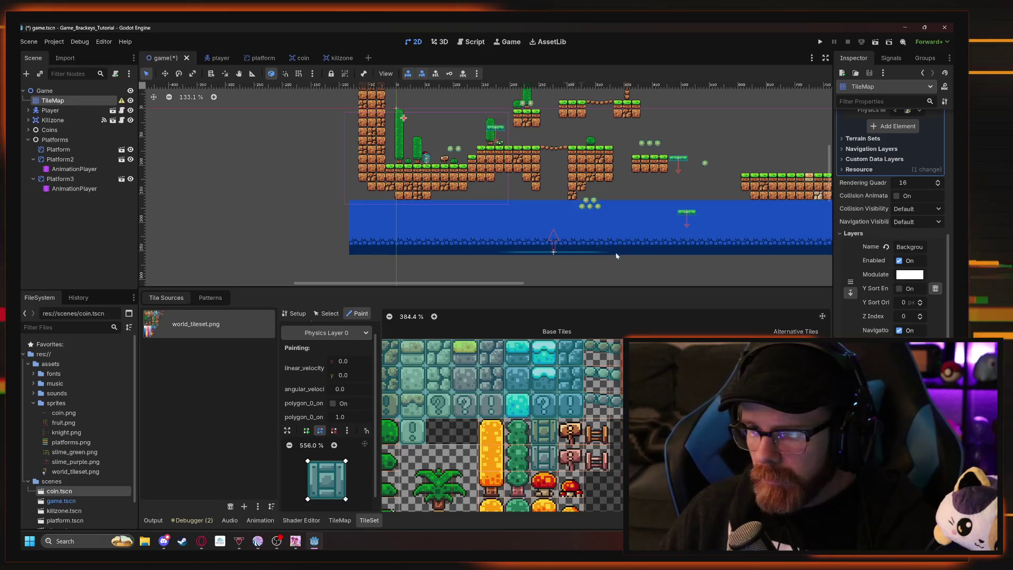
scroll(610, 270, "right", 5)
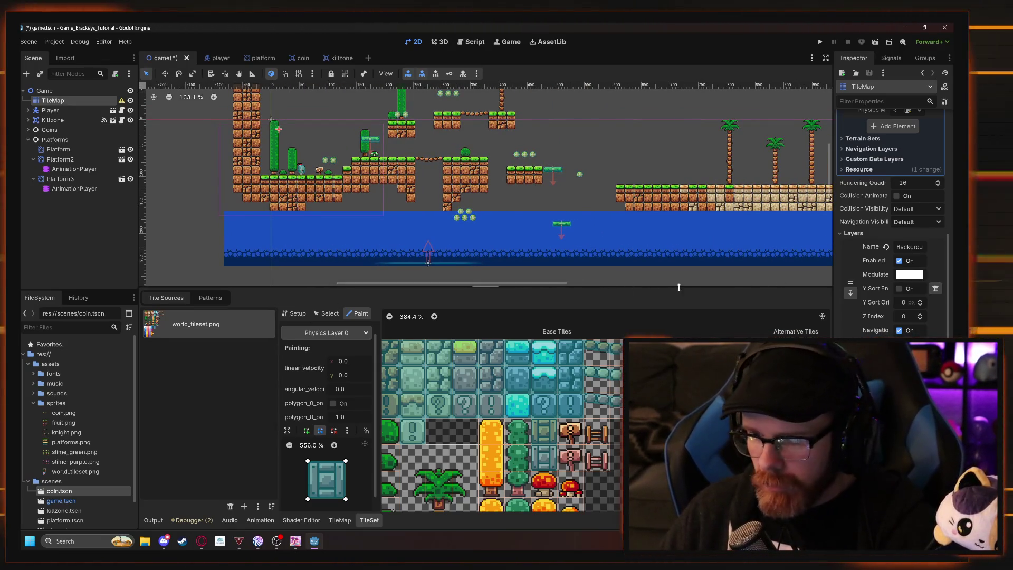
left_click(707, 282)
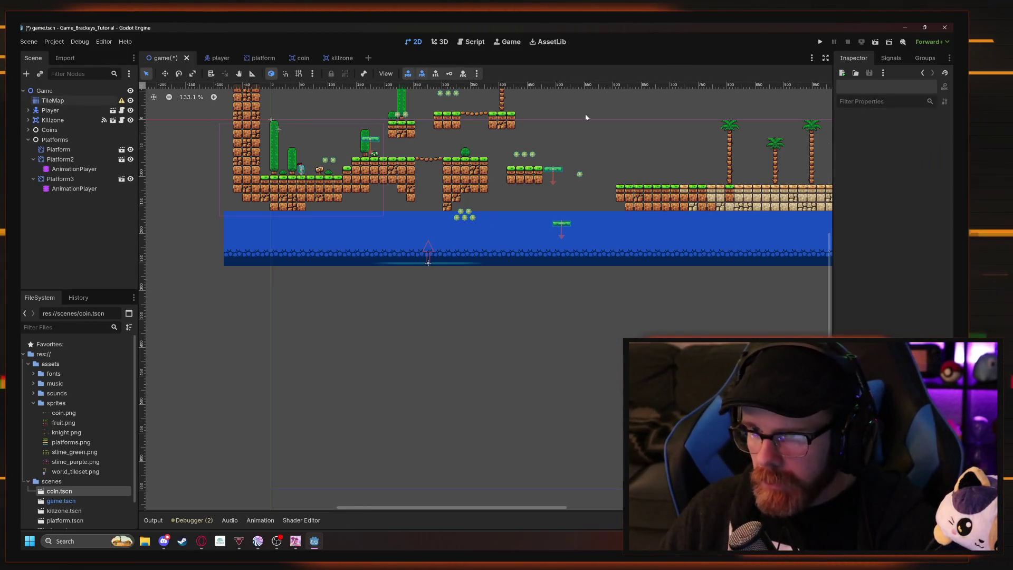
Reselect the TileMap and undo the previously painted water tiles.
scroll(510, 217, "down", 1)
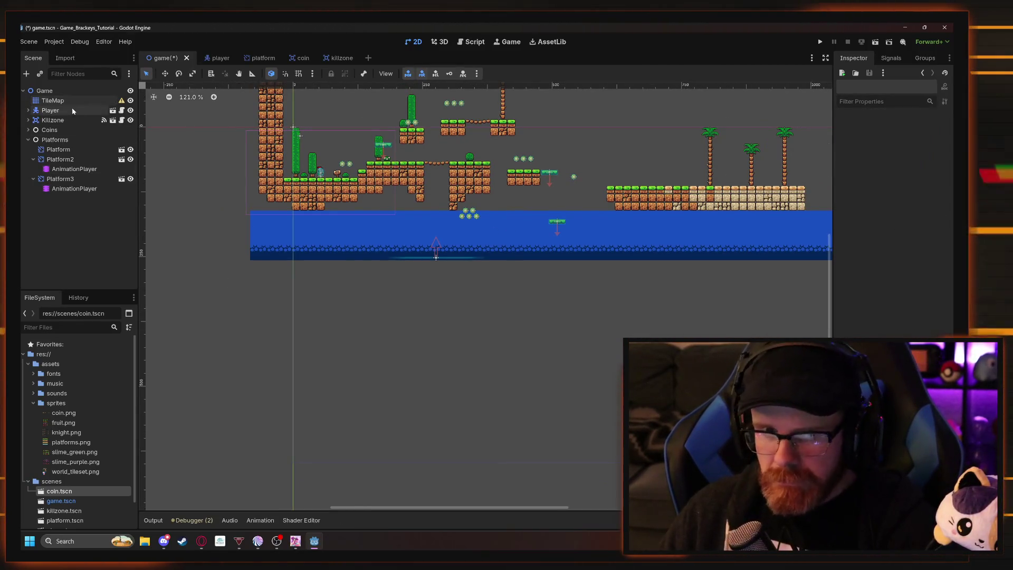
left_click(69, 100)
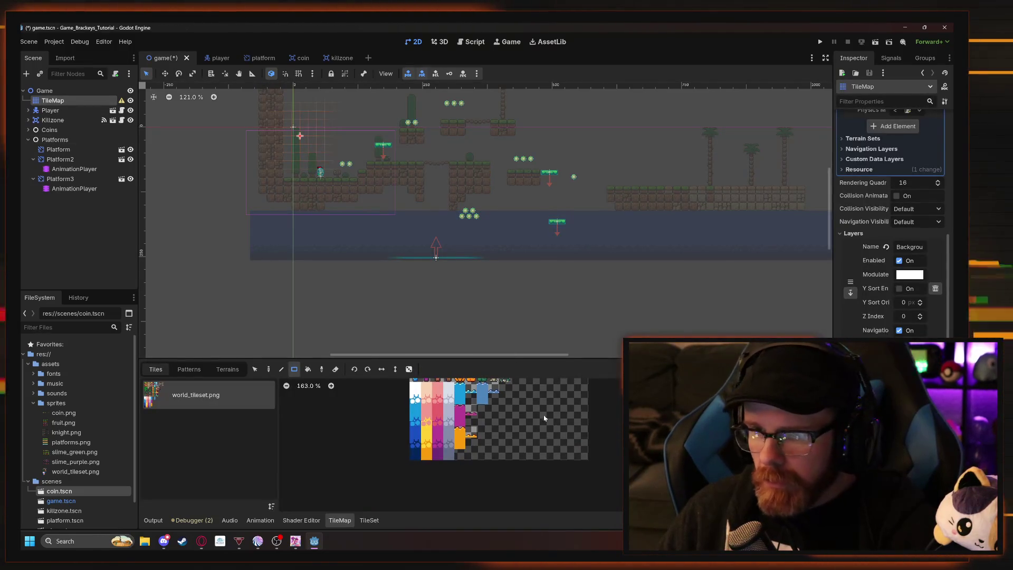
scroll(502, 443, "up", 3)
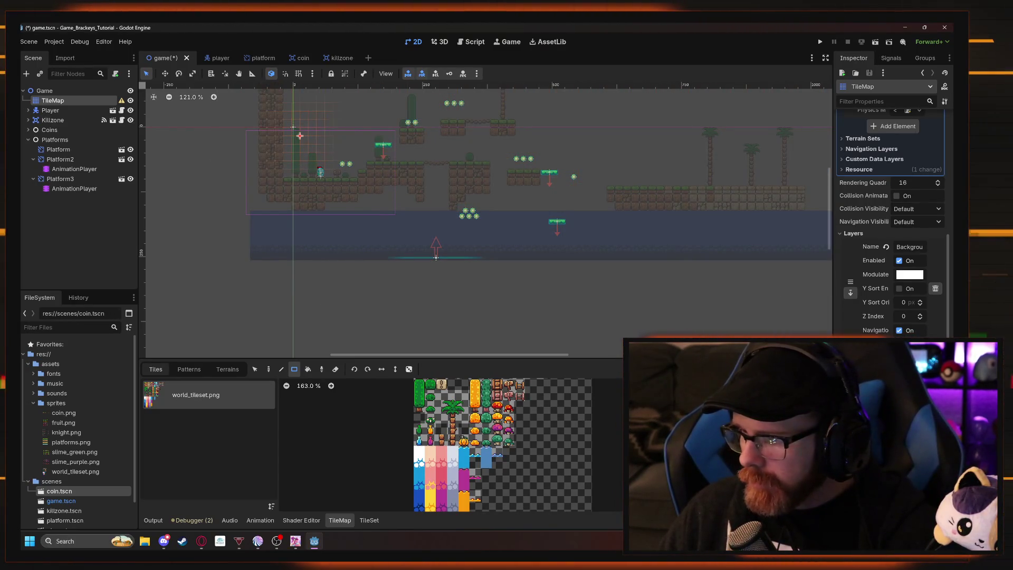
key("ctrl+z")
key("ctrl+z")
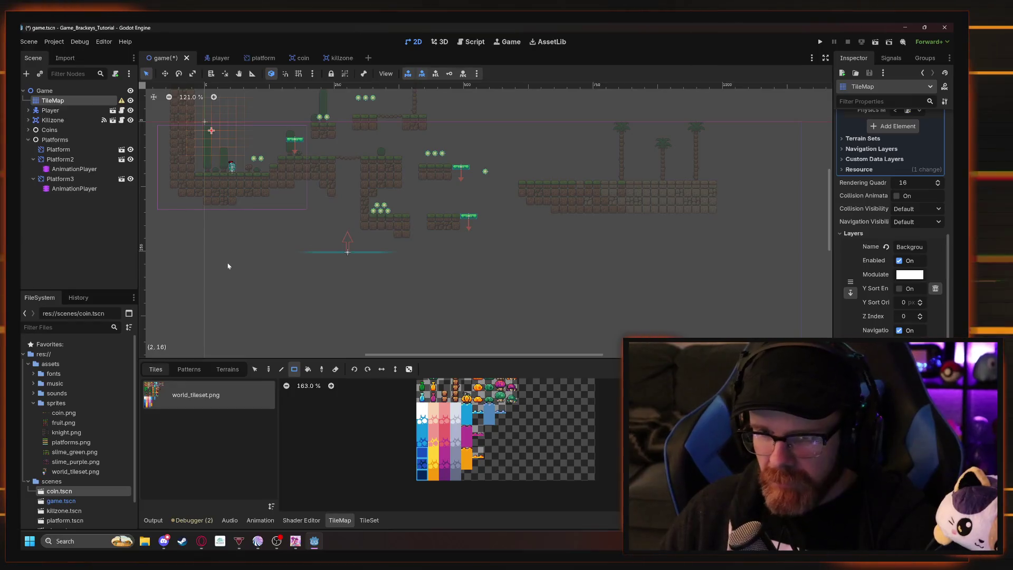
Draw a 75x3 dark water band, a 50x3 blue fill above it, and shift the left block left.
mouse_move(266, 251)
left_mouse_down()
mouse_move(634, 224)
mouse_move(736, 227)
mouse_move(768, 239)
left_mouse_up()
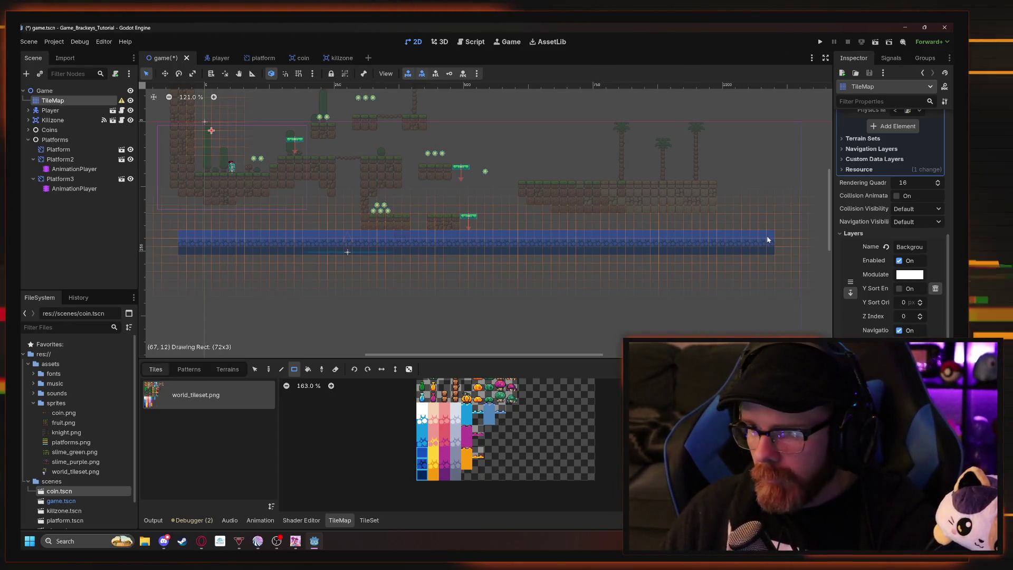
left_click_drag(793, 242, 806, 236)
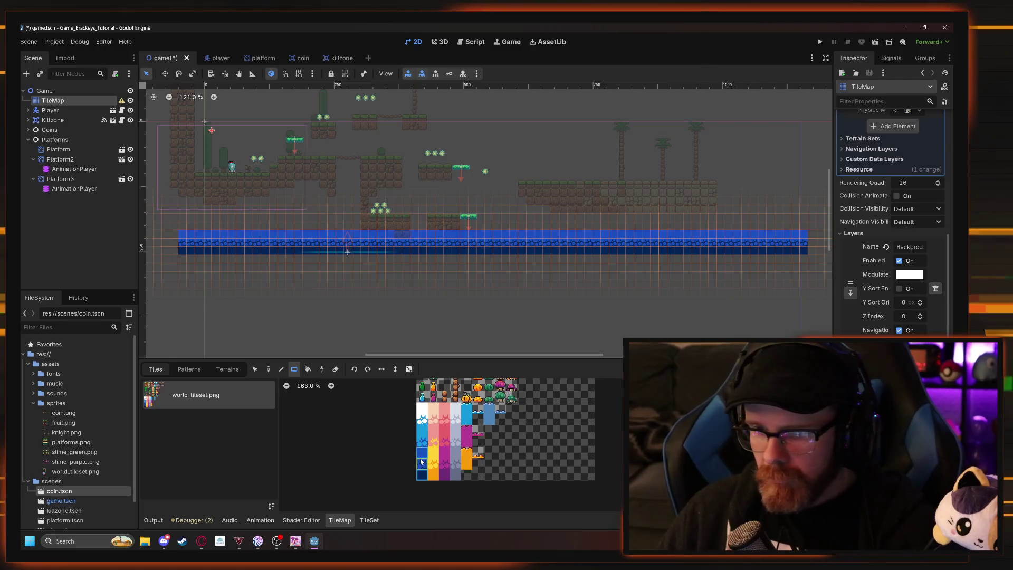
left_click_drag(179, 230, 703, 213)
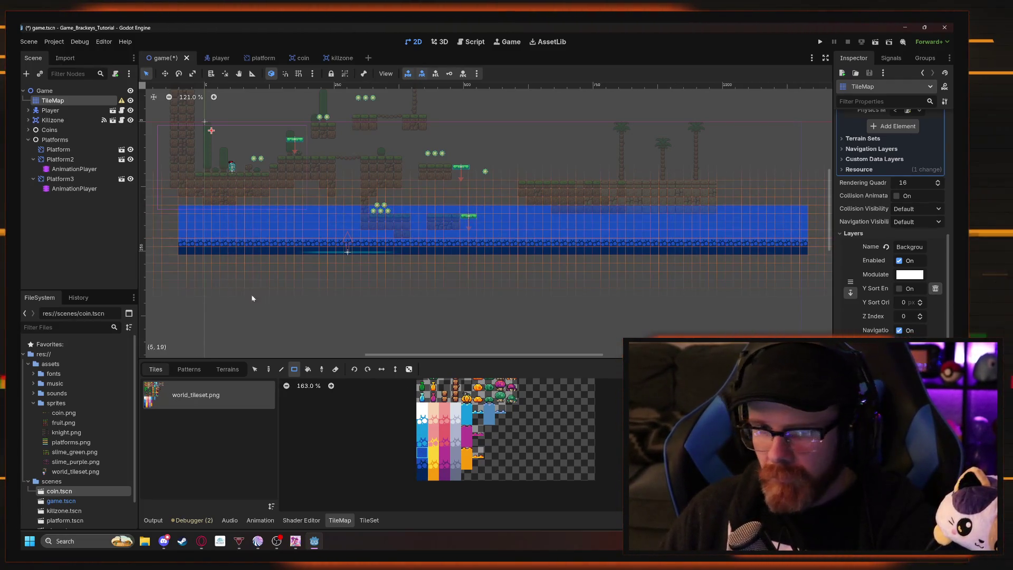
scroll(251, 294, "left", 5)
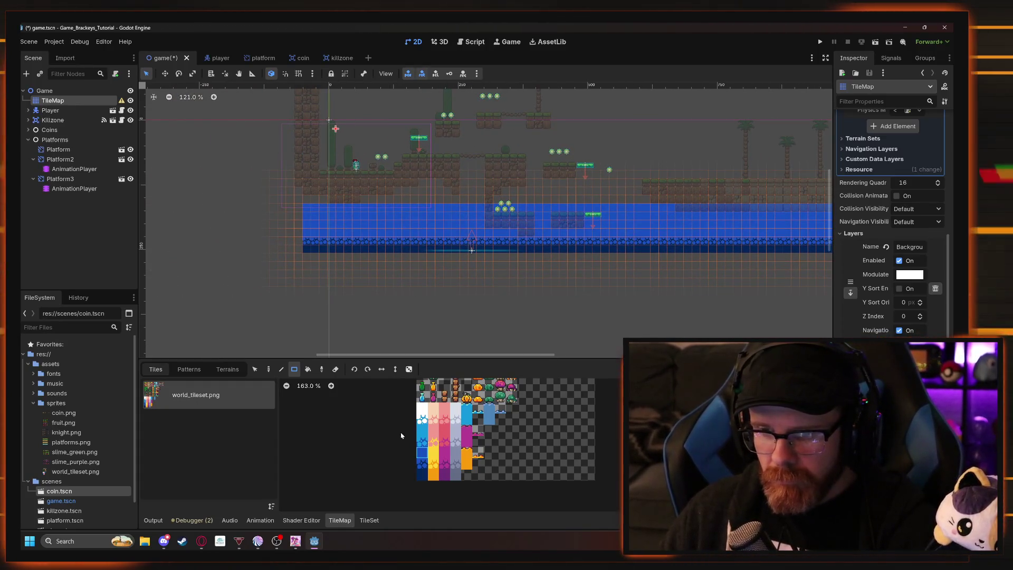
left_click_drag(278, 198, 336, 261)
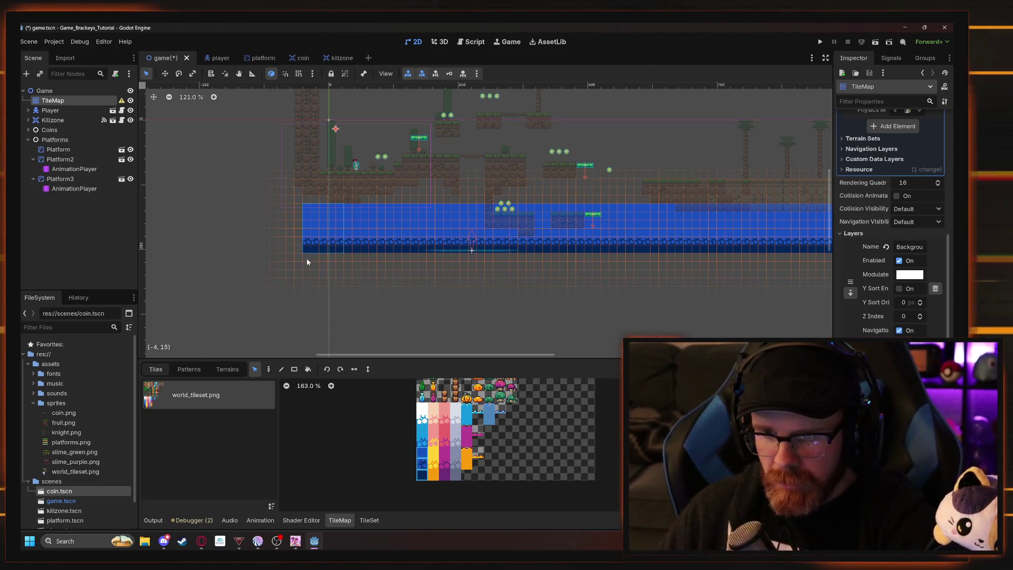
left_click_drag(293, 247, 281, 228)
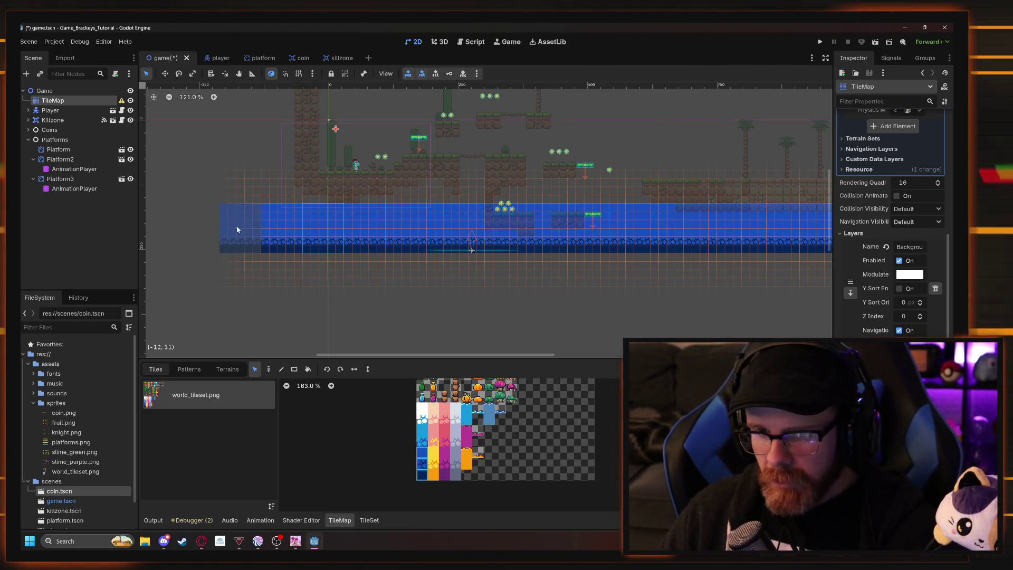
Fill a long one-tile wavy water-surface row across the level with the Rect tool.
left_click(238, 259)
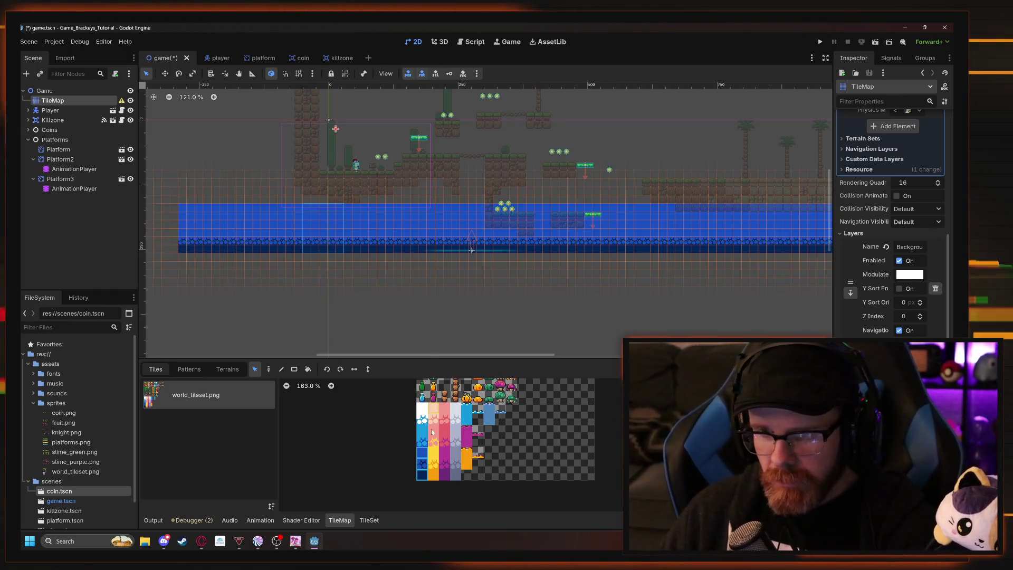
left_click(420, 453)
left_click_drag(339, 197, 458, 198)
left_click(294, 369)
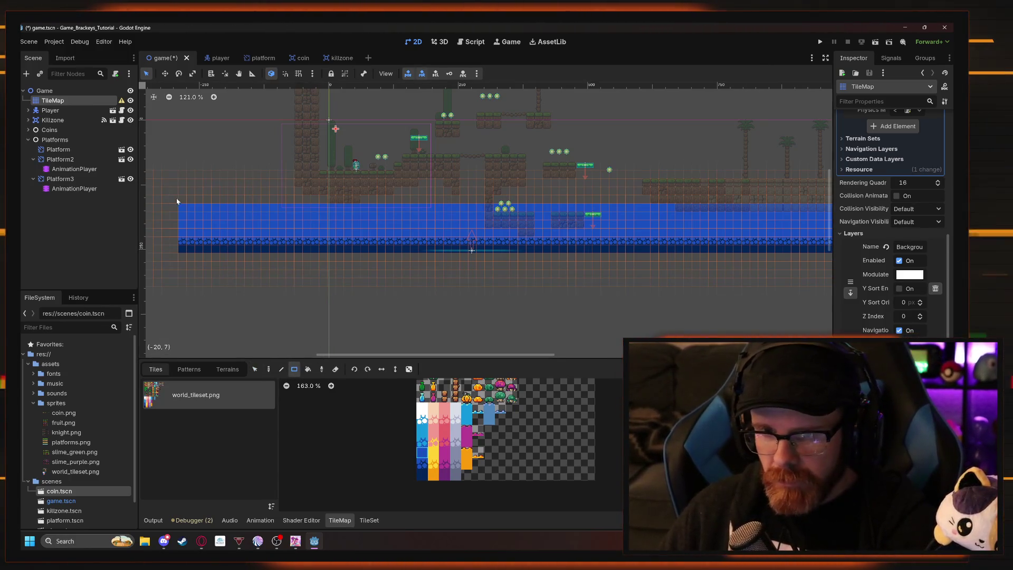
mouse_move(288, 202)
left_mouse_down()
mouse_move(843, 198)
mouse_move(823, 201)
left_mouse_up()
Paint more water and sky background rows across the level up to the player.
scroll(469, 262, "up", 3)
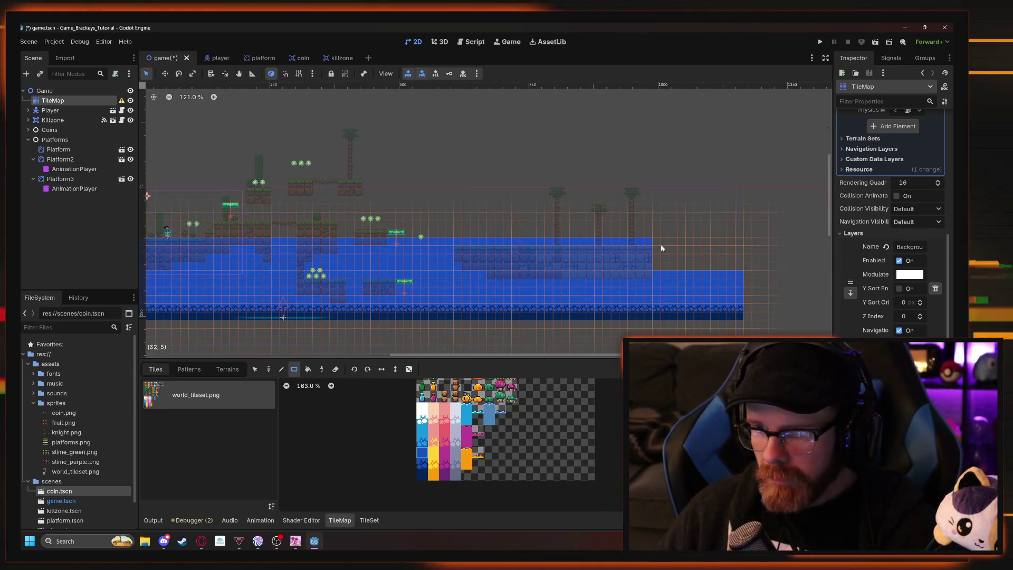
left_click_drag(656, 242, 730, 270)
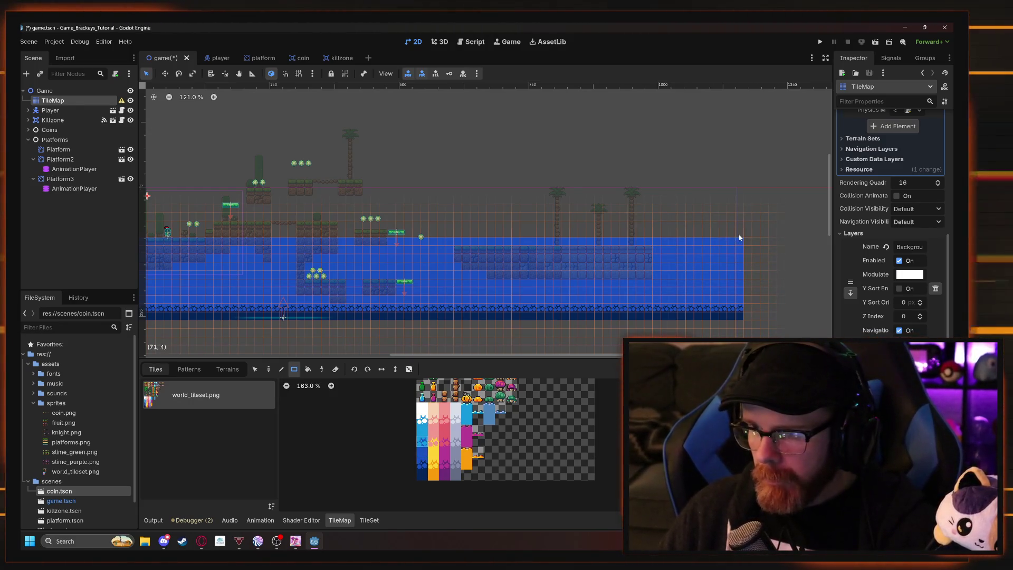
left_click_drag(739, 238, 400, 232)
left_click_drag(234, 234, 234, 234)
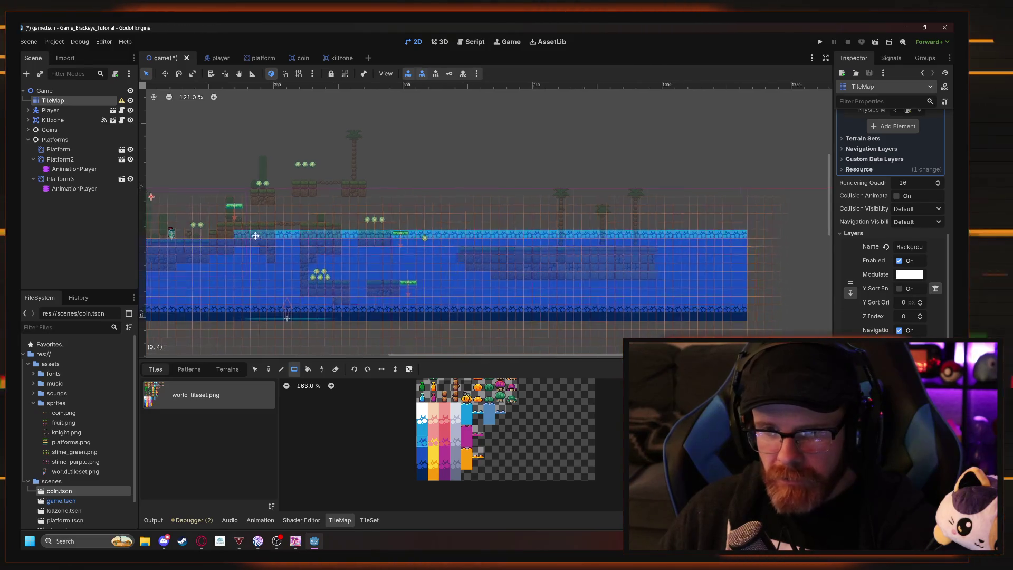
scroll(468, 250, "left", 5)
mouse_move(386, 250)
left_mouse_down()
mouse_move(244, 253)
mouse_move(723, 161)
mouse_move(829, 153)
mouse_move(833, 110)
left_mouse_up()
Fill the unpainted right-hand block with sky background tiles.
scroll(630, 189, "right", 5)
scroll(598, 206, "up", 1)
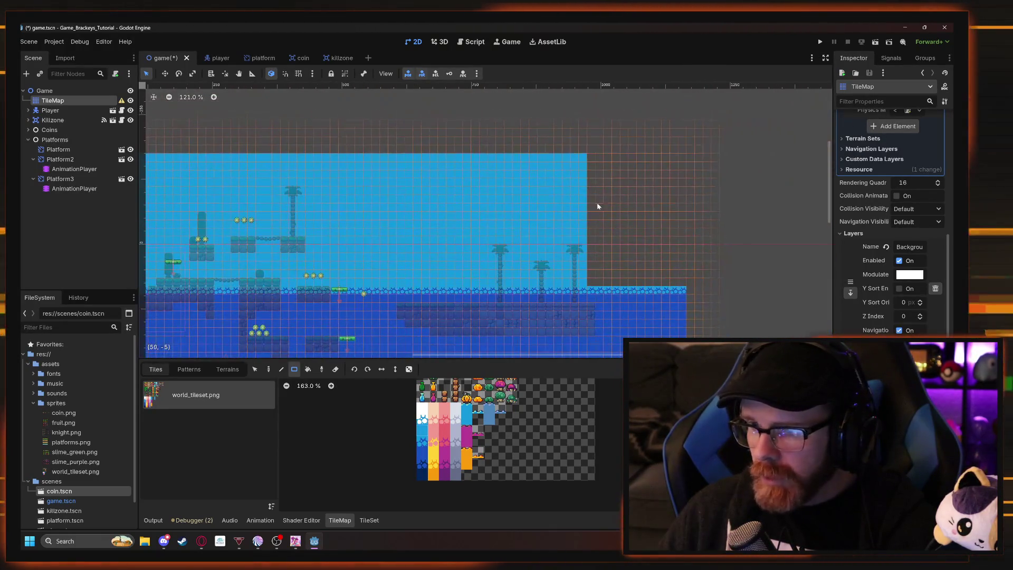
left_click_drag(593, 161, 686, 287)
scroll(441, 154, "left", 3)
scroll(440, 154, "down", 2)
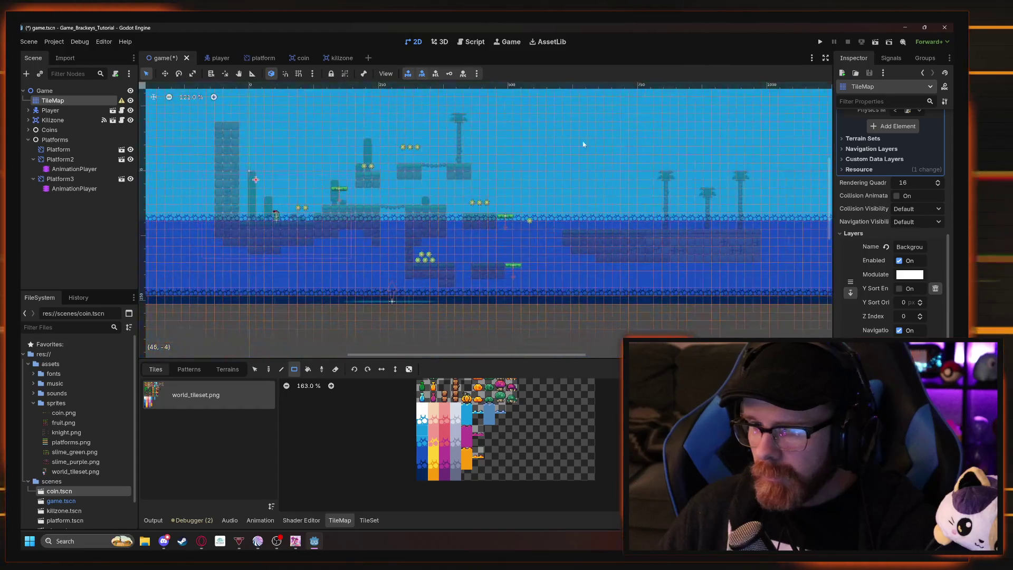
scroll(476, 166, "up", 2)
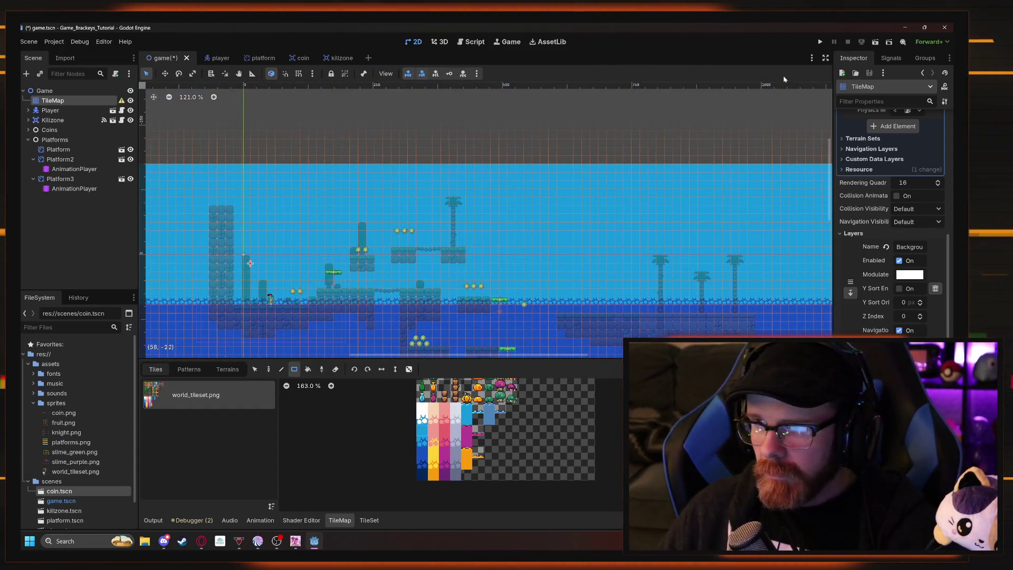
Playtest the level, running the knight right, then close the game.
left_click(821, 43)
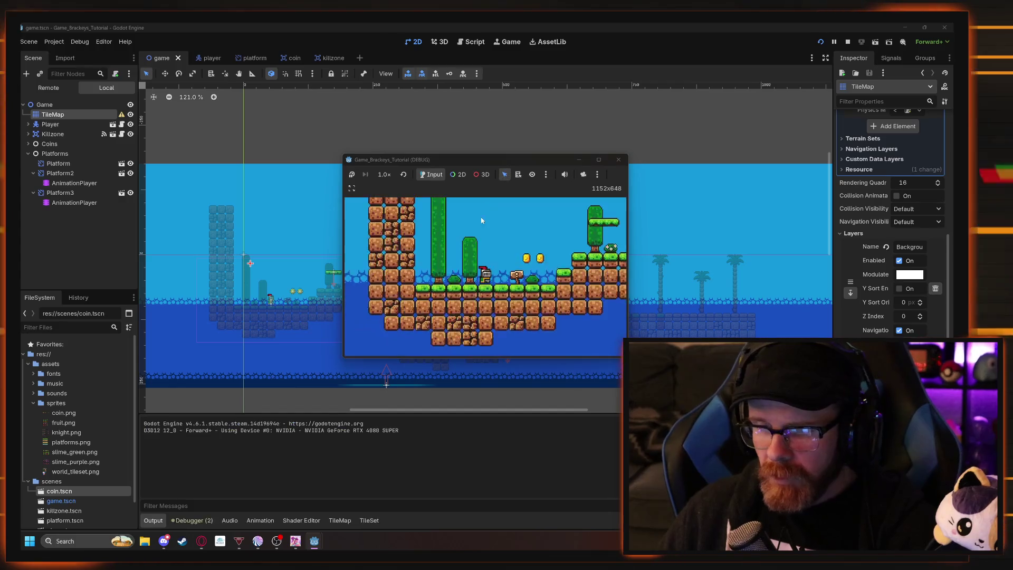
key("Right")
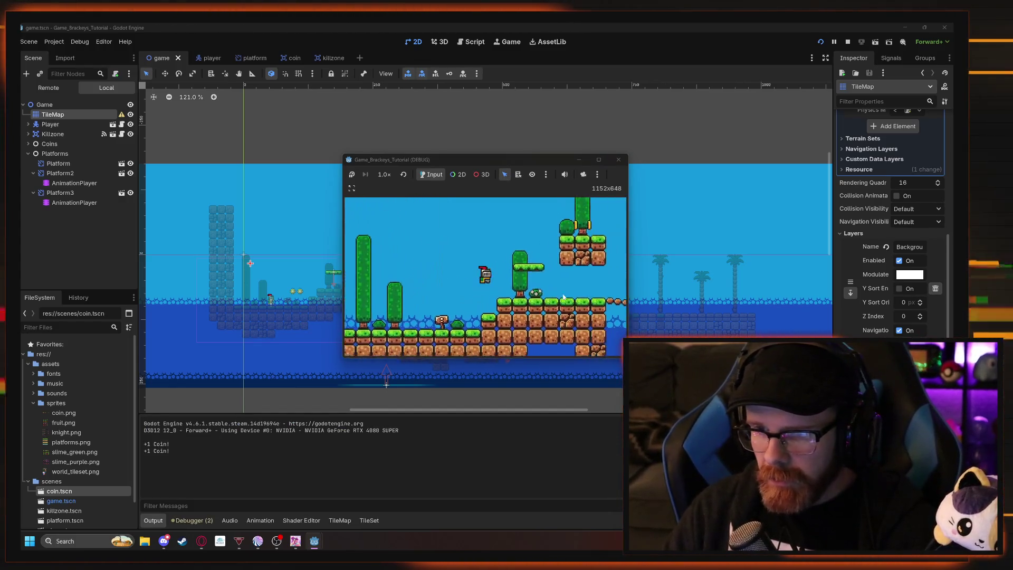
key("Right")
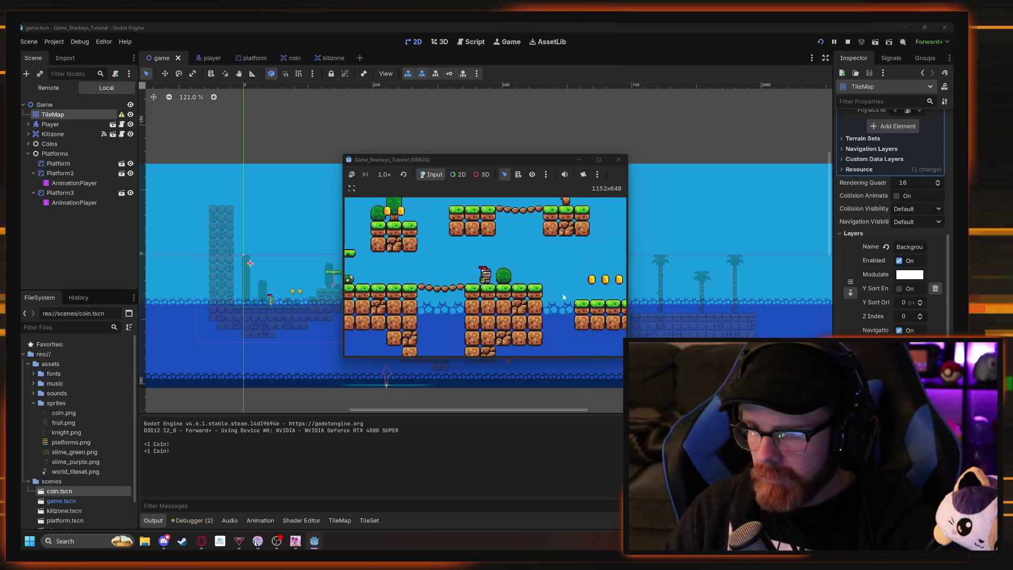
key("Right")
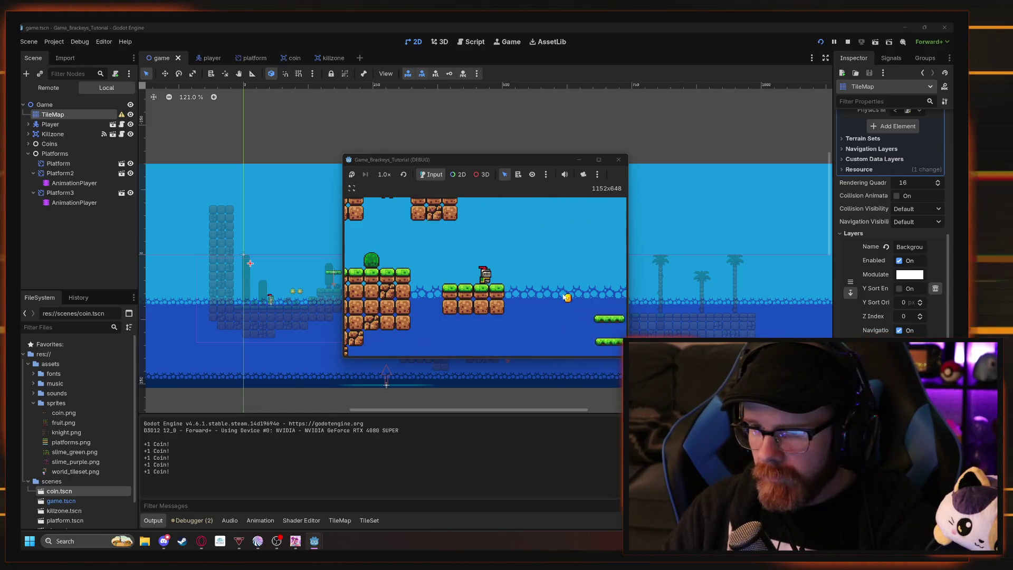
left_click(619, 160)
Drag the water-and-sky background tiles lower beneath the level.
scroll(339, 150, "down", 4)
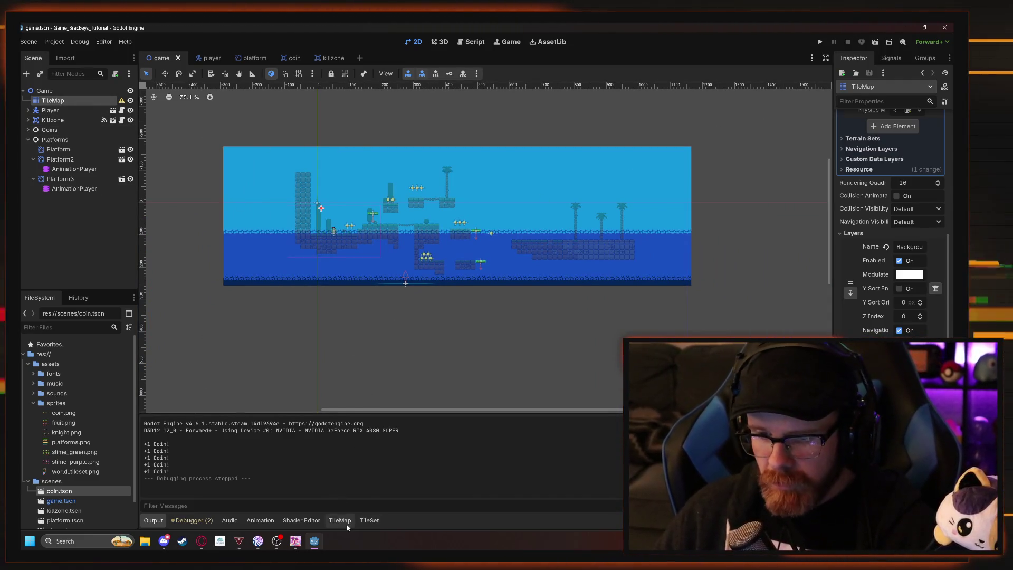
left_click(346, 524)
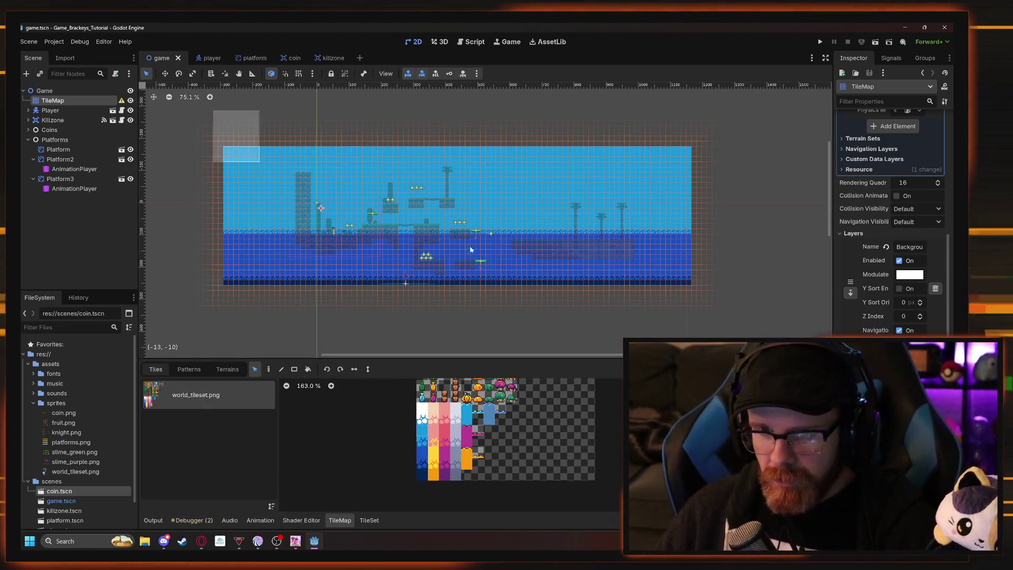
mouse_move(472, 249)
left_mouse_down()
mouse_move(667, 270)
mouse_move(657, 288)
left_mouse_up()
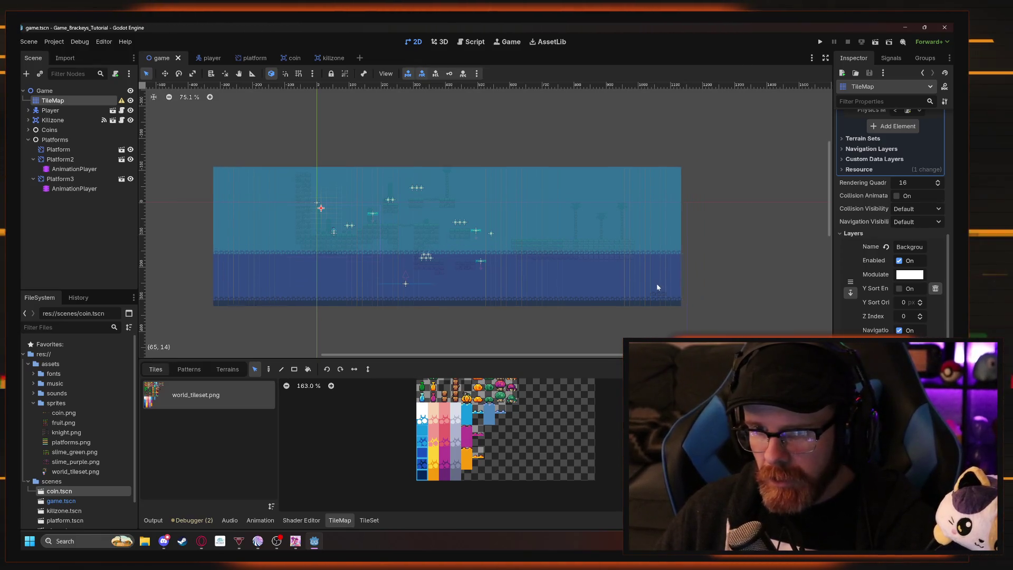
Run the game again, running and jumping the knight to check the background, then close it.
left_click(820, 41)
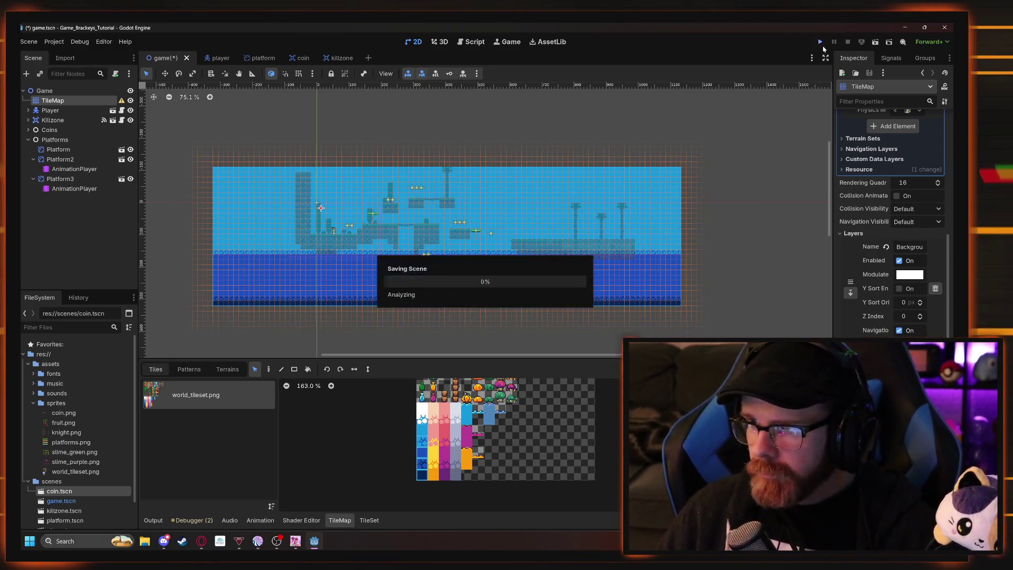
key("Right")
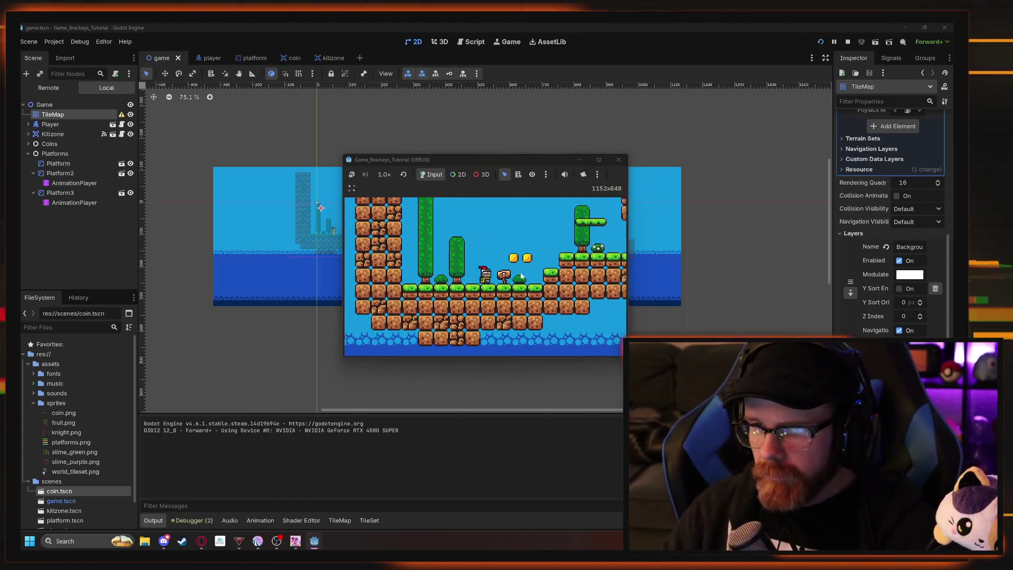
key("space")
key("Right")
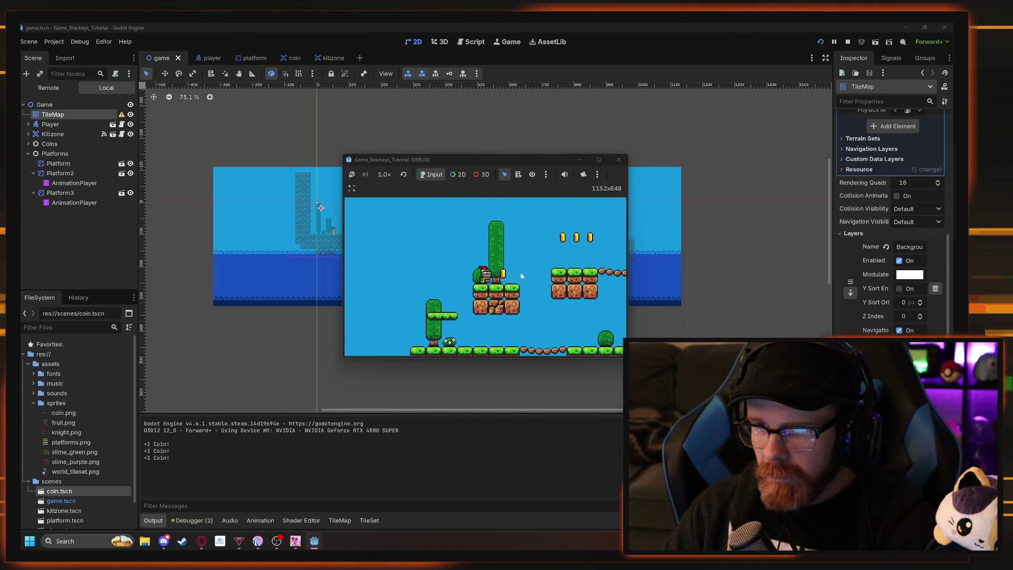
key("space")
key("Right")
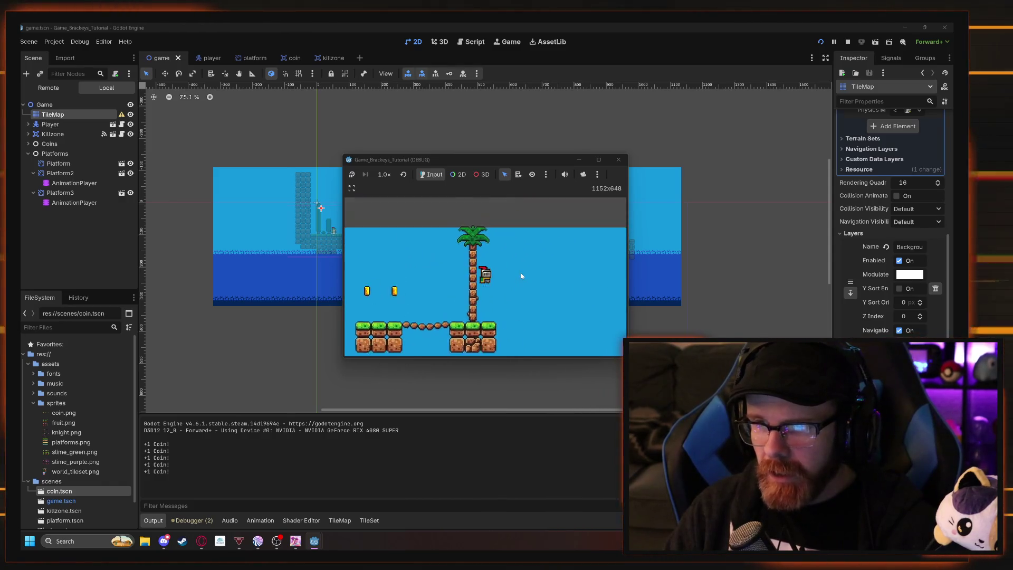
left_click(619, 159)
Undo an accidental coin paste under Coin3 and reselect the TileMap.
mouse_move(221, 134)
left_mouse_down()
mouse_move(428, 177)
mouse_move(688, 195)
left_mouse_up()
left_click_drag(201, 130, 766, 206)
key("ctrl+v")
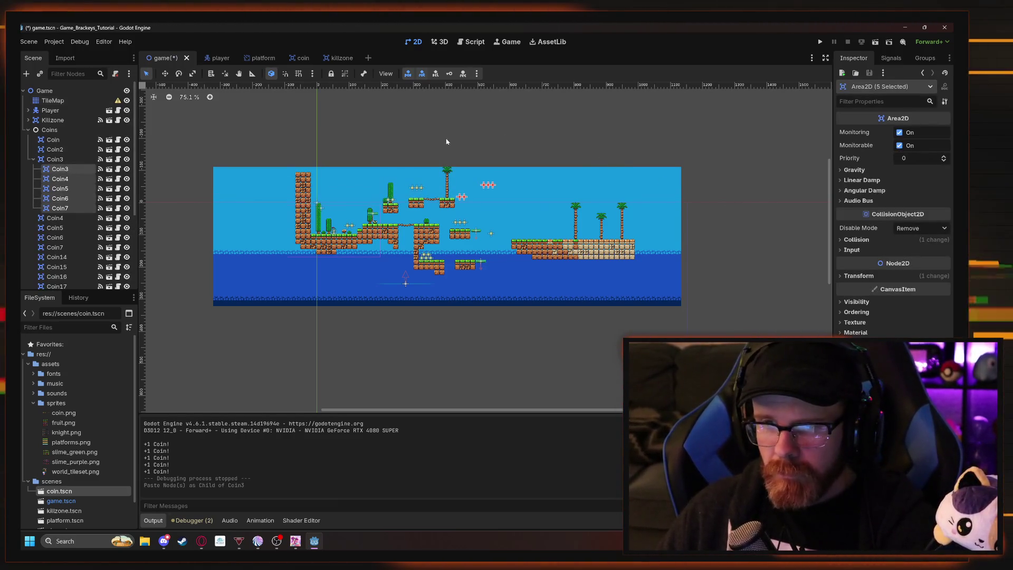
key("ctrl+z")
left_click(55, 100)
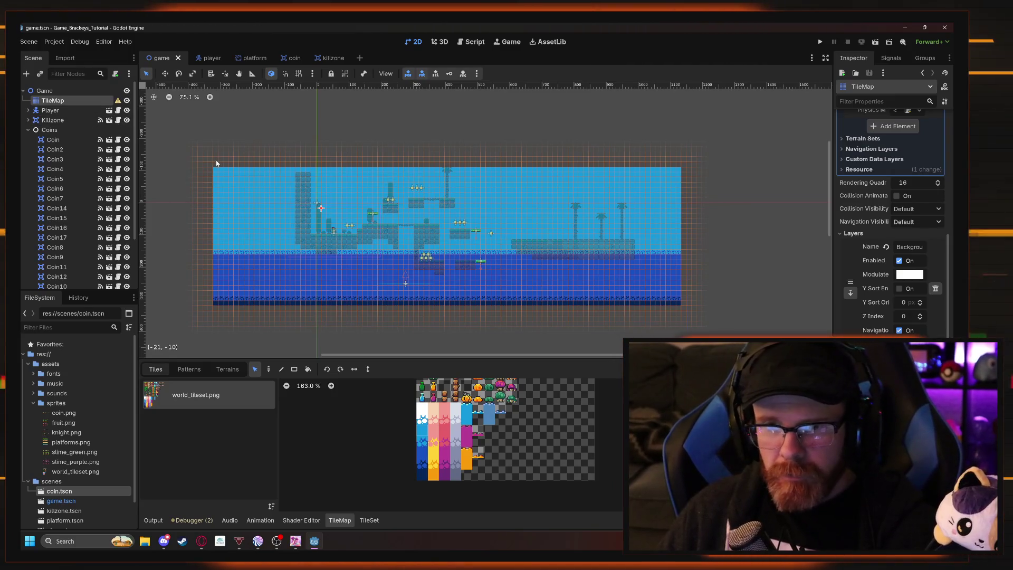
Fill the top row edge to edge with white cloud tiles, then save and run with F5.
mouse_move(217, 163)
left_mouse_down()
mouse_move(450, 138)
mouse_move(680, 141)
left_mouse_up()
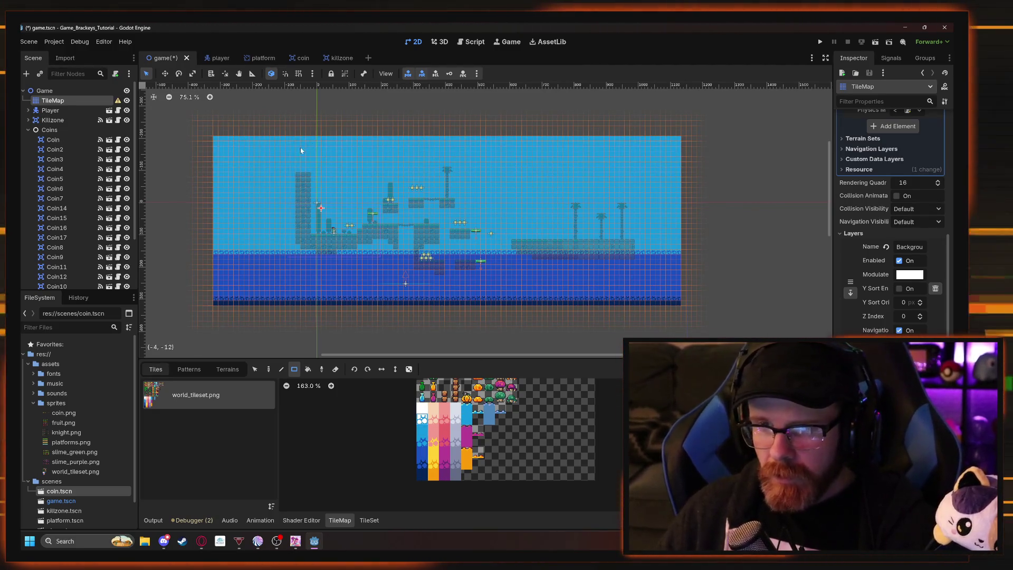
left_click_drag(301, 151, 680, 146)
left_click_drag(289, 149, 217, 155)
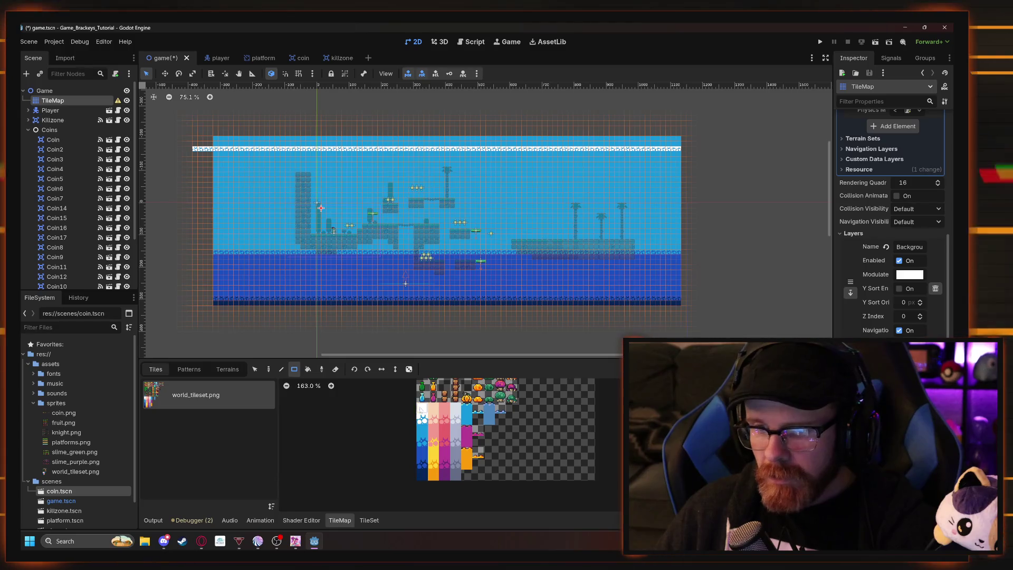
left_click_drag(244, 142, 678, 142)
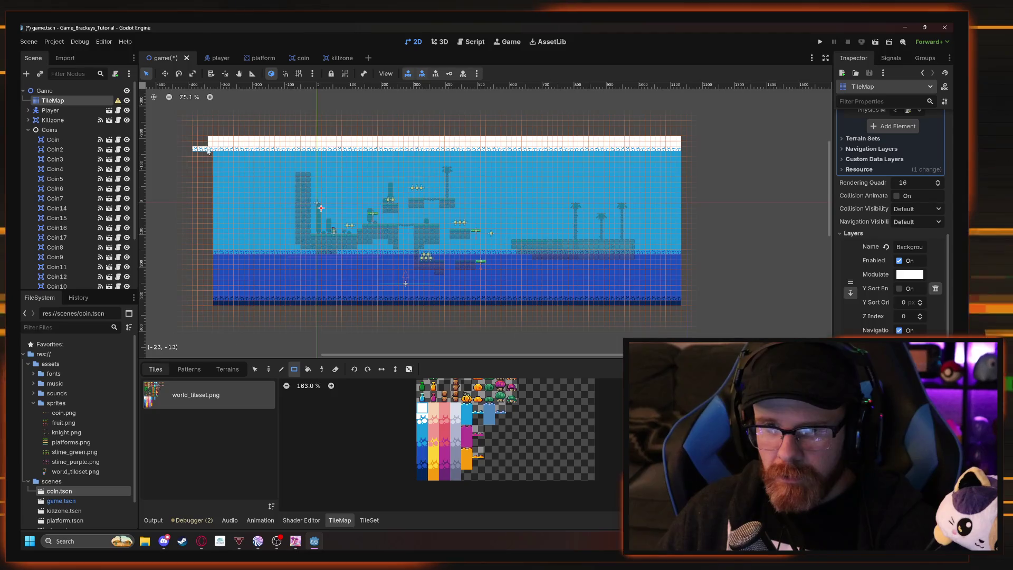
left_click_drag(211, 153, 201, 145)
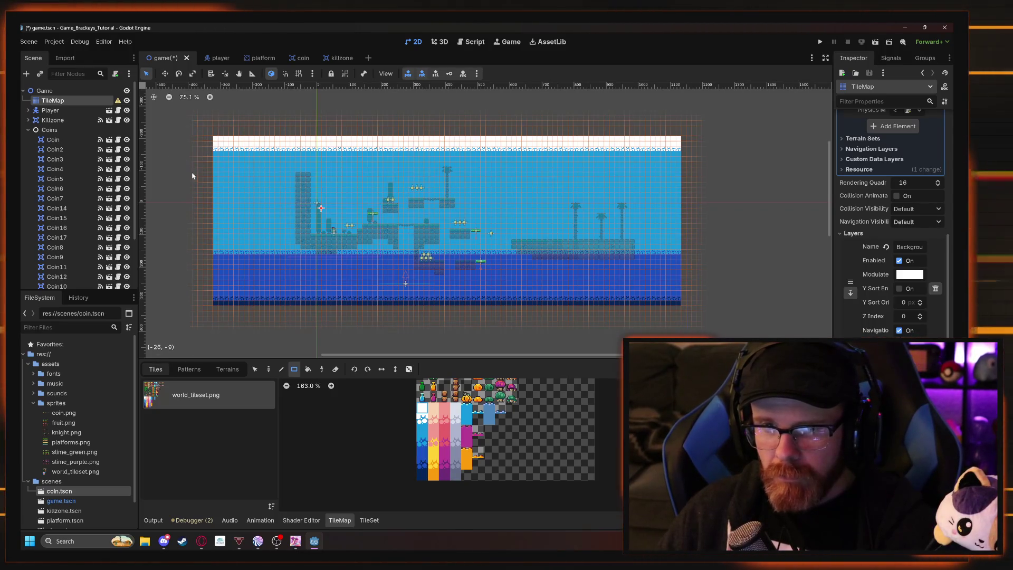
key("F5")
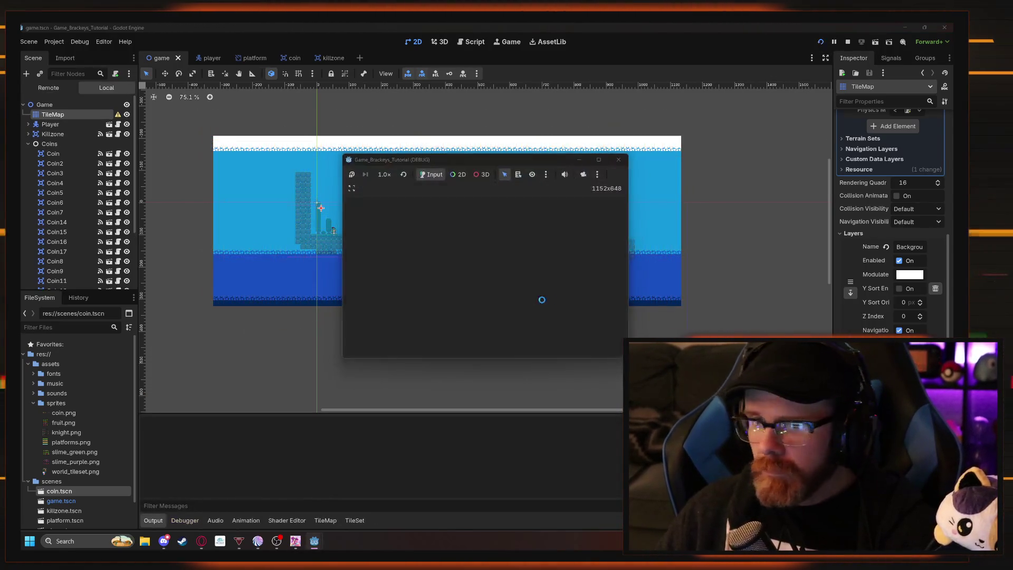
Play through to the palm-tree platform with run and jump, then close the game.
key("Right")
key("space")
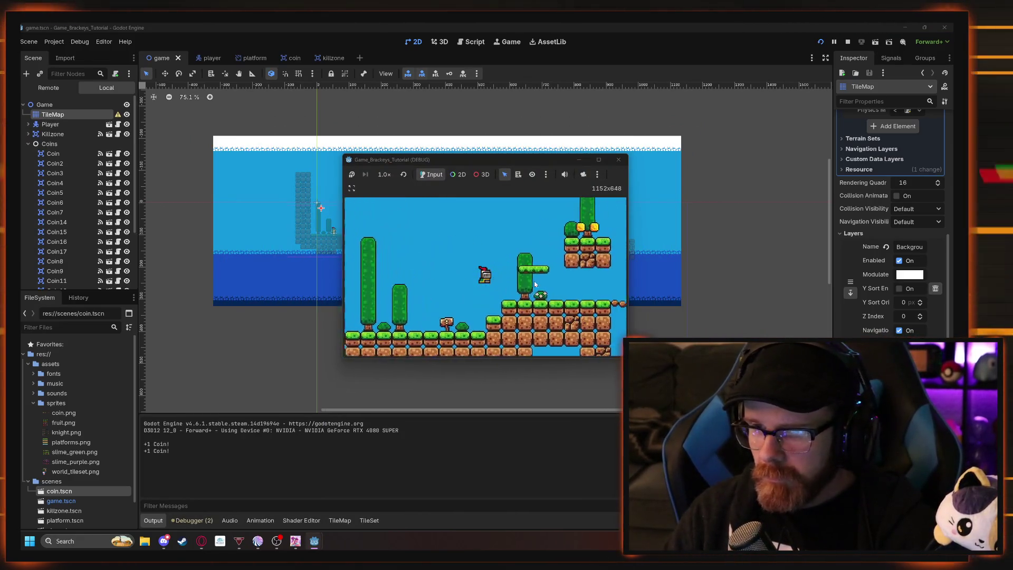
key("Right")
key("space")
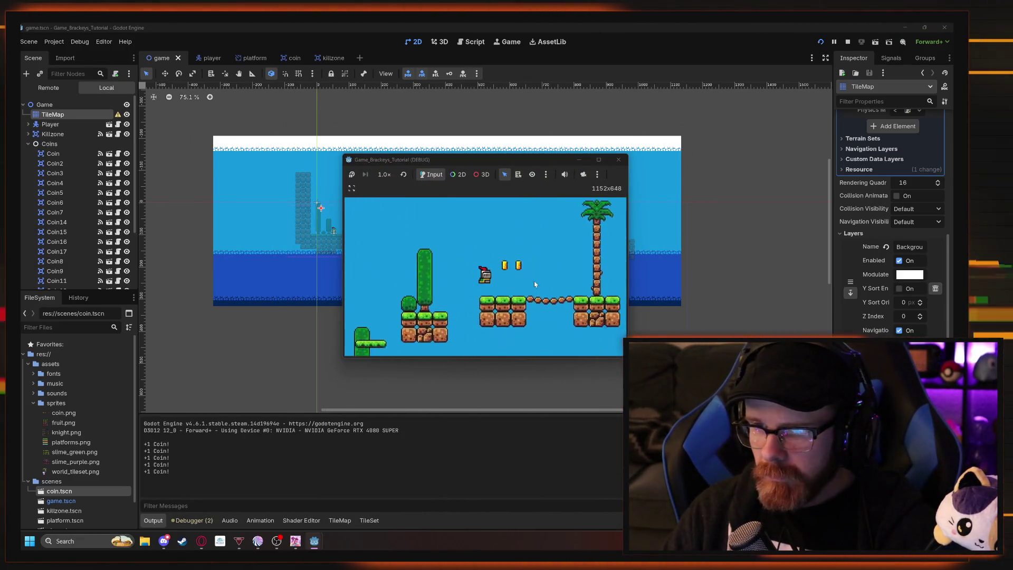
key("Right")
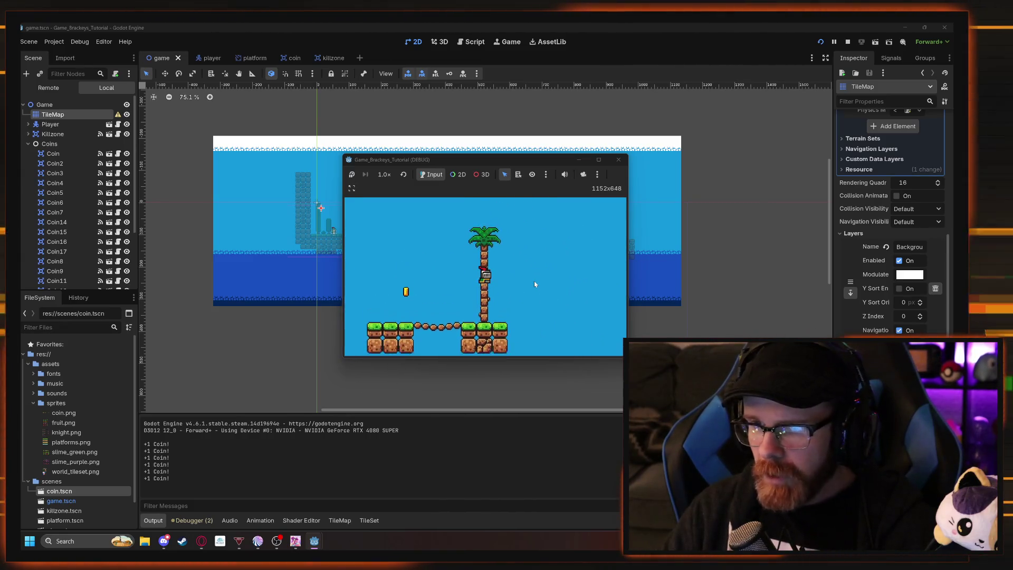
left_click(618, 161)
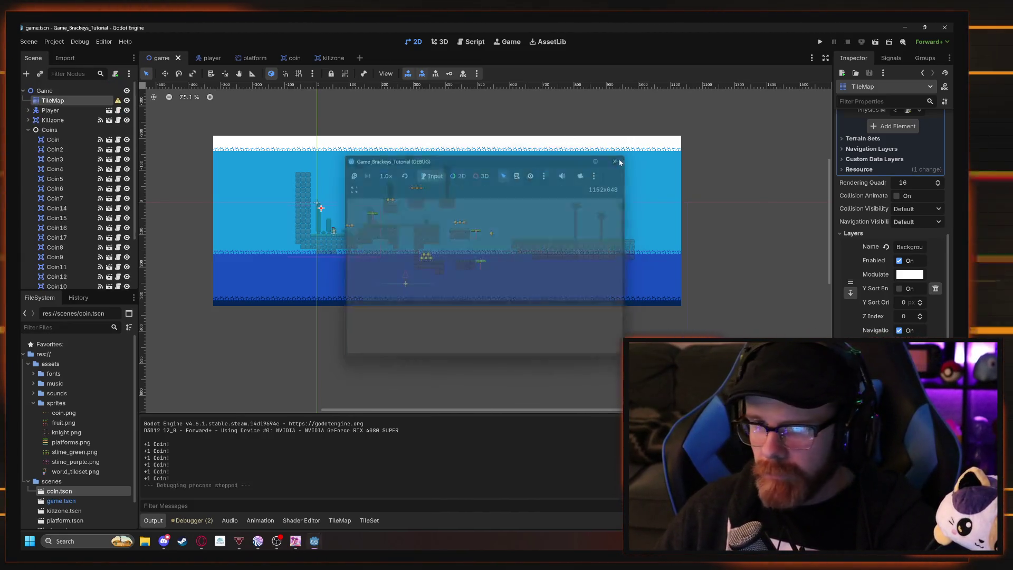
Select the whole top cloud row on the TileMap, drag it down one tile, and launch with F5.
mouse_move(203, 119)
left_mouse_down()
mouse_move(723, 169)
mouse_move(727, 153)
left_mouse_up()
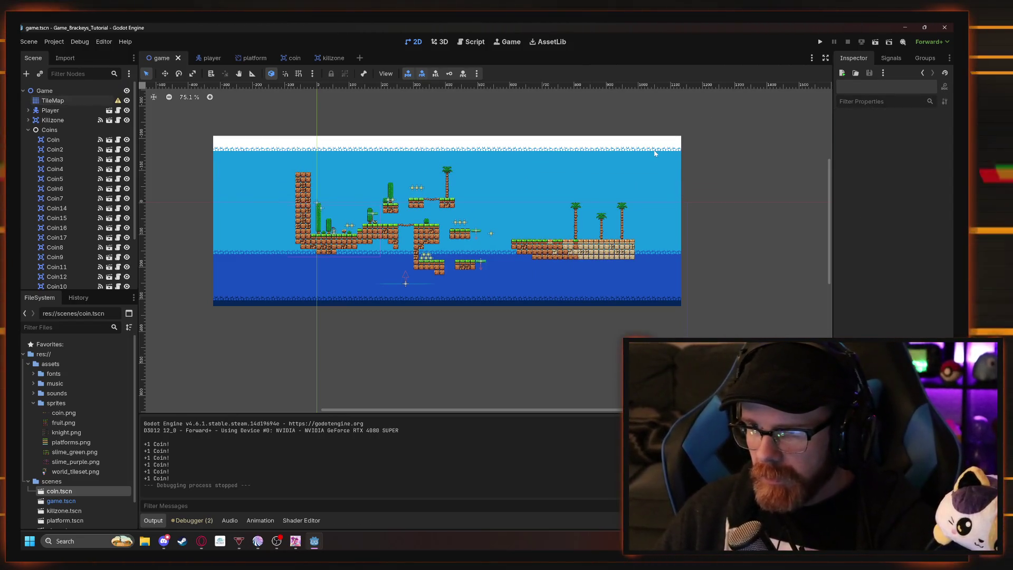
left_click(72, 102)
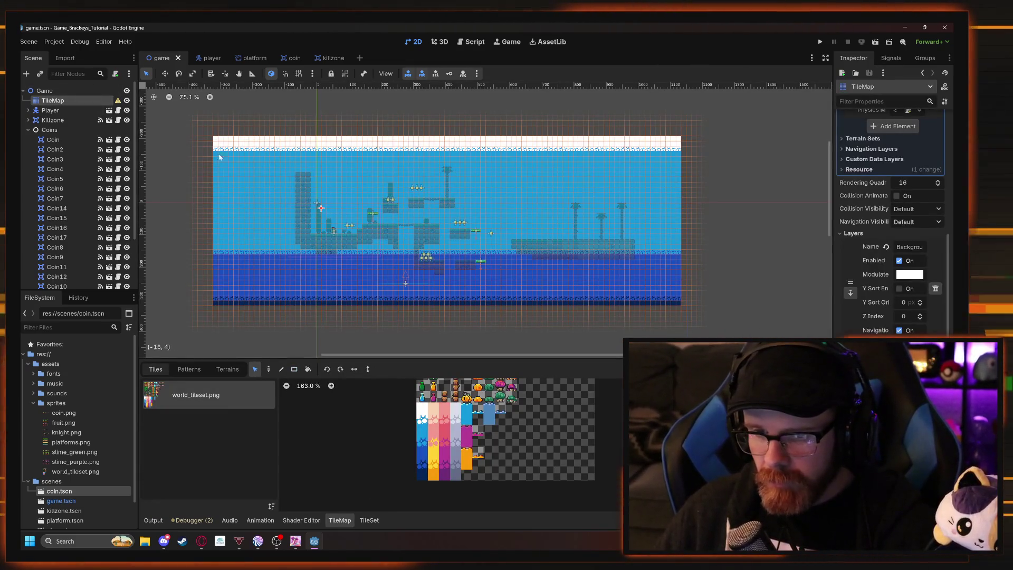
mouse_move(438, 146)
left_mouse_down()
mouse_move(762, 150)
mouse_move(668, 155)
left_mouse_up()
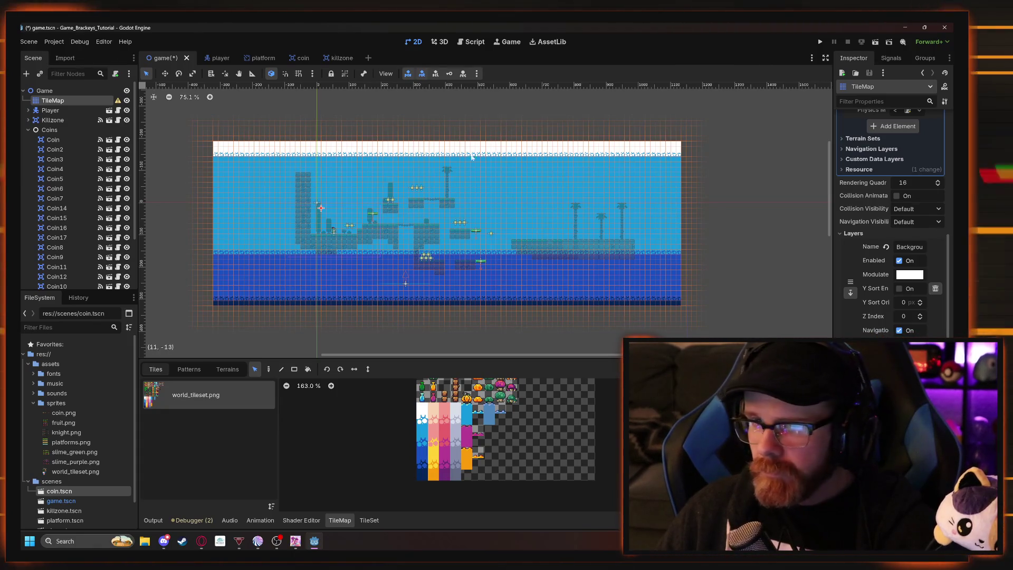
left_click_drag(206, 112, 747, 168)
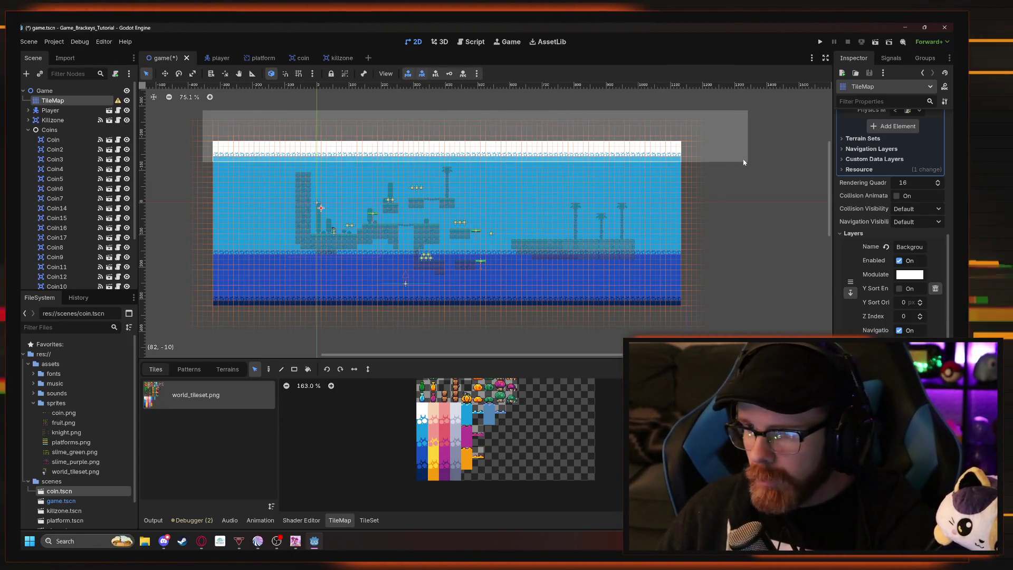
left_click(666, 157)
left_click_drag(666, 156, 666, 163)
key("F5")
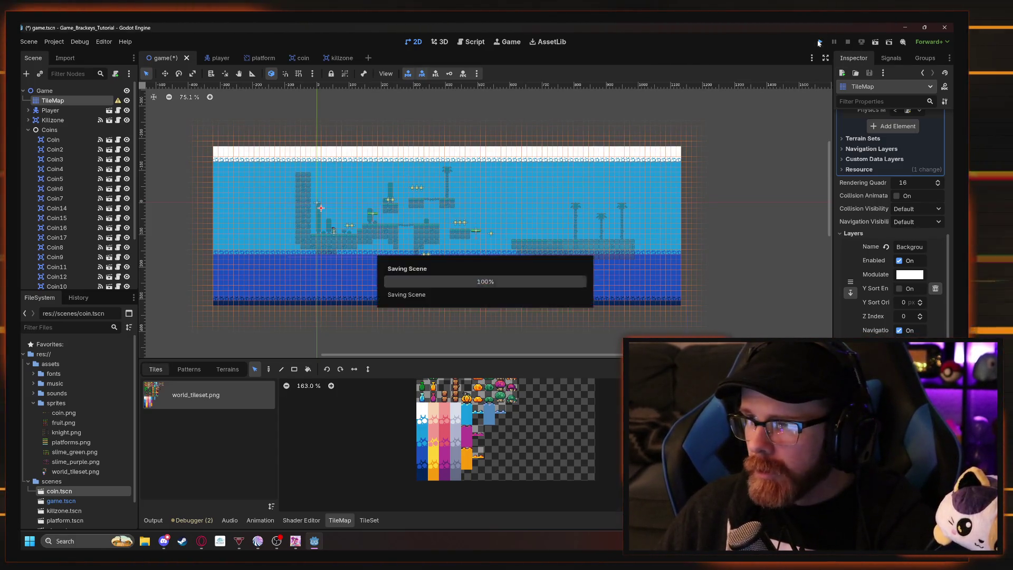
Run and jump the player from the start to the palm-tree island, then stop with F8.
key("Right")
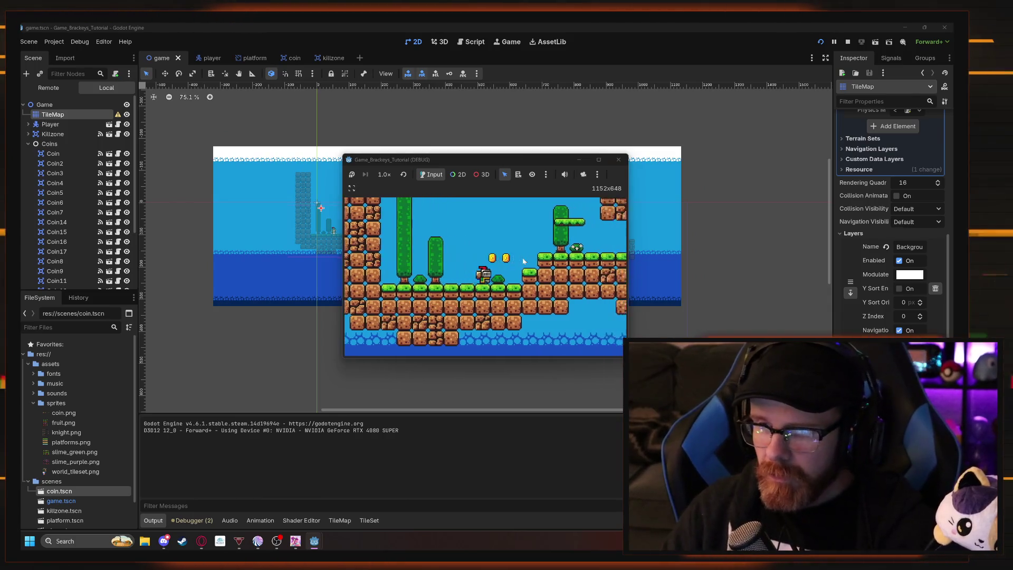
key("space")
key("Right")
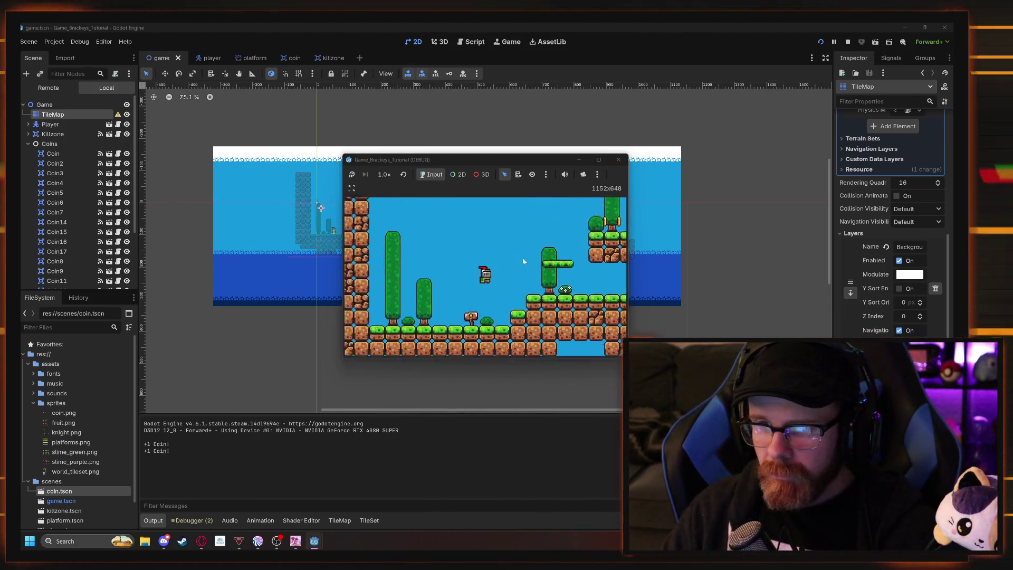
key("space")
key("Right")
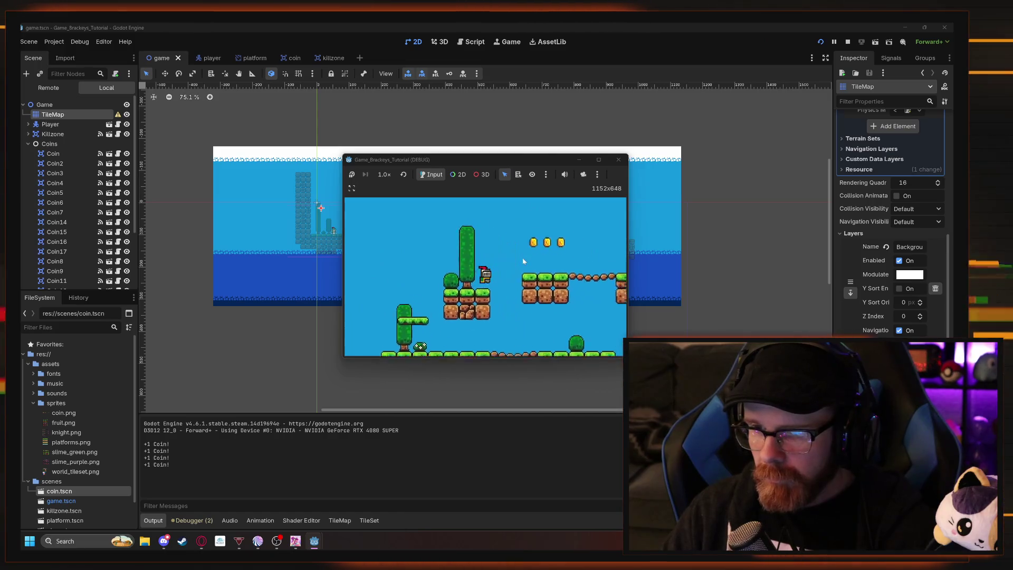
key("space")
key("Right")
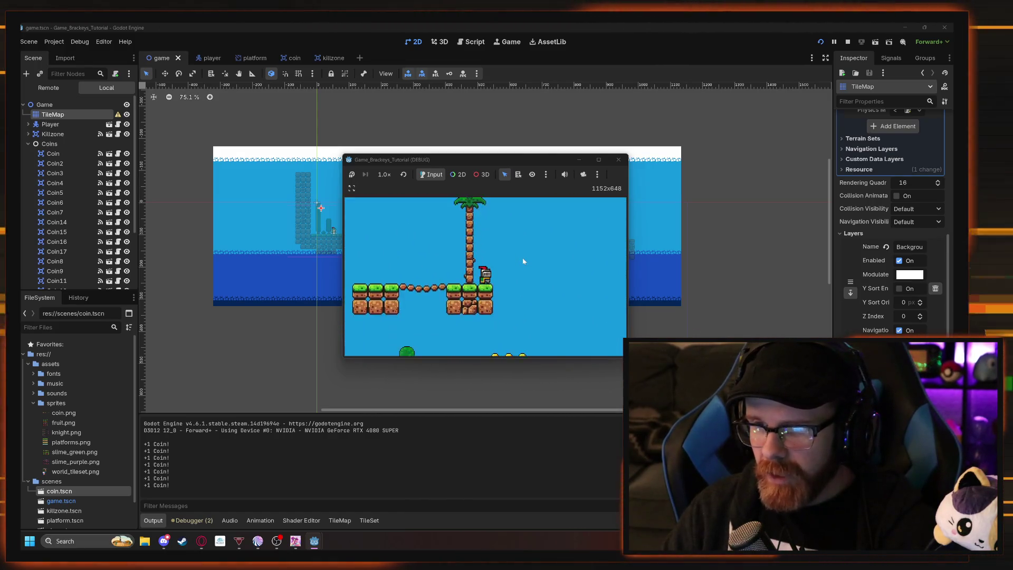
key("Right")
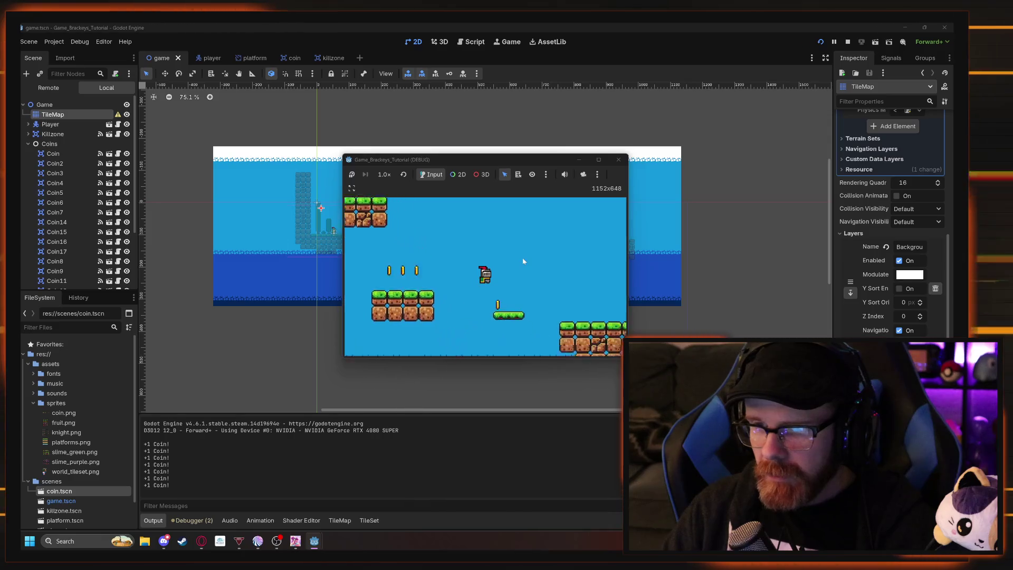
key("Right")
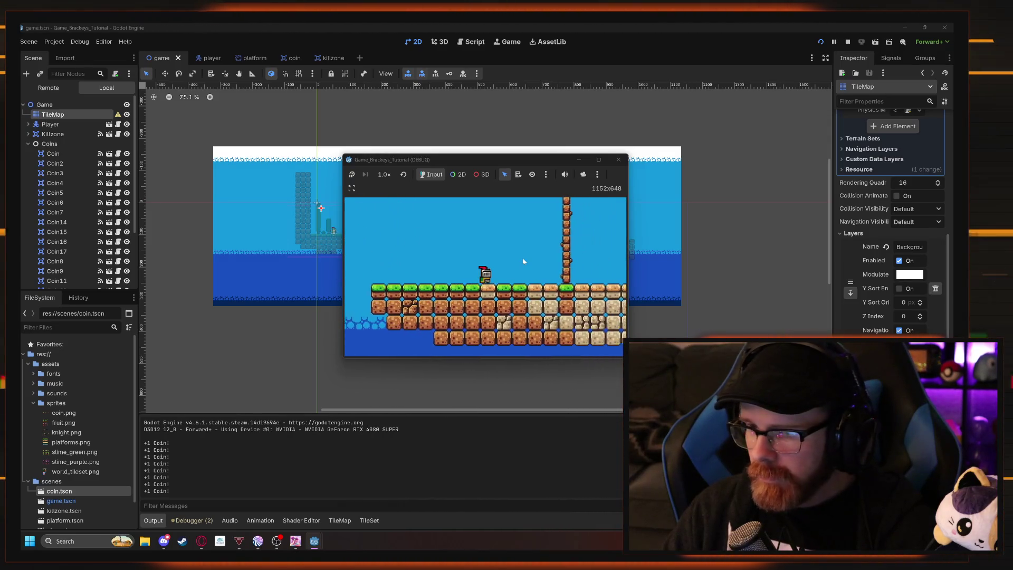
key("Right")
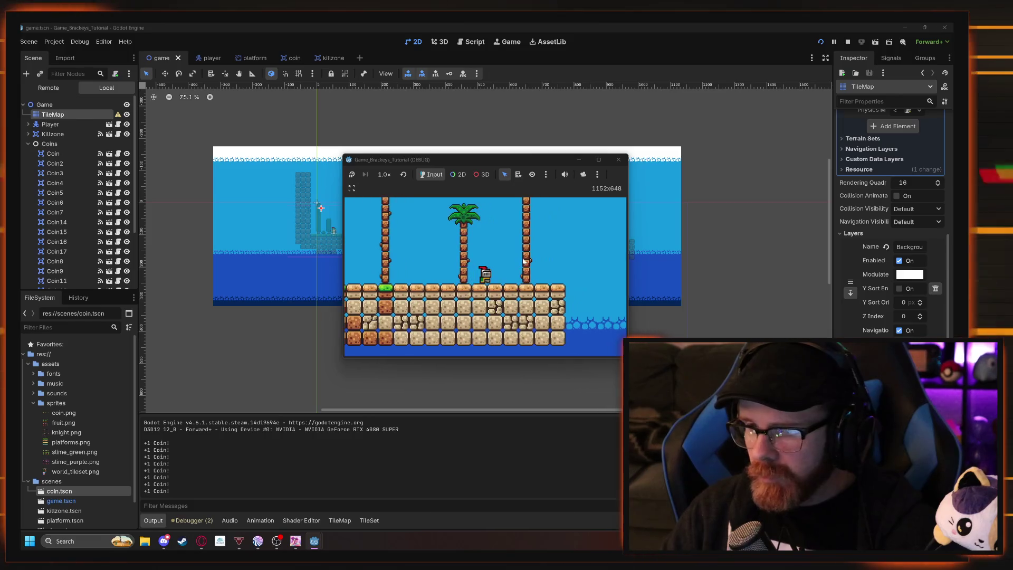
key("space")
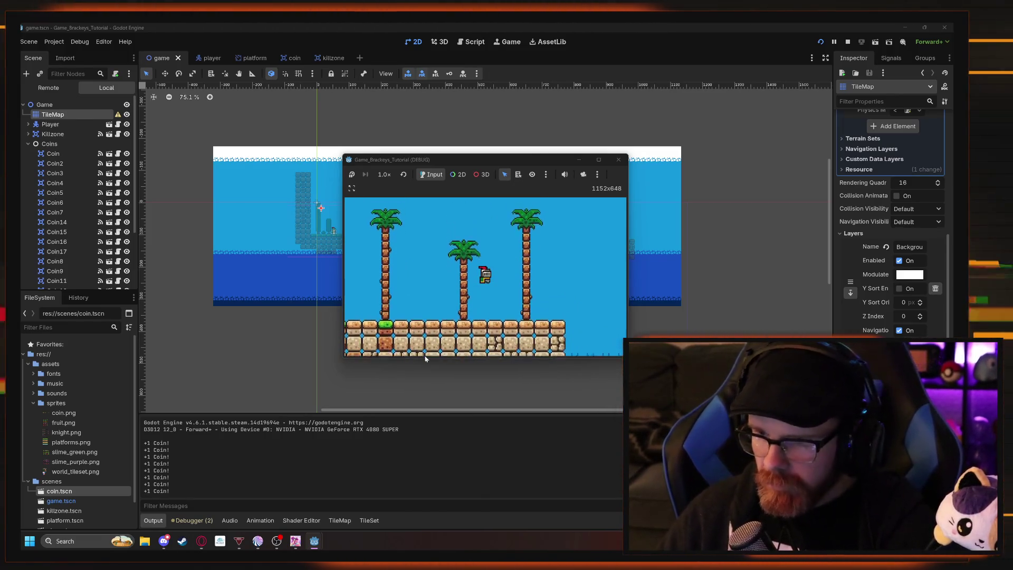
key("F8")
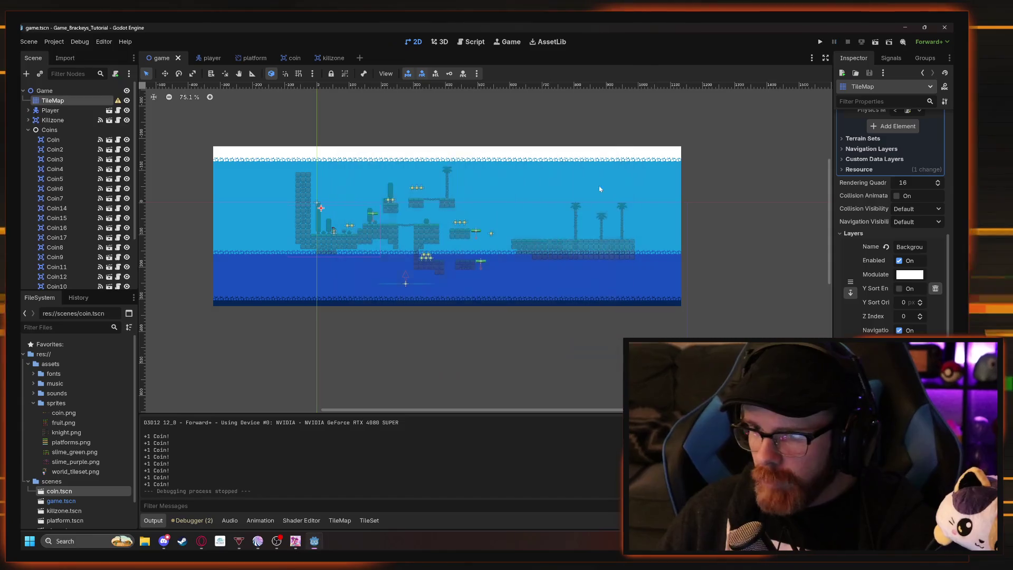
scroll(532, 261, "right", 2)
Open the TileMap panel, pick the base tiles and switch to the Paint tool.
scroll(483, 269, "up", 2)
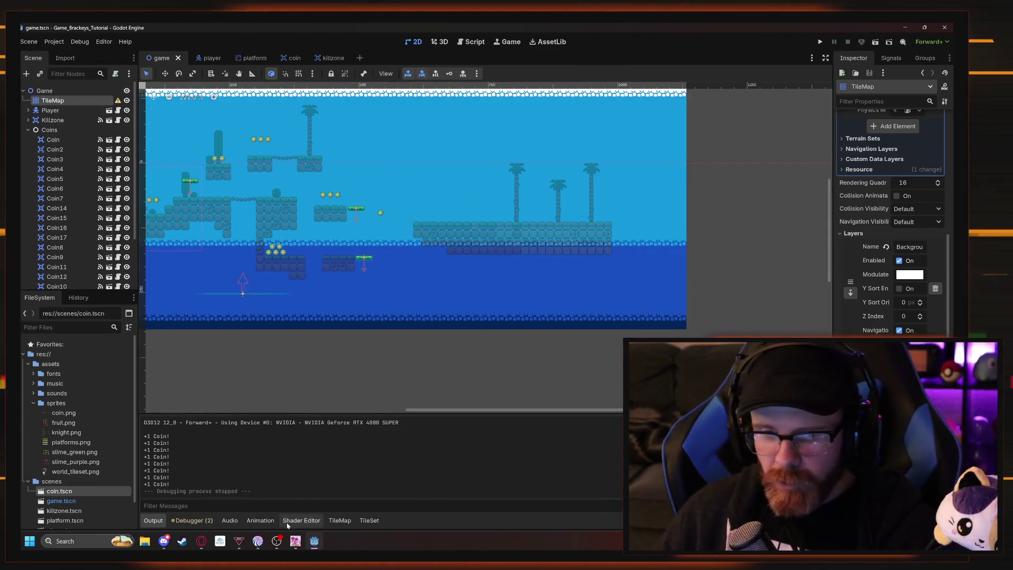
left_click(339, 521)
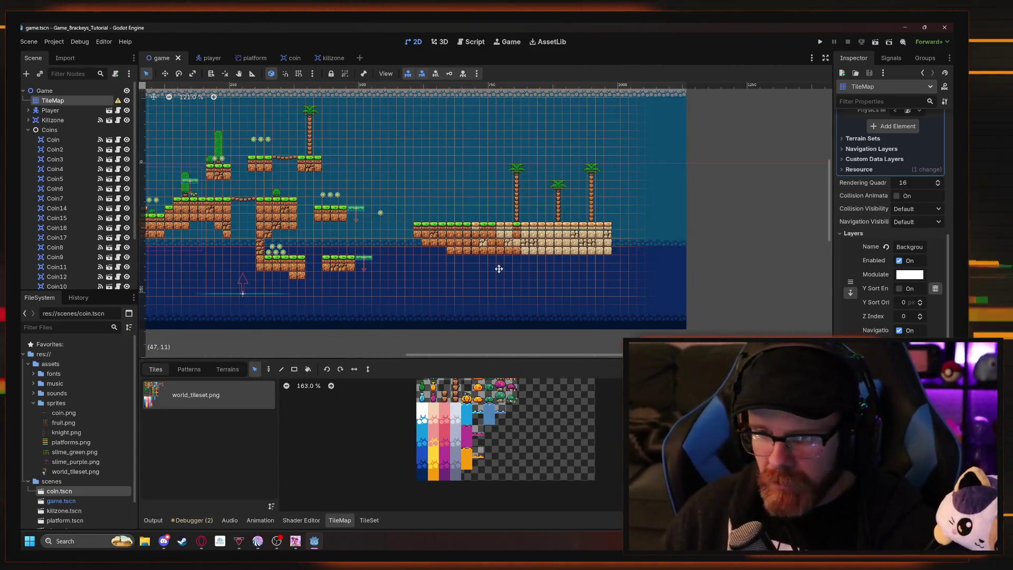
scroll(467, 249, "up", 5)
scroll(446, 427, "up", 2)
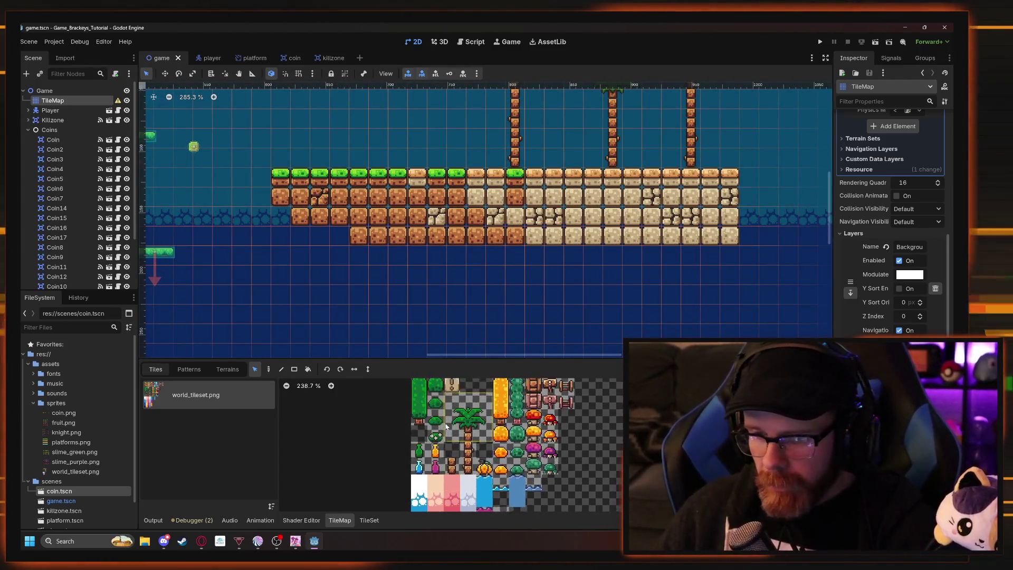
scroll(446, 426, "up", 4)
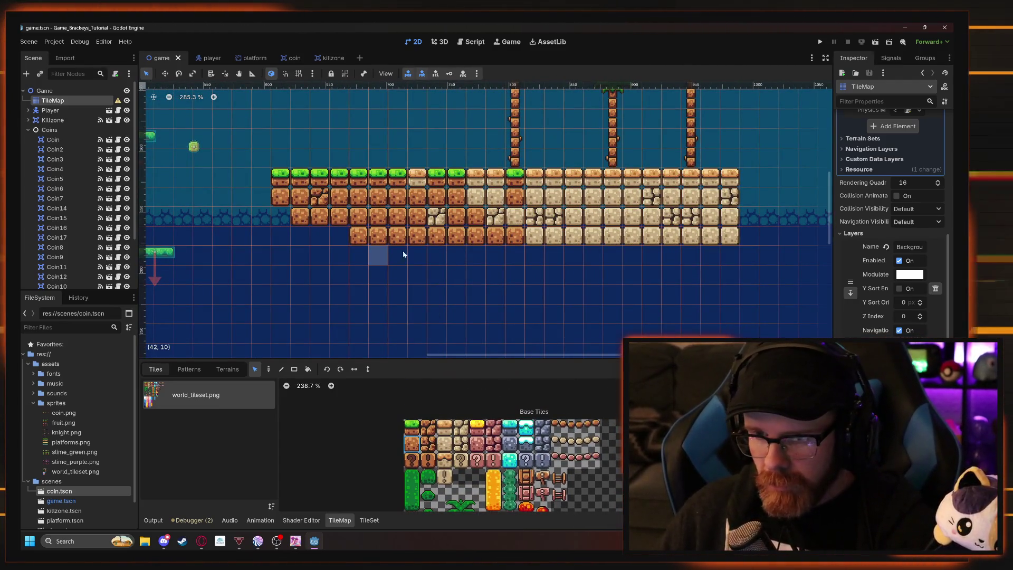
left_click_drag(403, 255, 502, 256)
left_click(268, 370)
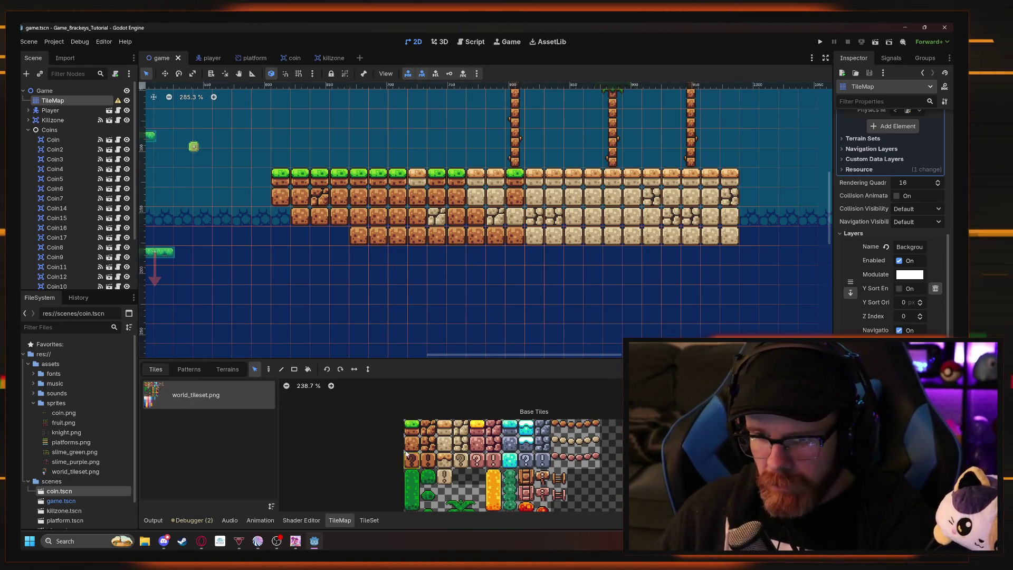
Paint two dirt rows and a bottom sand row beneath the right island.
left_click_drag(387, 257, 492, 262)
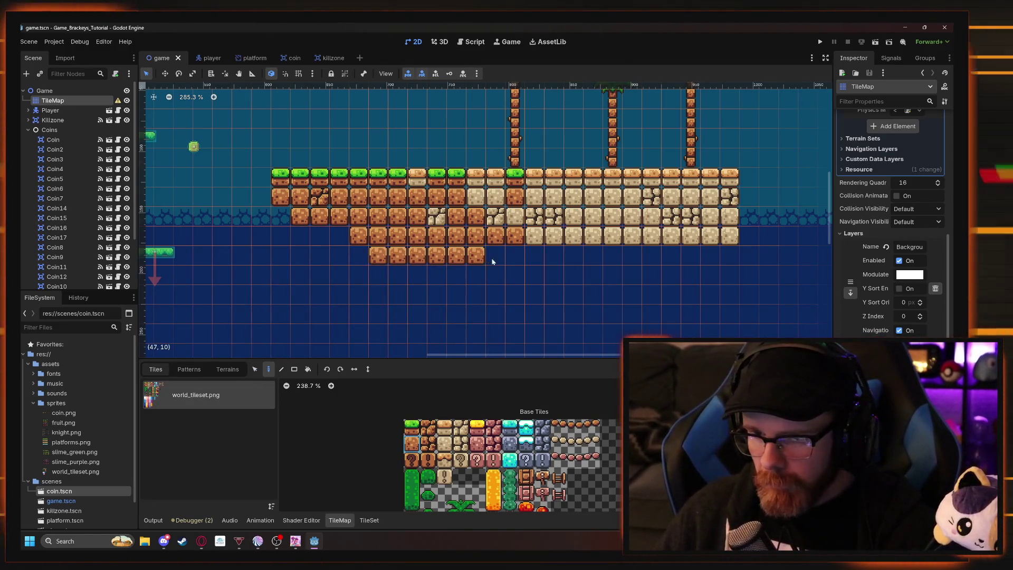
left_click_drag(391, 275, 612, 263)
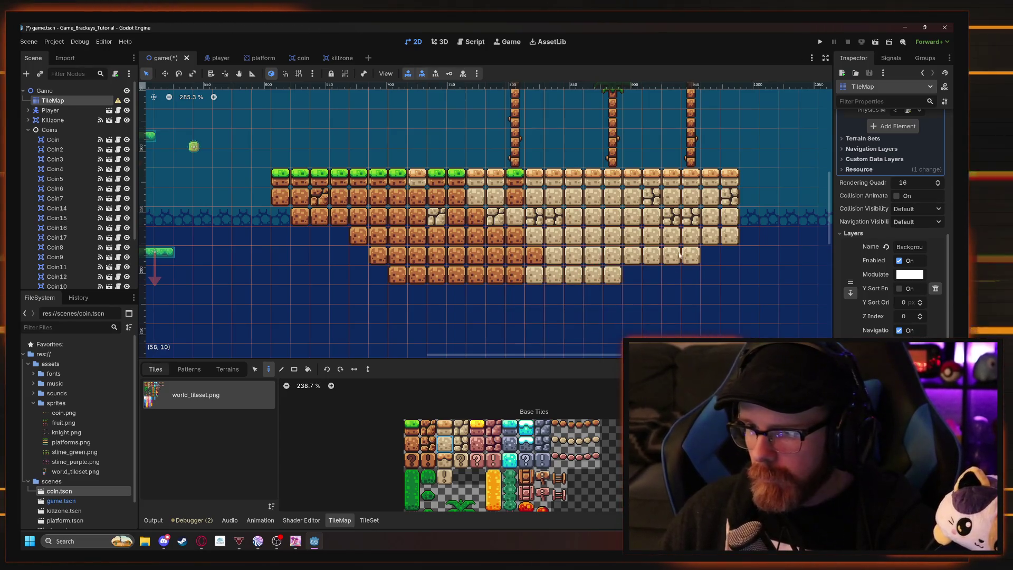
left_click_drag(731, 294, 457, 301)
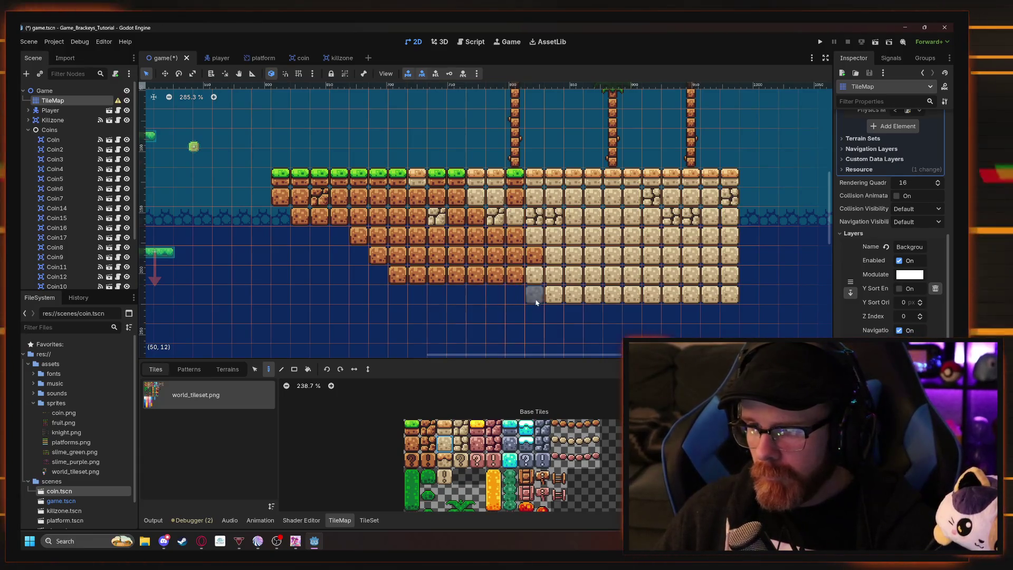
left_click_drag(524, 294, 430, 294)
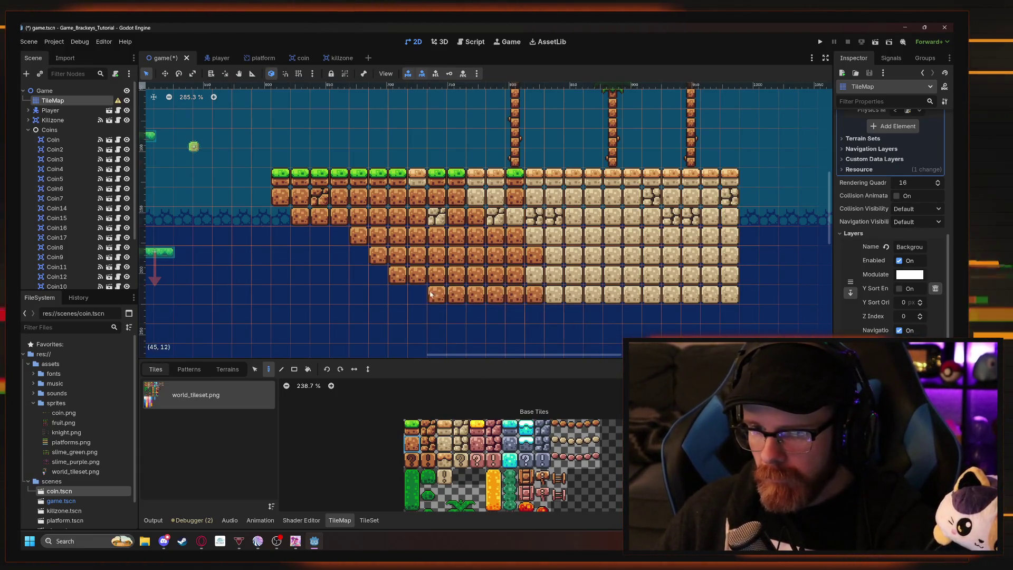
left_click_drag(570, 284, 443, 259)
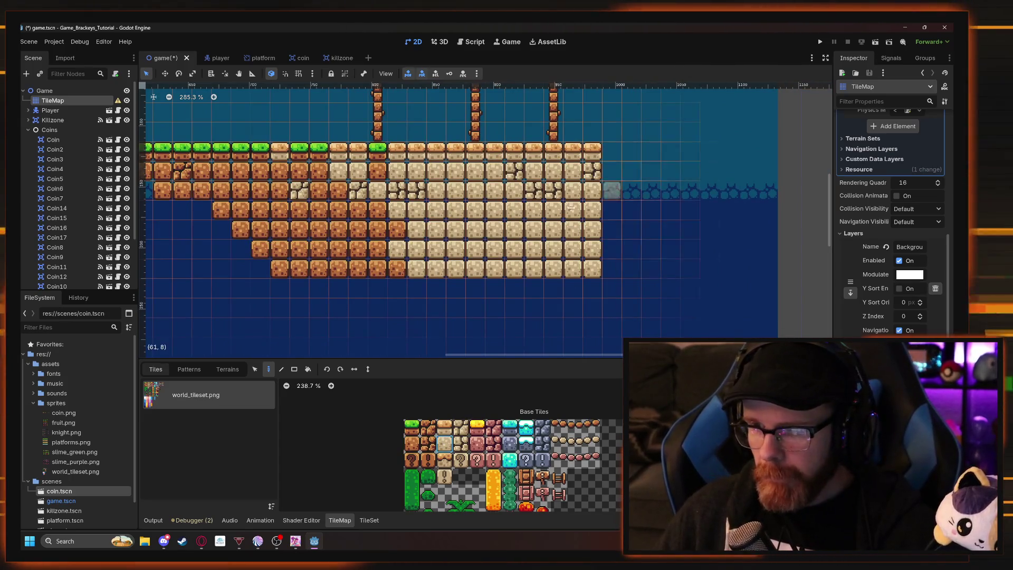
scroll(571, 209, "down", 8)
scroll(515, 248, "up", 3)
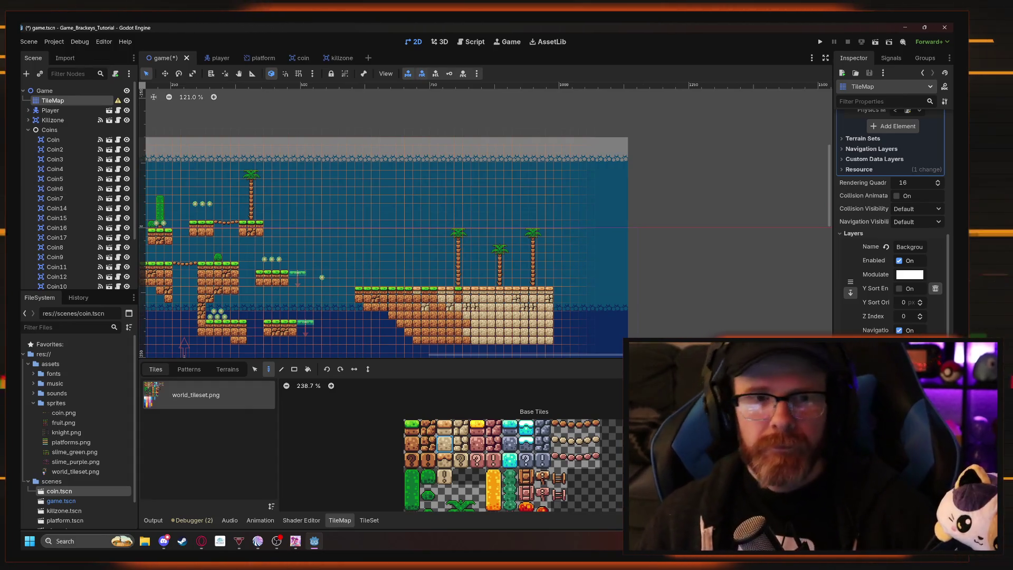
Bring the Brackeys tutorial in Opera forward and resume the video.
key("alt+Tab")
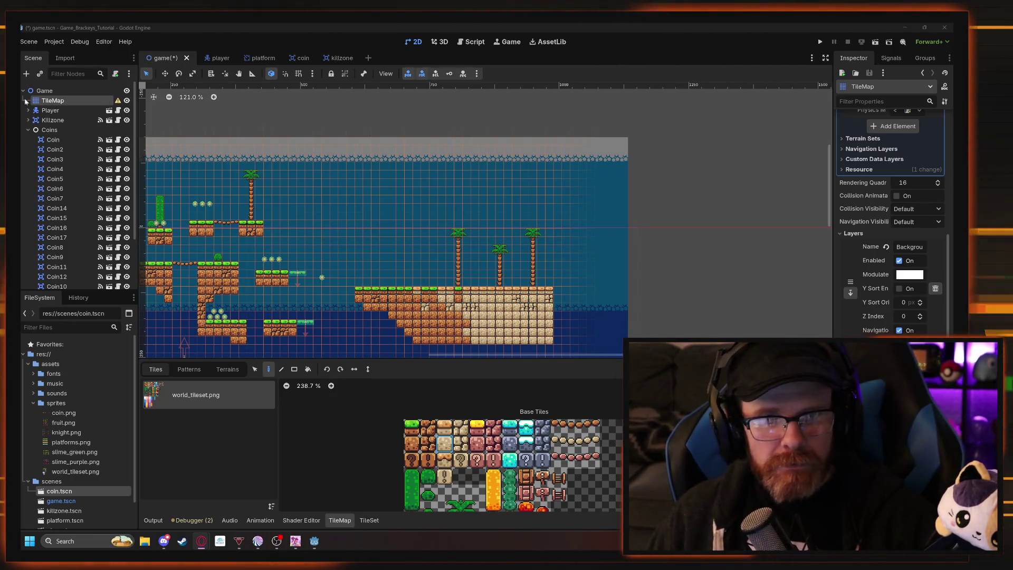
left_click_drag(421, 274, 579, 308)
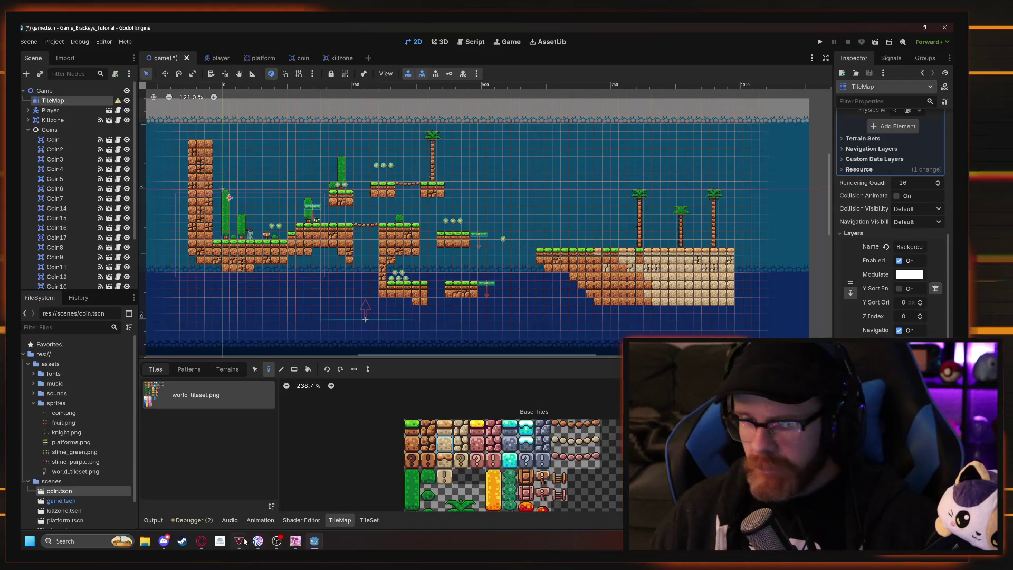
mouse_move(201, 541)
left_click(203, 491)
left_click(399, 404)
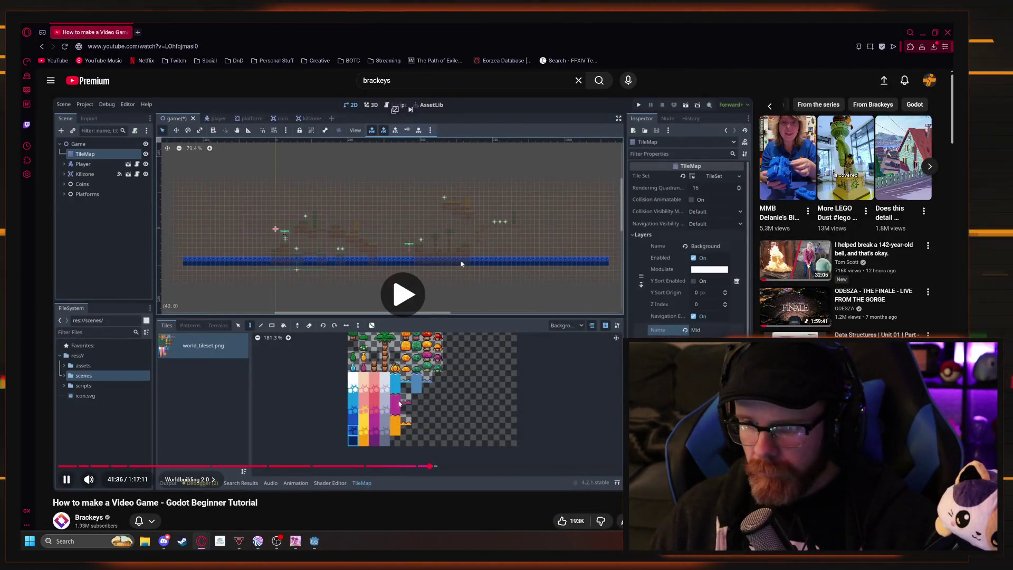
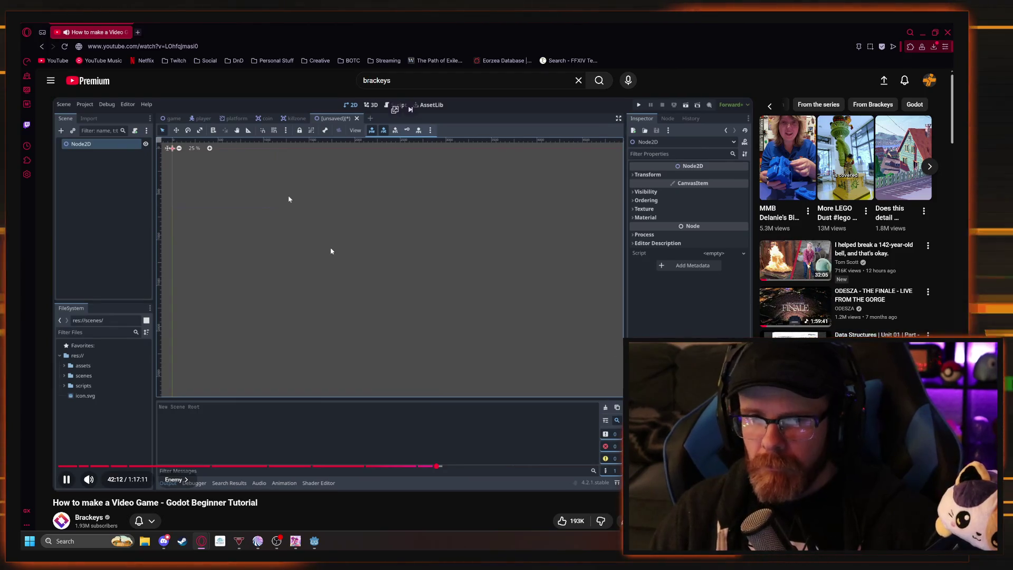
Pause the tutorial and start a new empty scene in Godot.
left_click(331, 252)
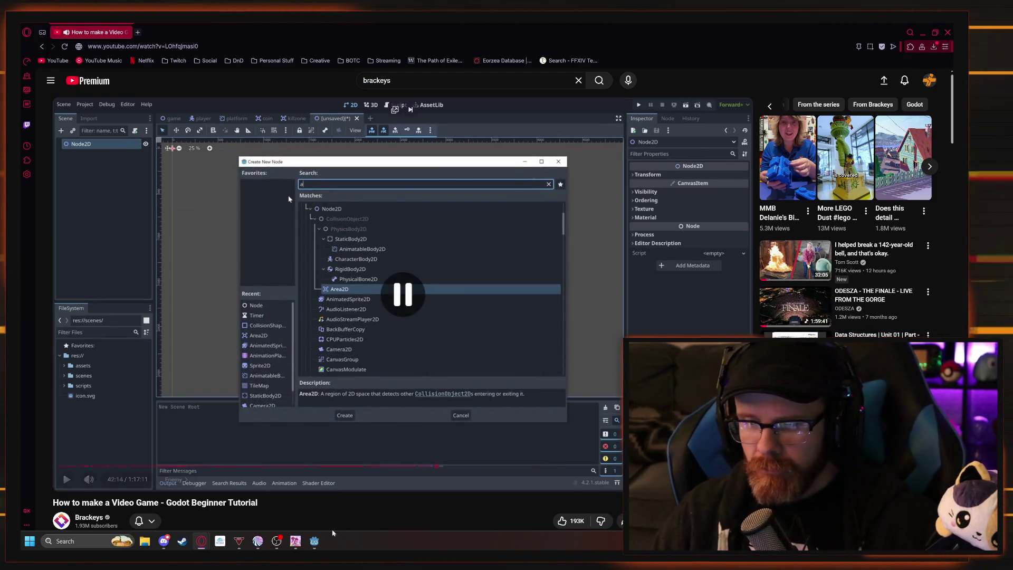
left_click(319, 541)
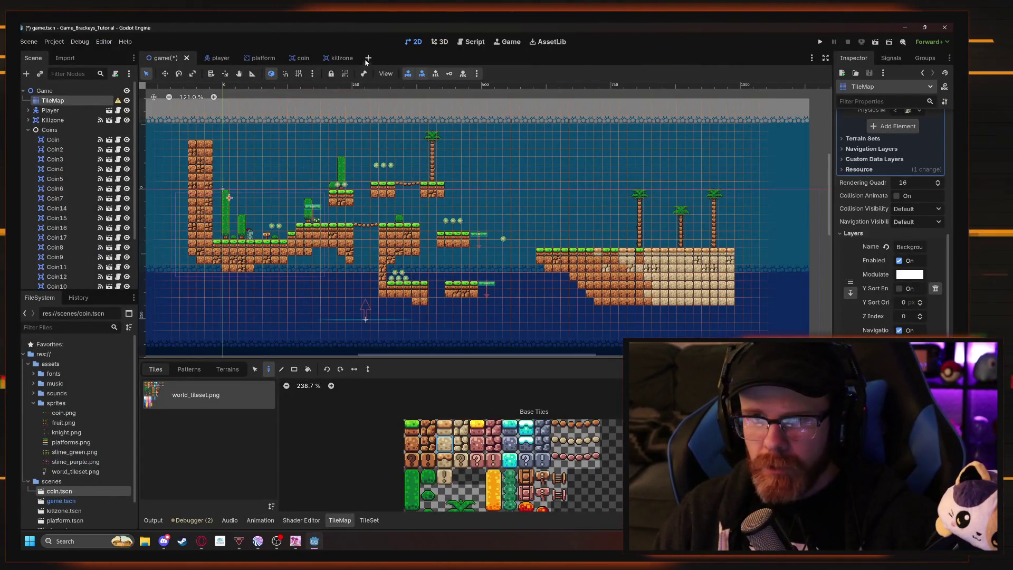
left_click(369, 58)
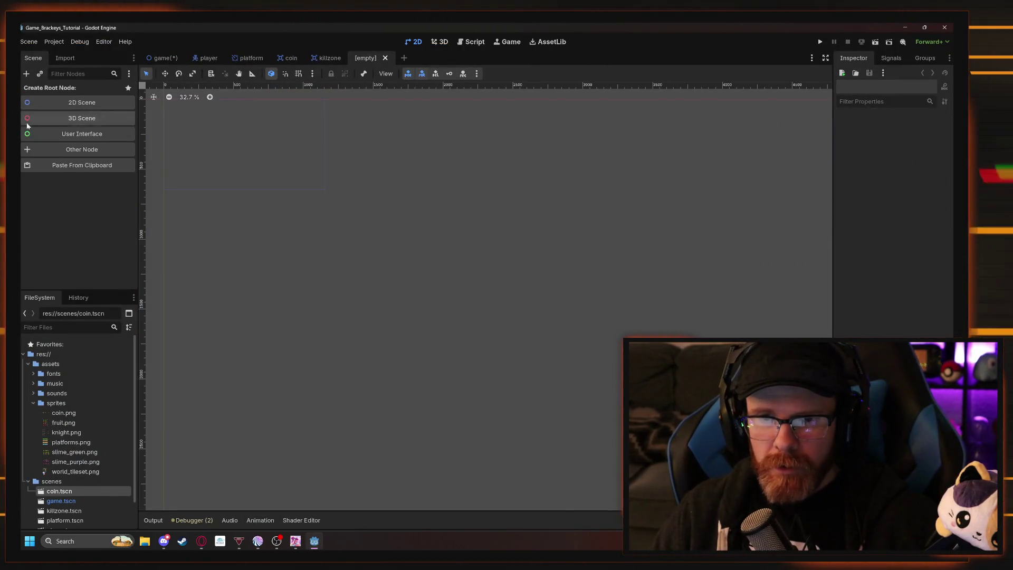
Search the node dialog and accidentally create an Area2D root node.
left_click(25, 74)
type("node")
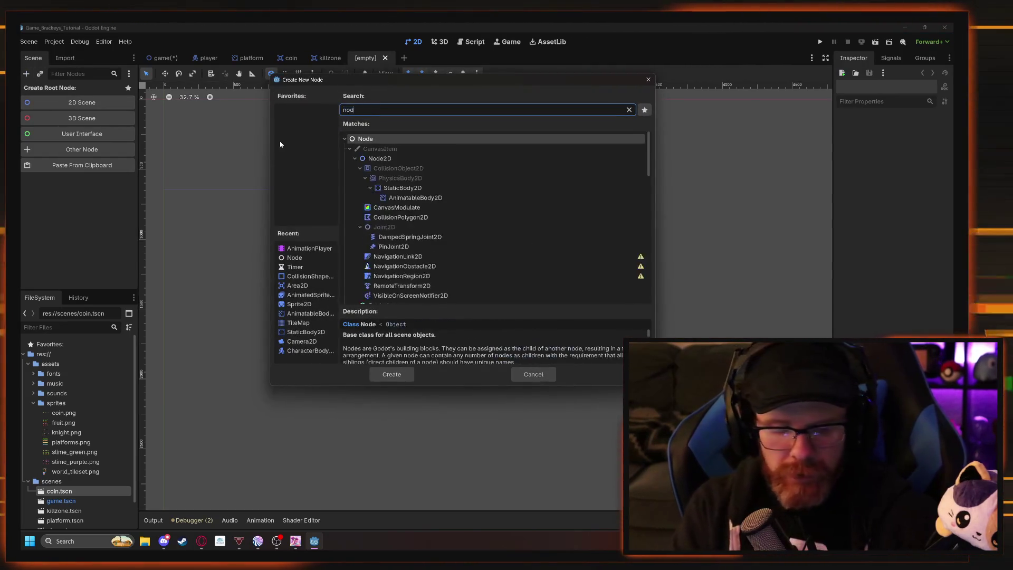
left_click(400, 158)
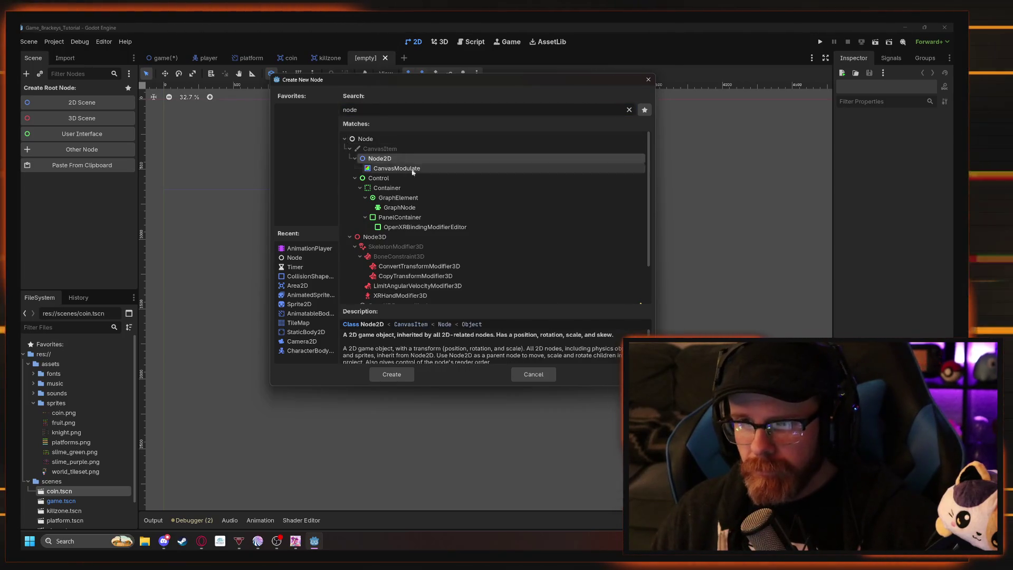
key("alt+Tab")
key("alt+Tab")
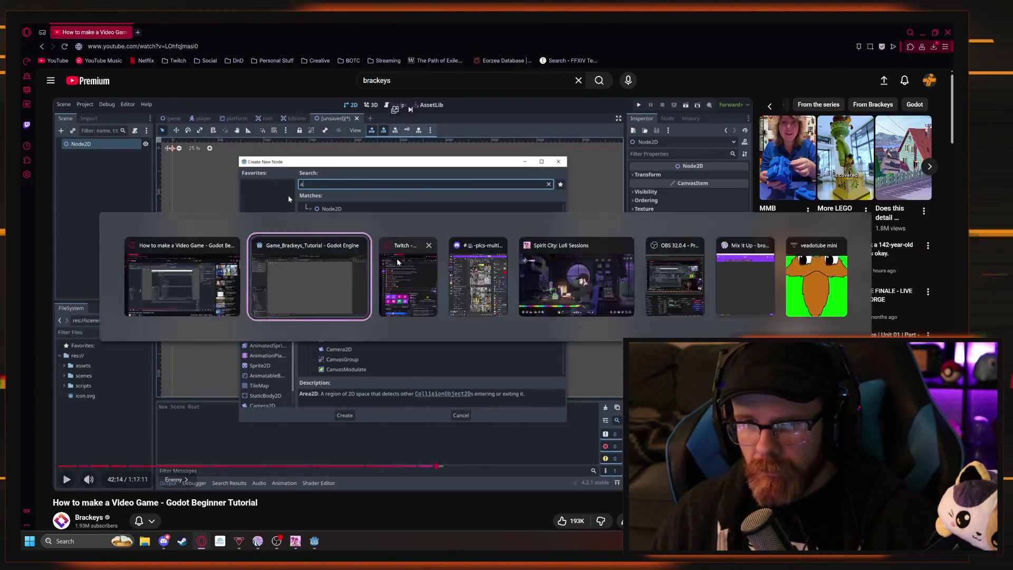
type("rea")
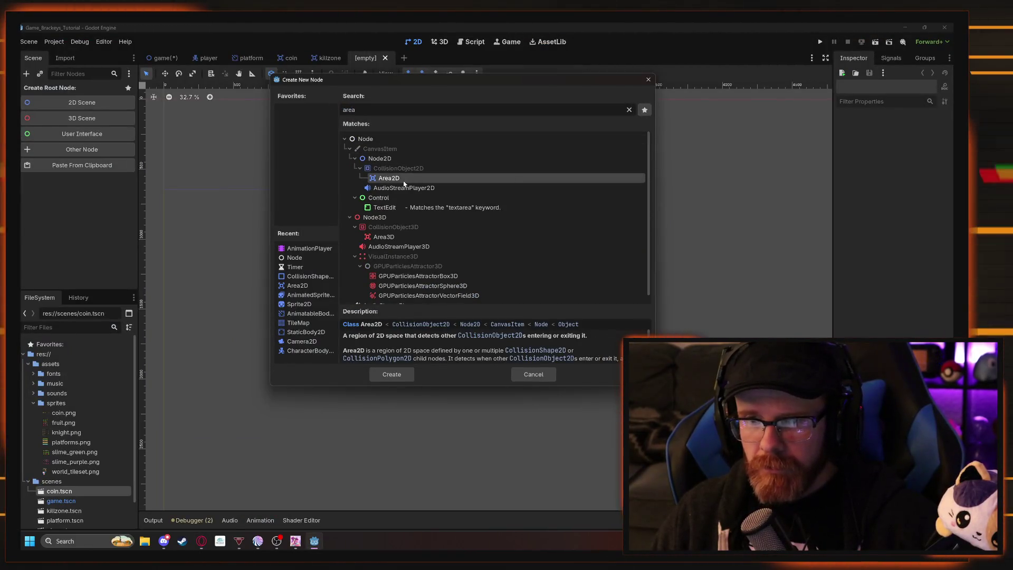
key("Return")
Undo the Area2D root and make Node2D the scene's root instead.
key("alt+Tab")
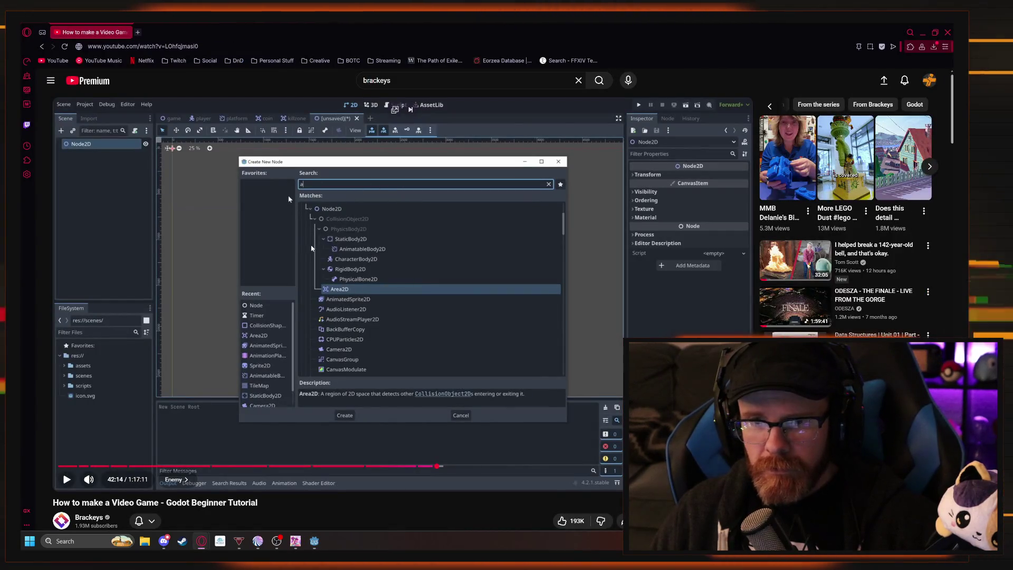
key("alt+Tab")
key("ctrl+z")
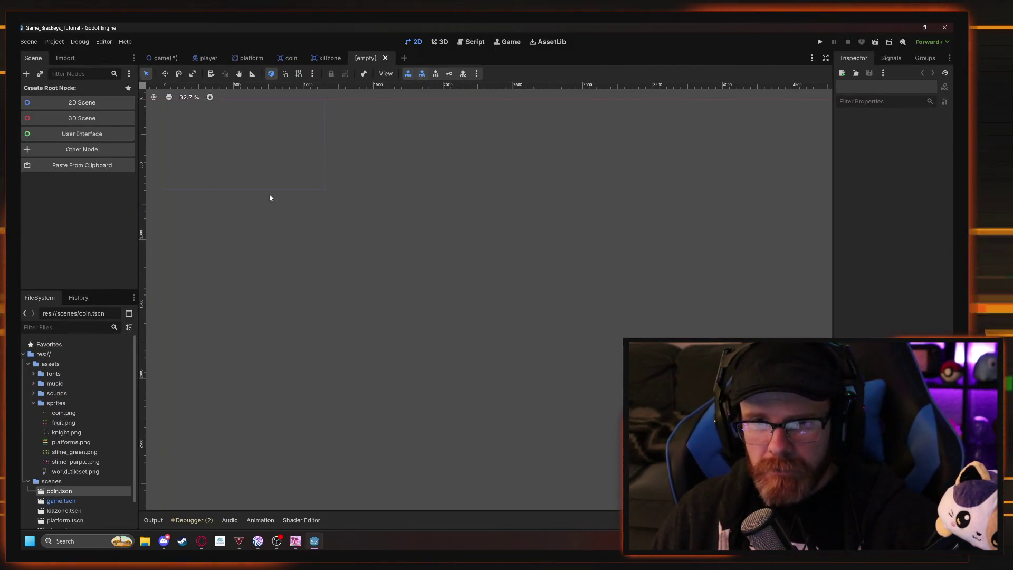
key("alt+Tab")
key("alt+Tab")
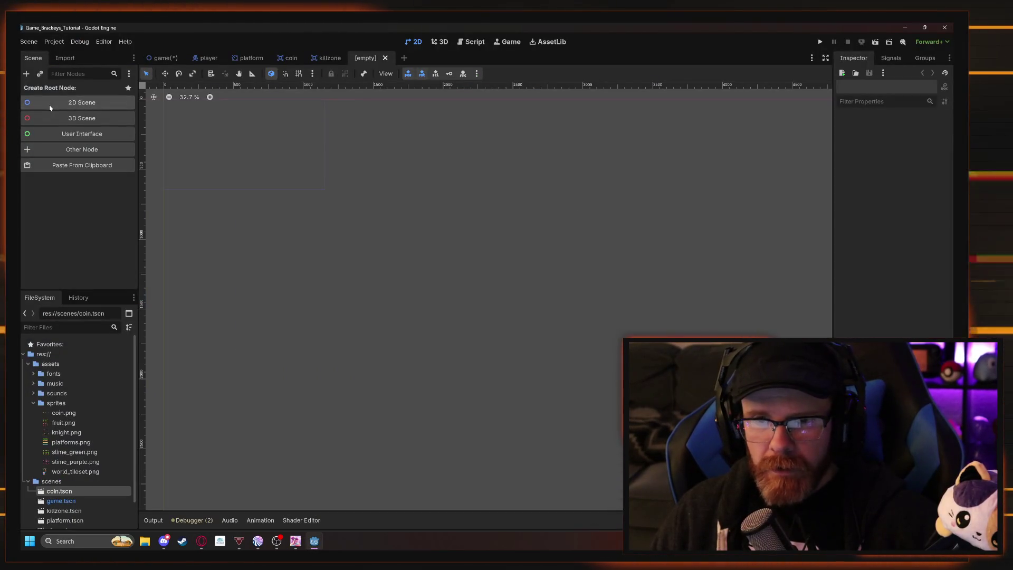
left_click(47, 108)
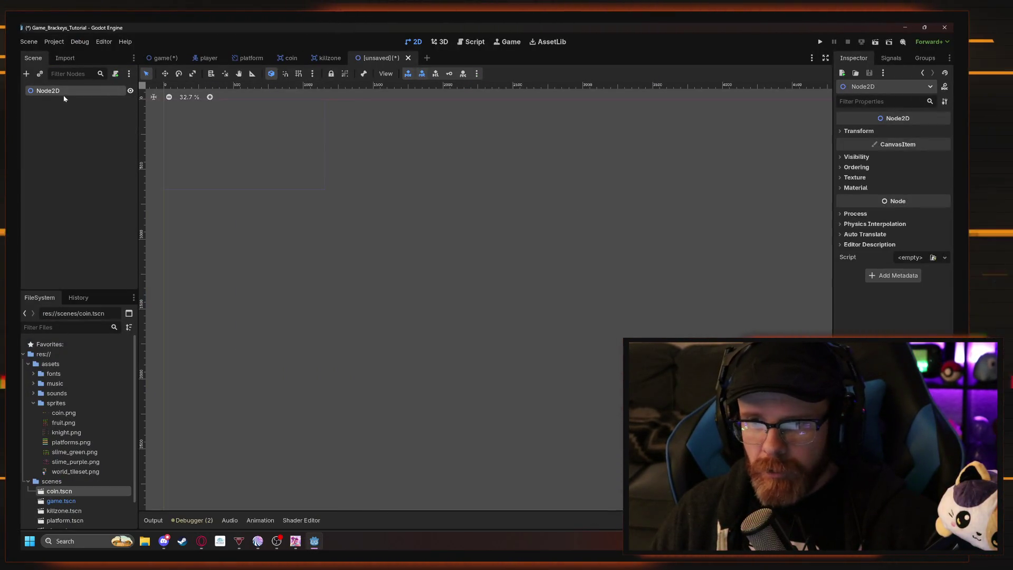
Add an Area2D child under Node2D, then delete it and reselect the root.
key("ctrl+a")
type("area")
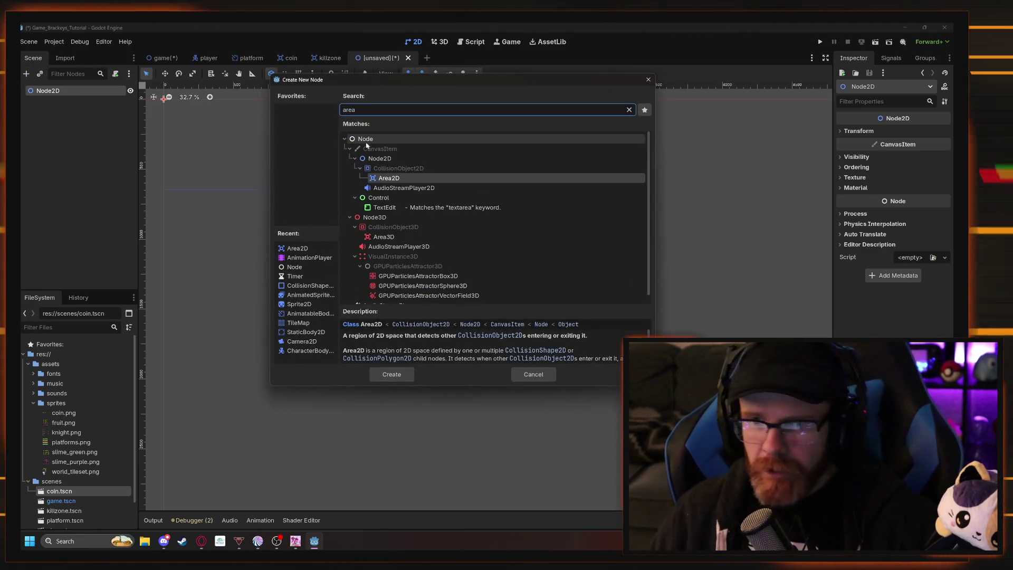
left_click(403, 378)
key("alt+Tab")
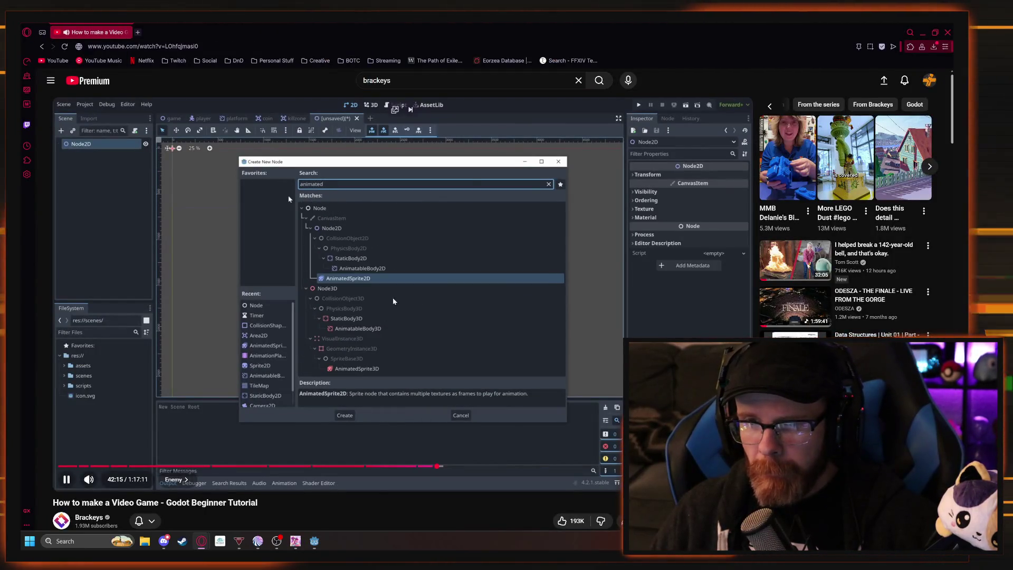
left_click(356, 290)
key("alt+Tab")
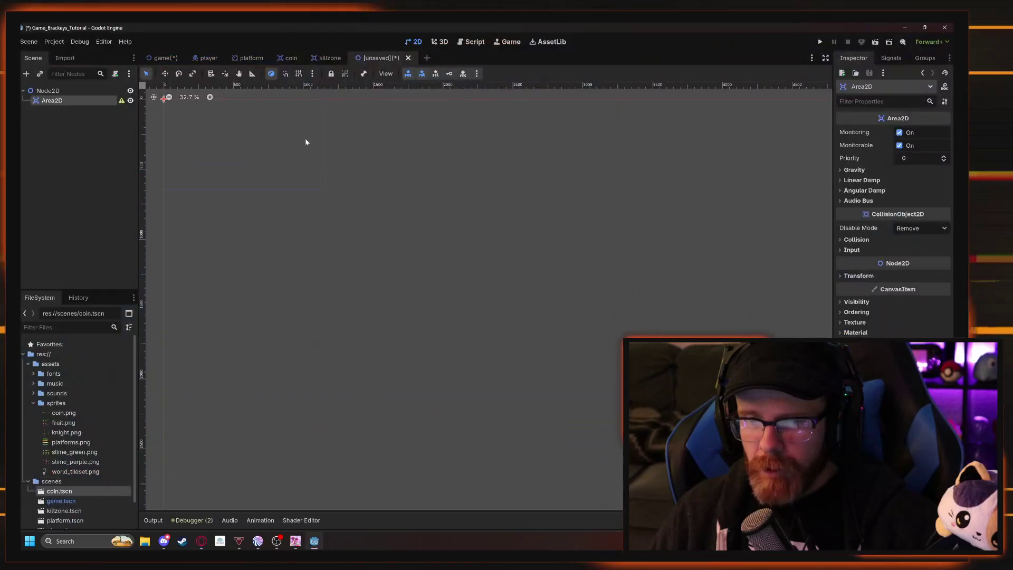
key("Delete")
left_click(61, 92)
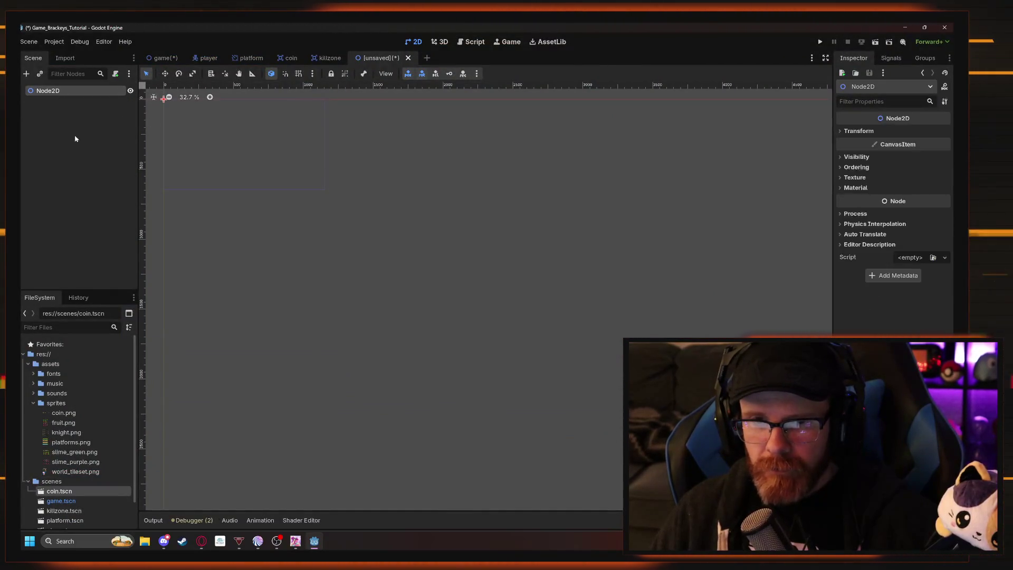
Add an AnimatedSprite2D child under the Node2D root via an 'animate' search.
key("ctrl+a")
type("animate")
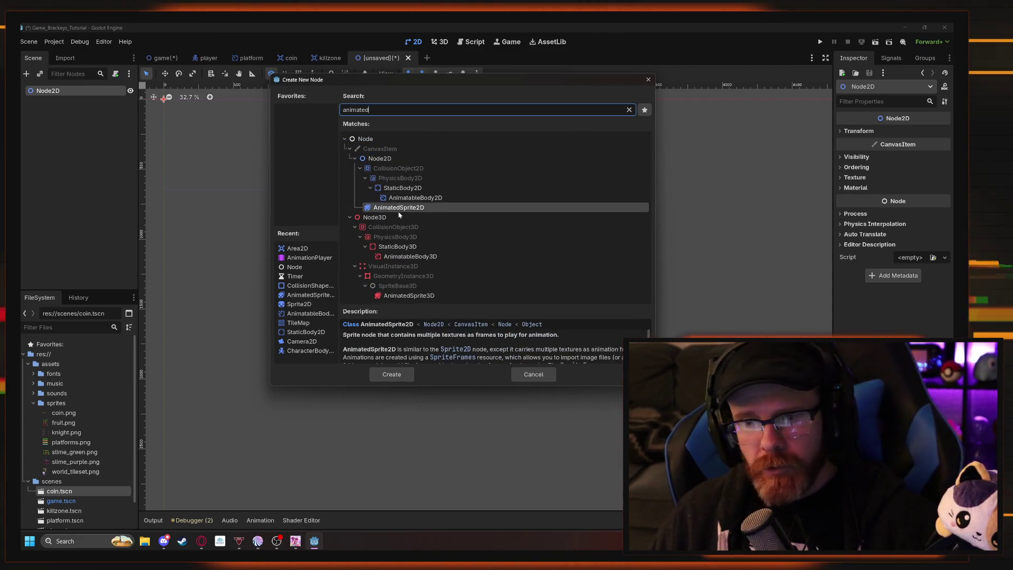
double_click(410, 211)
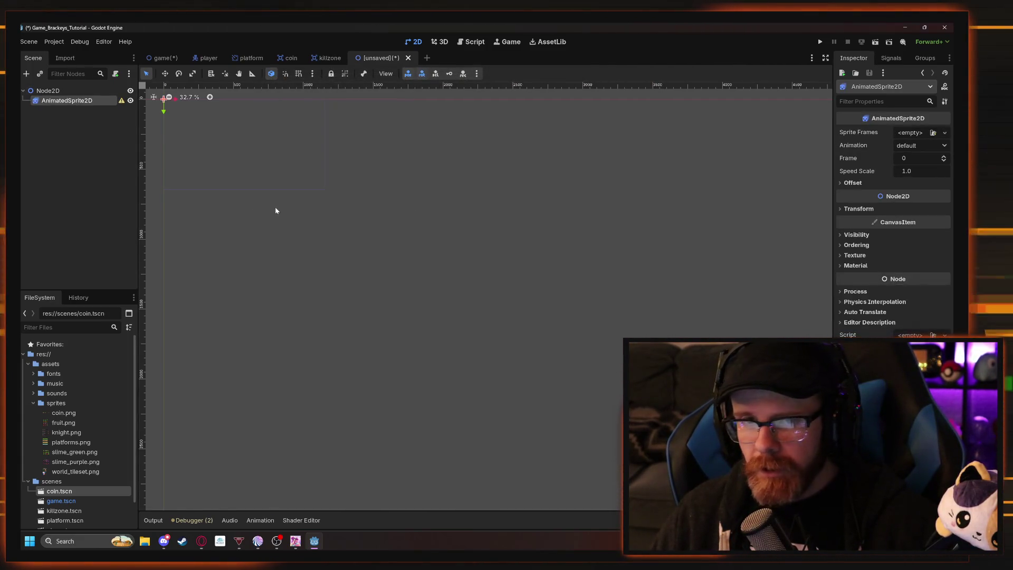
key("alt+Tab")
left_click(343, 267)
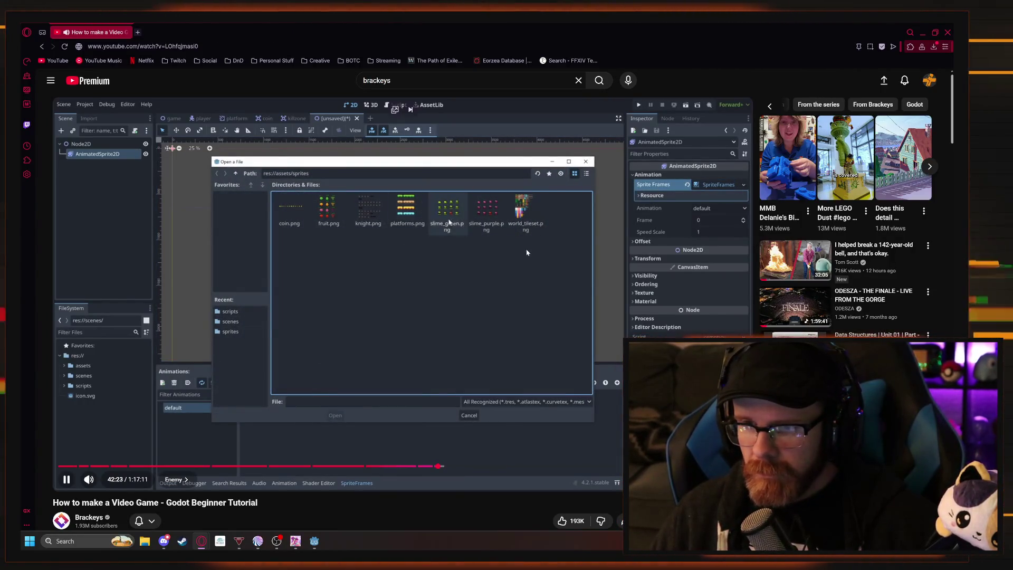
Give the AnimatedSprite2D a new SpriteFrames resource and open its editor.
left_click(383, 297)
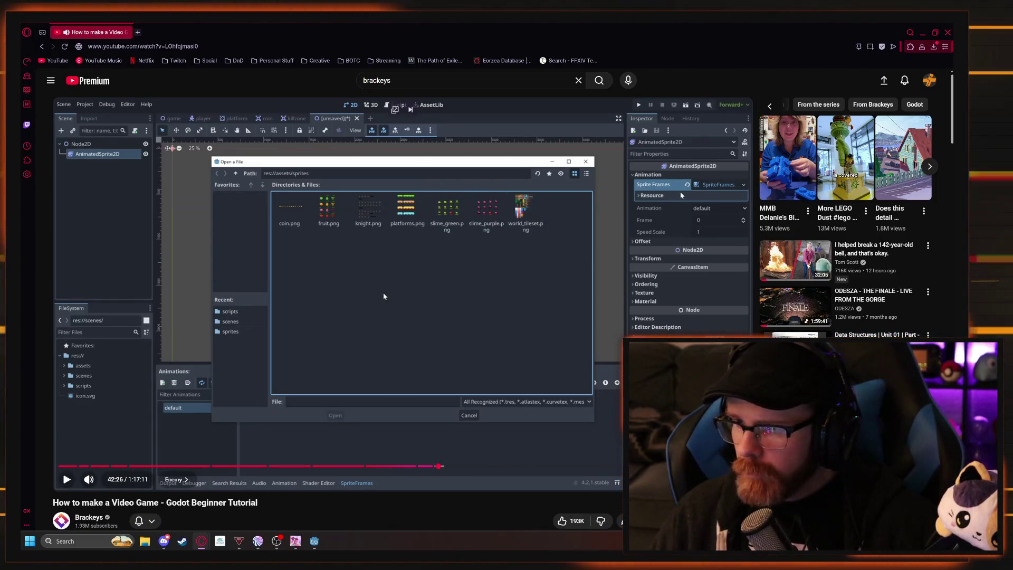
key("alt+Tab")
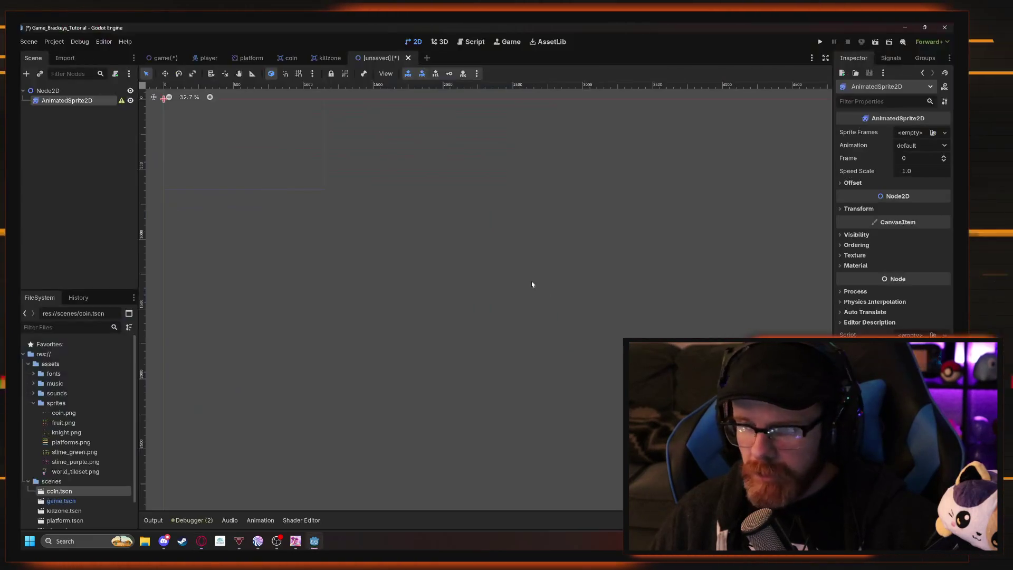
left_click(913, 135)
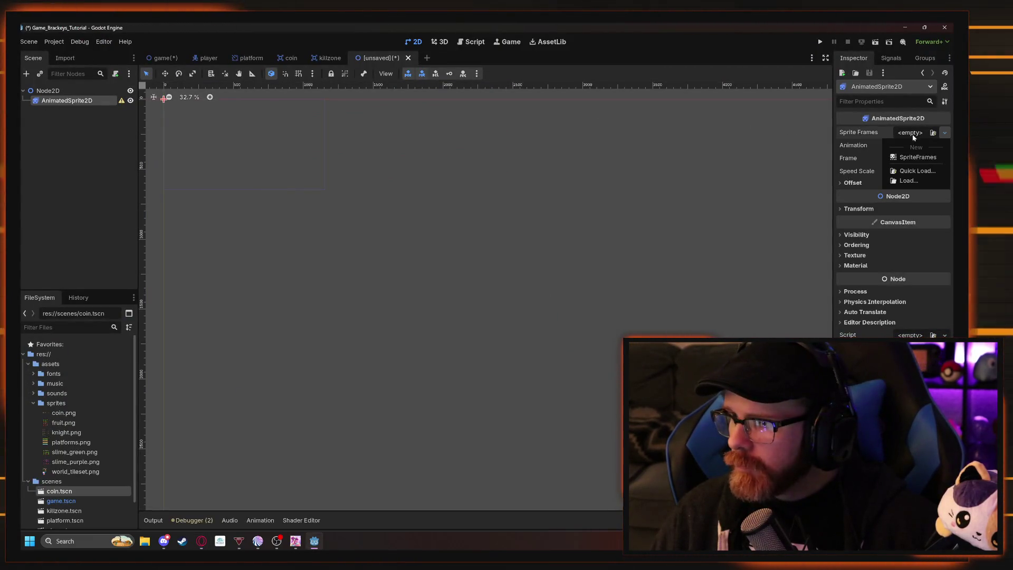
left_click(911, 157)
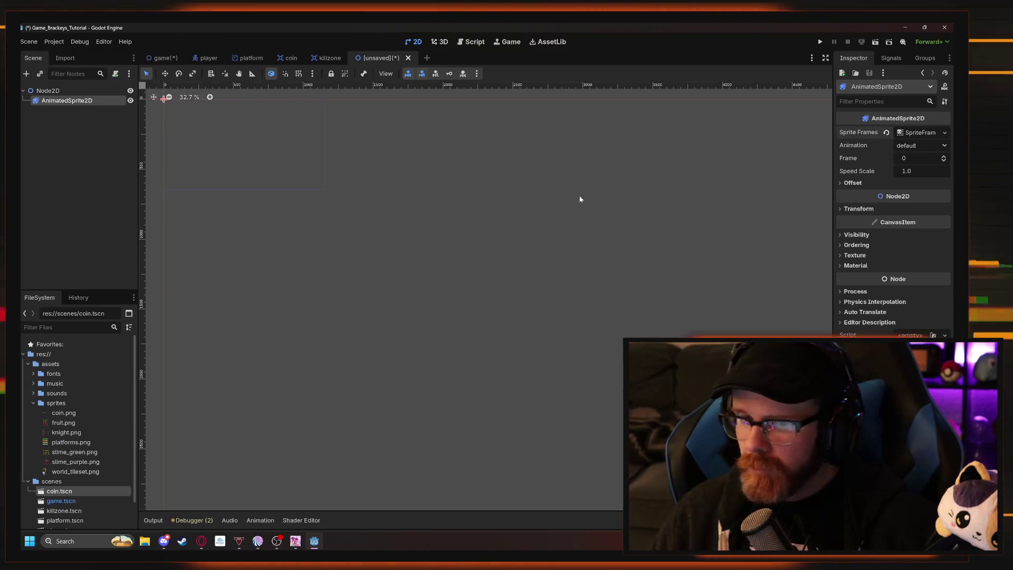
left_click(918, 133)
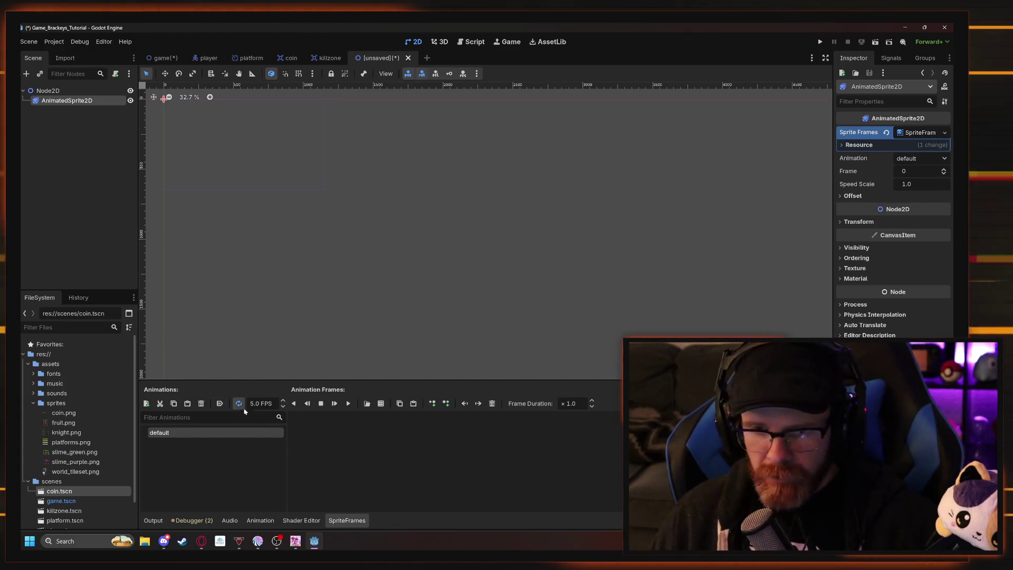
Import frames from slime_green.png and slice the sheet into a 4 by 3 grid.
left_click(381, 404)
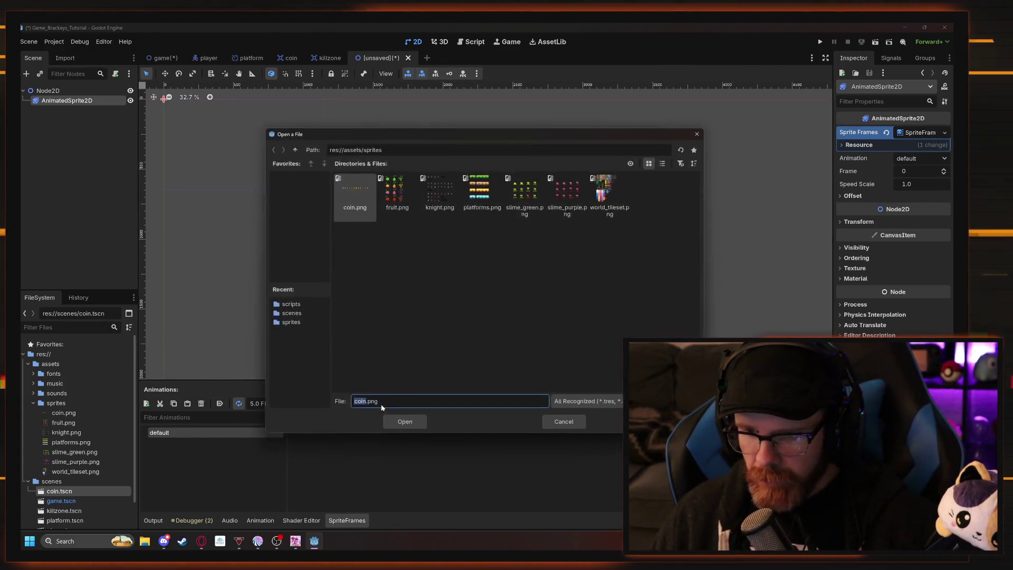
key("alt+Tab")
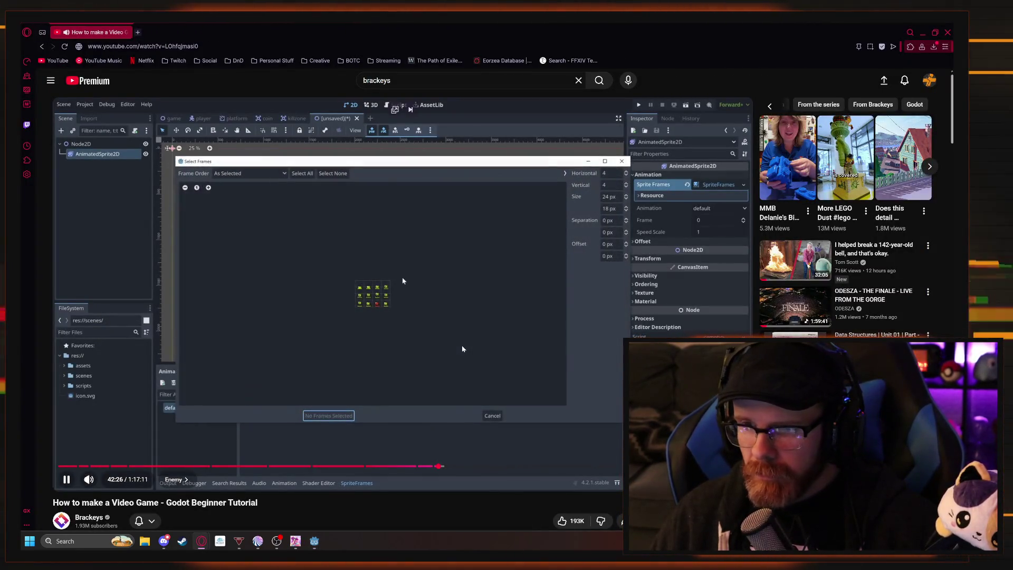
left_click(440, 328)
key("alt+Tab")
double_click(527, 196)
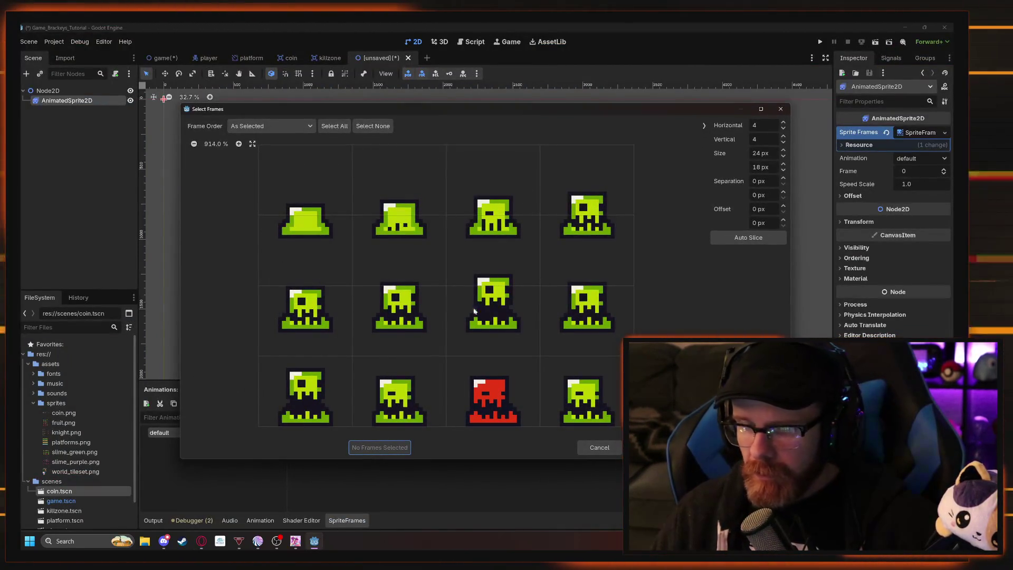
left_click(784, 126)
left_click(784, 123)
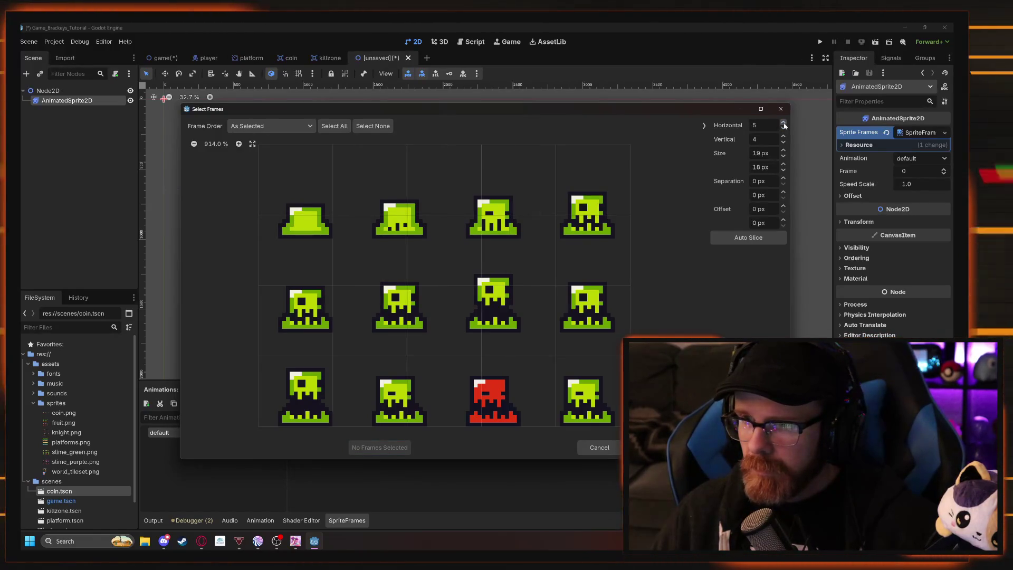
left_click(785, 142)
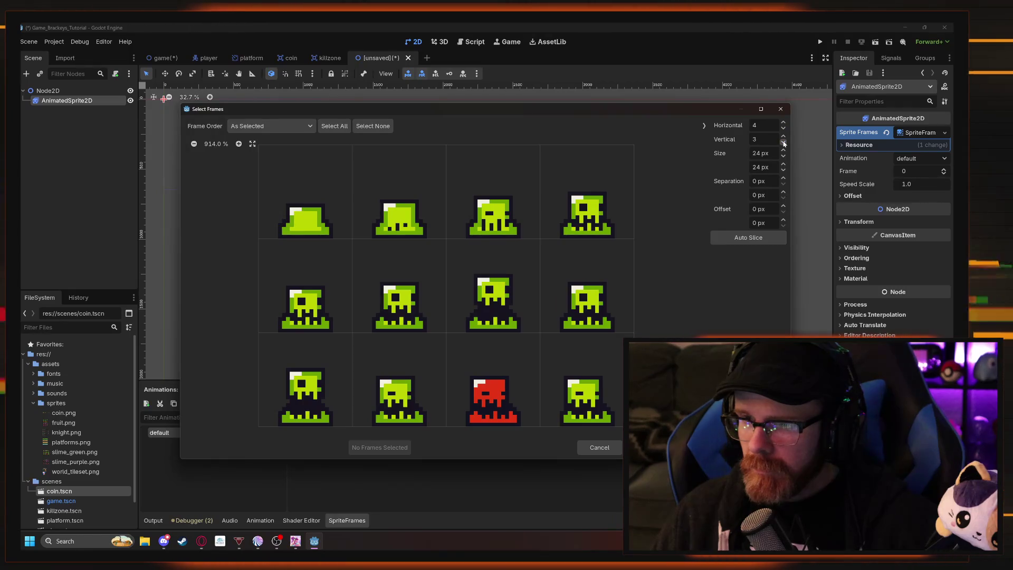
Select the four second-row slime frames and add them to the default animation.
key("alt+Tab")
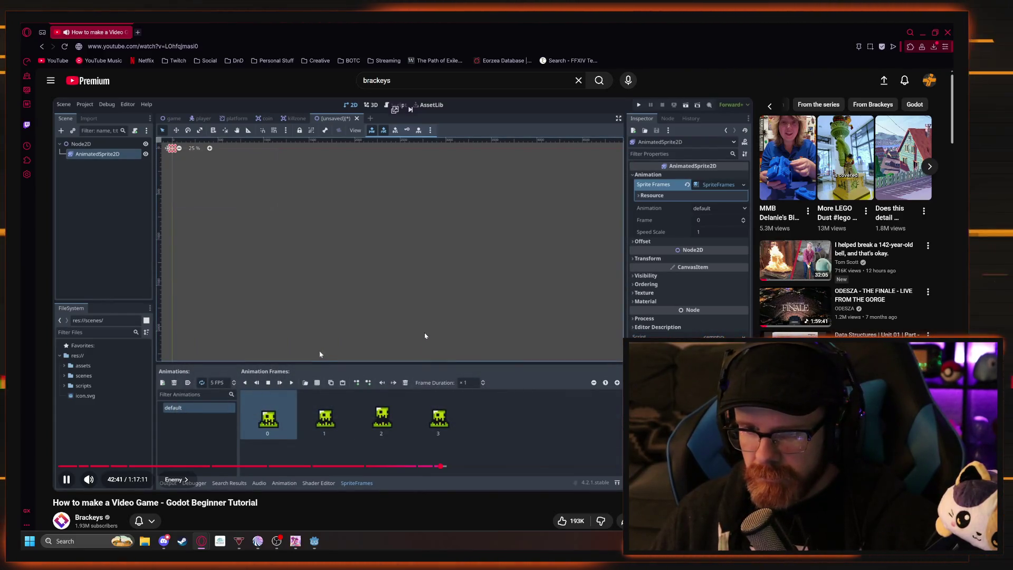
left_click(463, 339)
key("alt+Tab")
left_click_drag(314, 305, 556, 305)
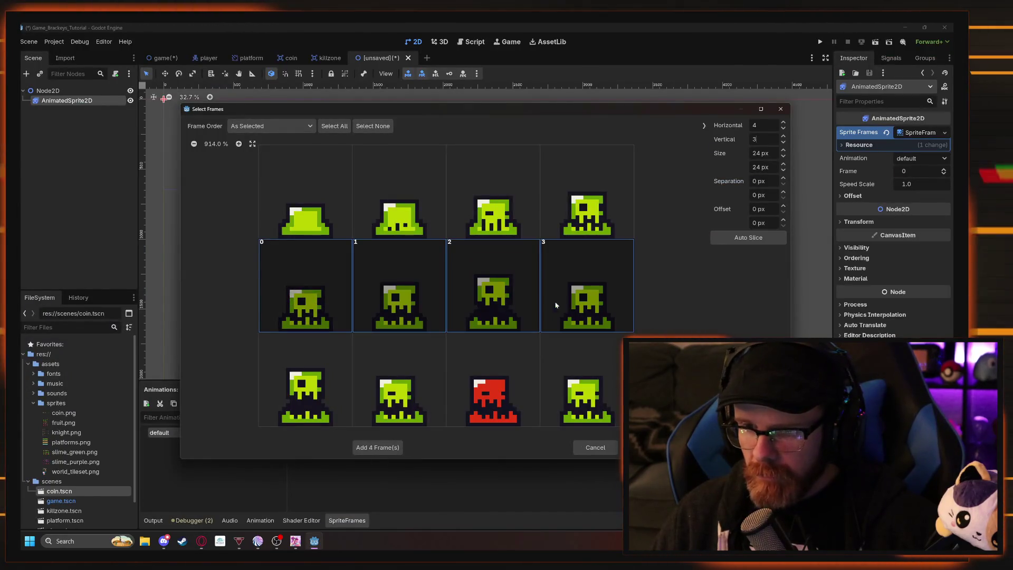
left_click(388, 450)
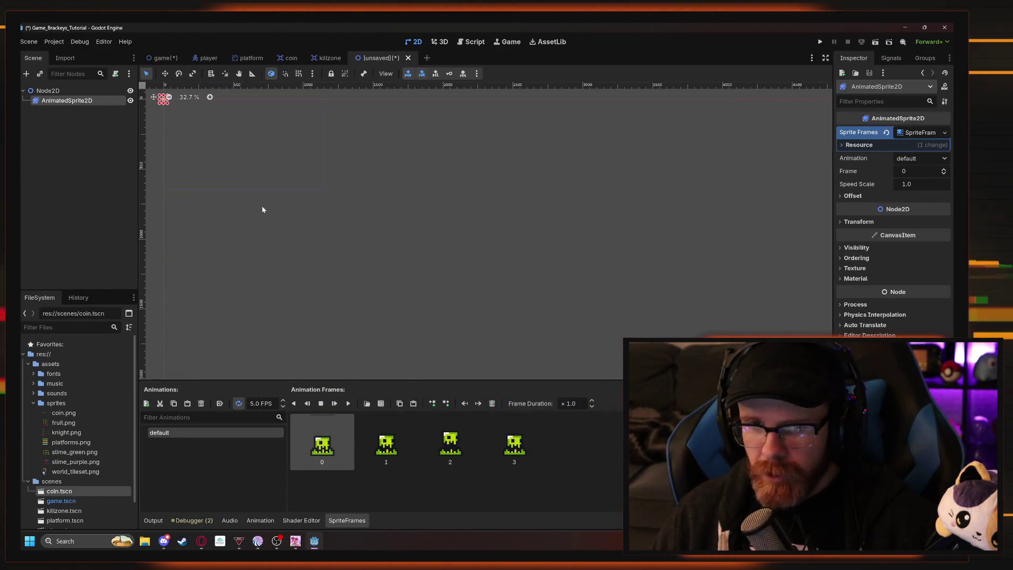
Turn on Autoplay on Load for the default animation.
scroll(427, 204, "up", 10)
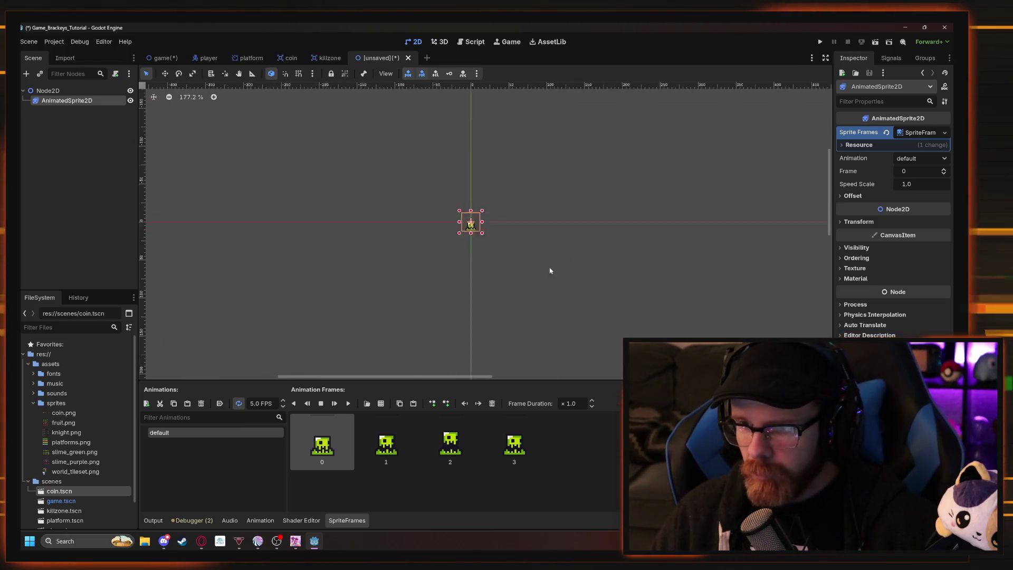
key("alt+Tab")
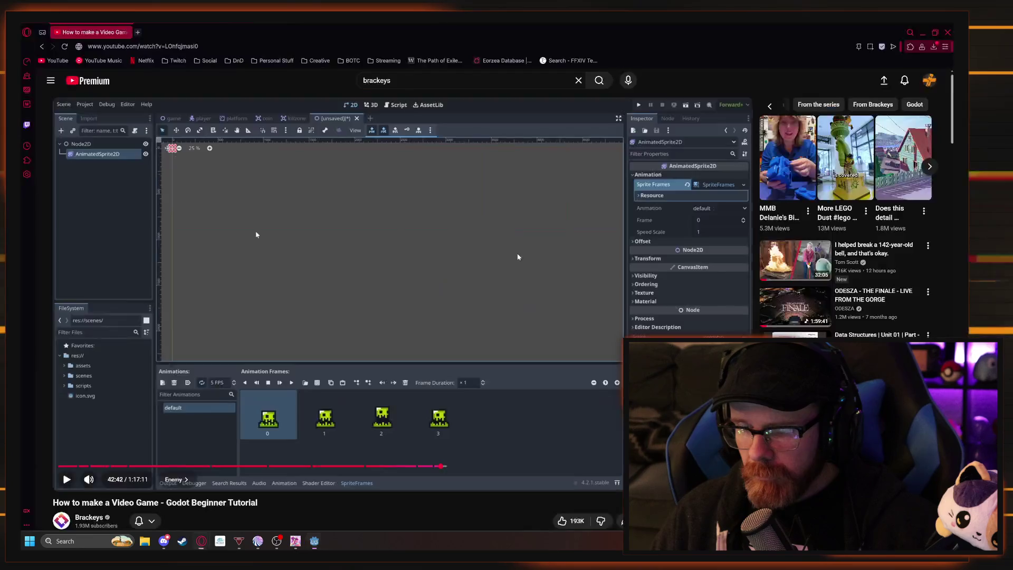
left_click(497, 255)
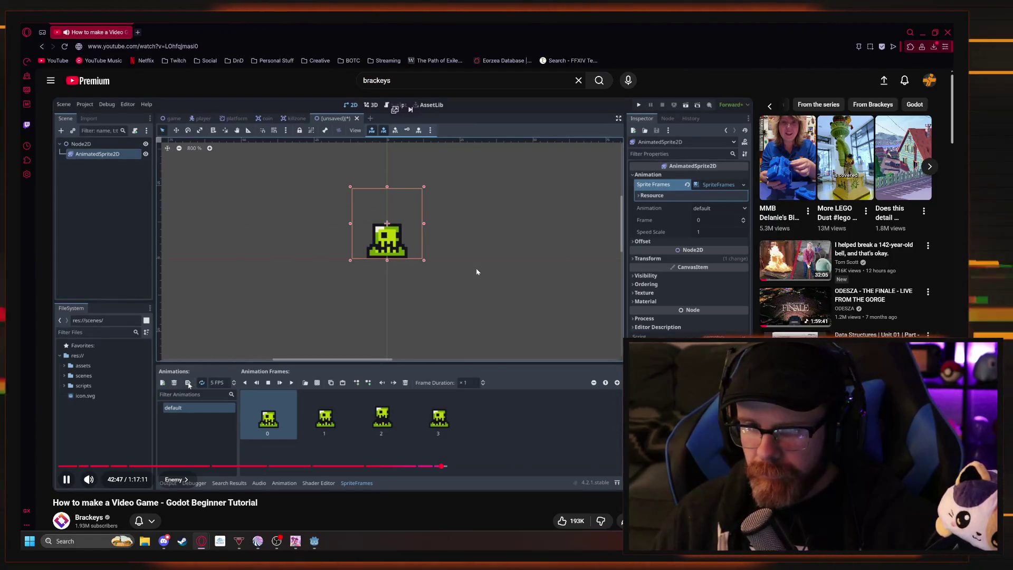
key("alt+Tab")
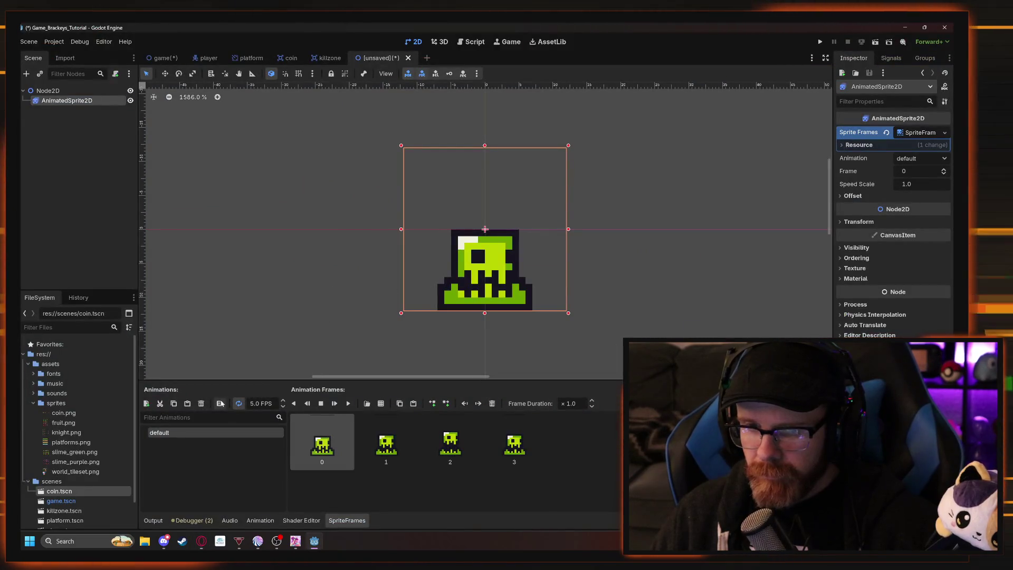
left_click(222, 403)
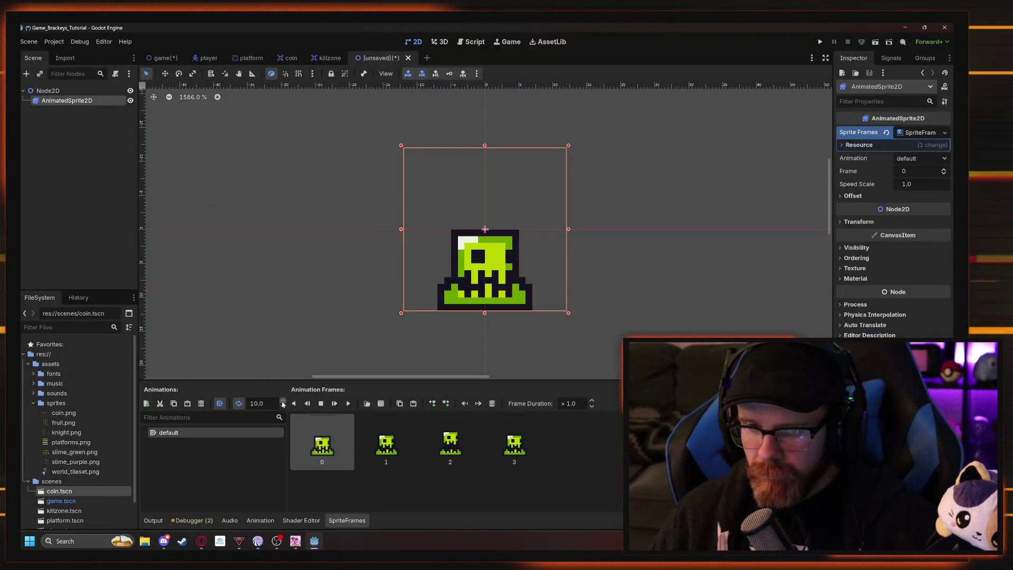
Preview the 10 FPS slime animation playing, then stop it.
key("alt+Tab")
left_click(446, 305)
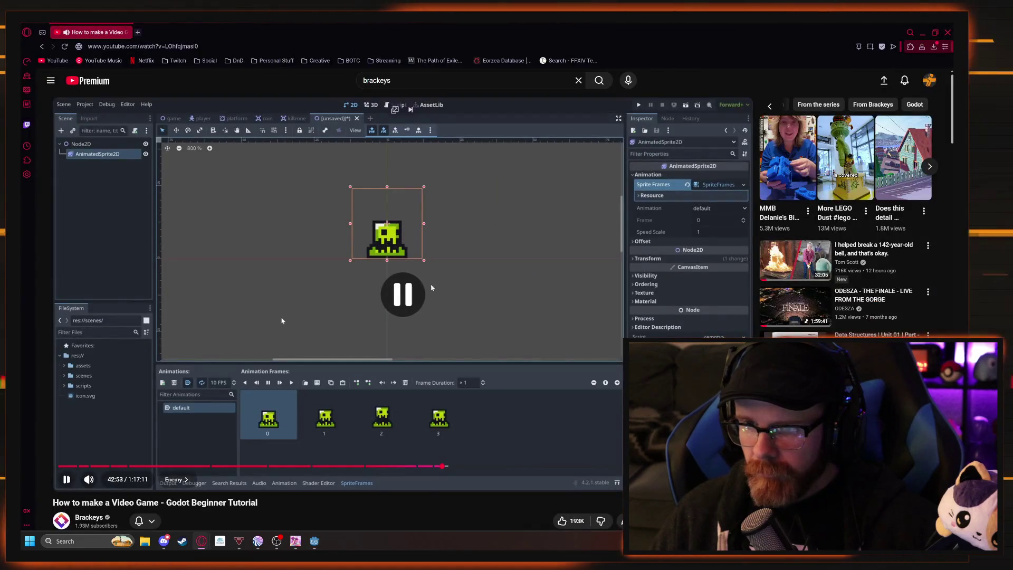
left_click(446, 305)
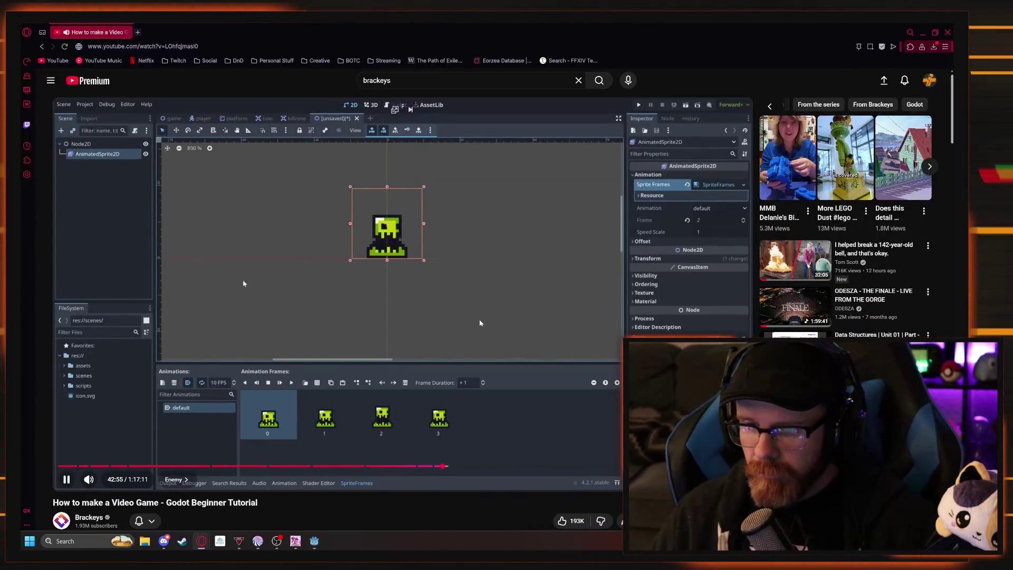
left_click(428, 309)
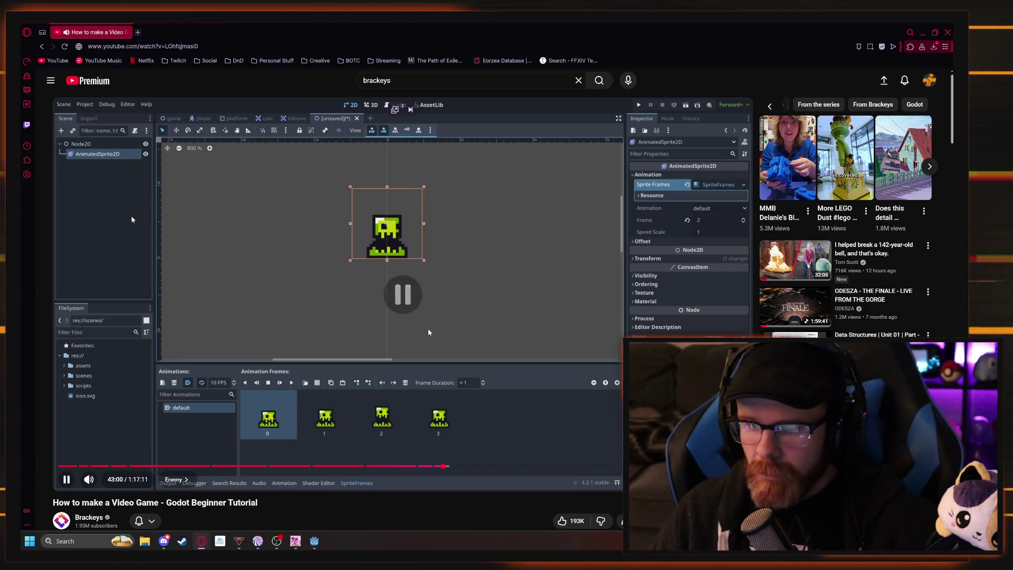
key("alt+Tab")
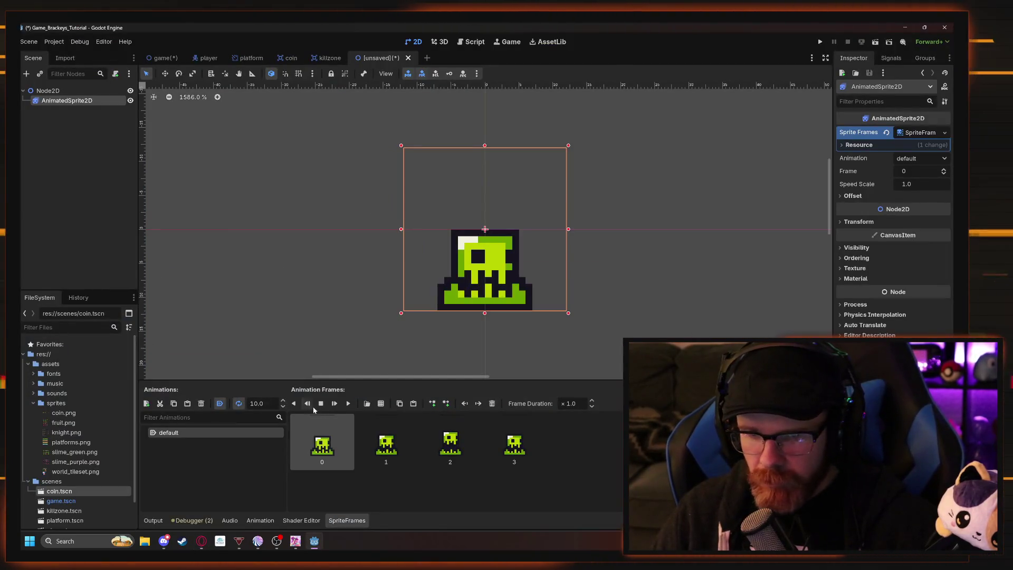
left_click(349, 403)
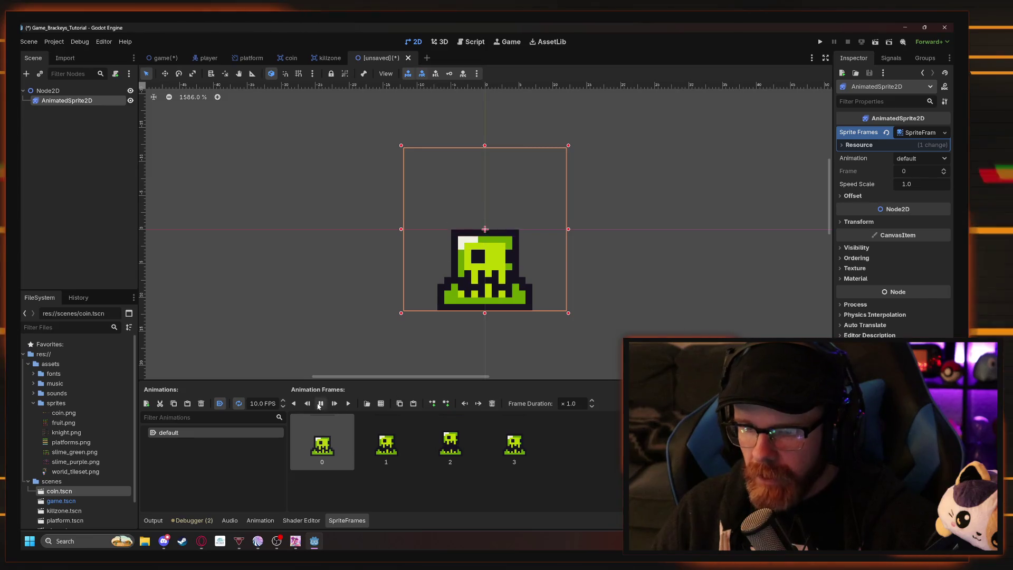
left_click(322, 404)
left_click(322, 404)
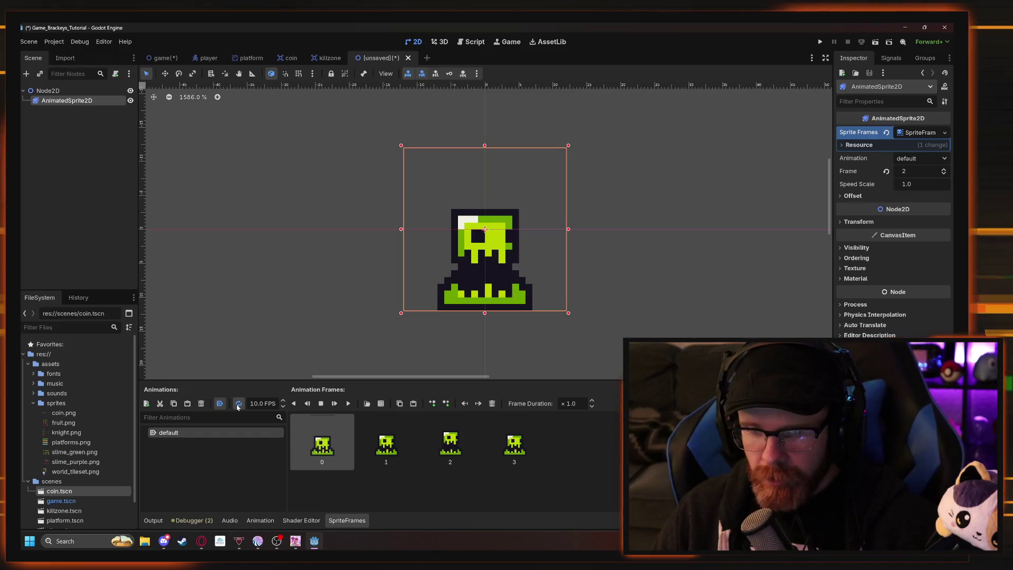
key("alt+Tab")
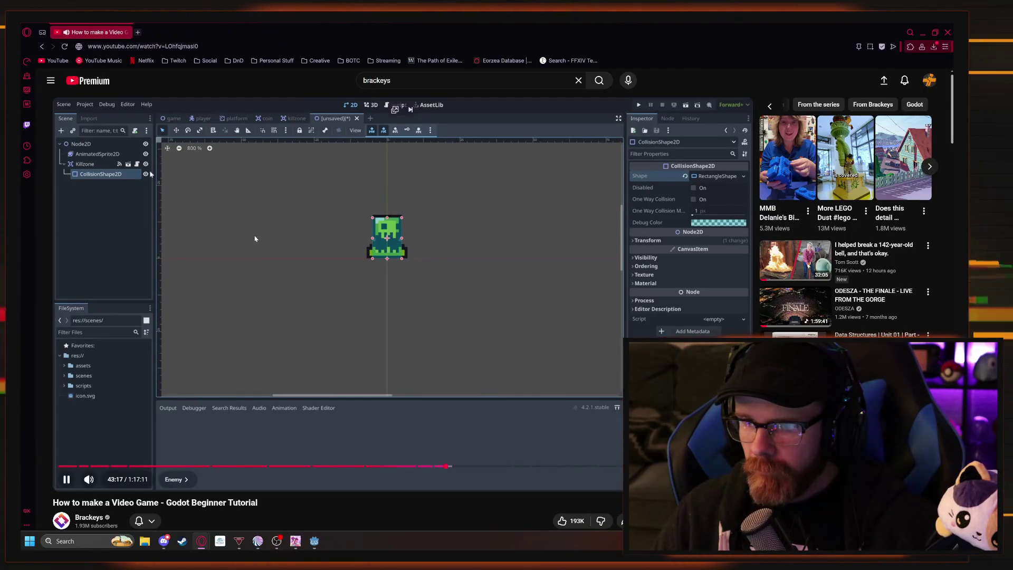
Pause the Brackeys tutorial at 43:21 and head back to Godot.
left_click(294, 285)
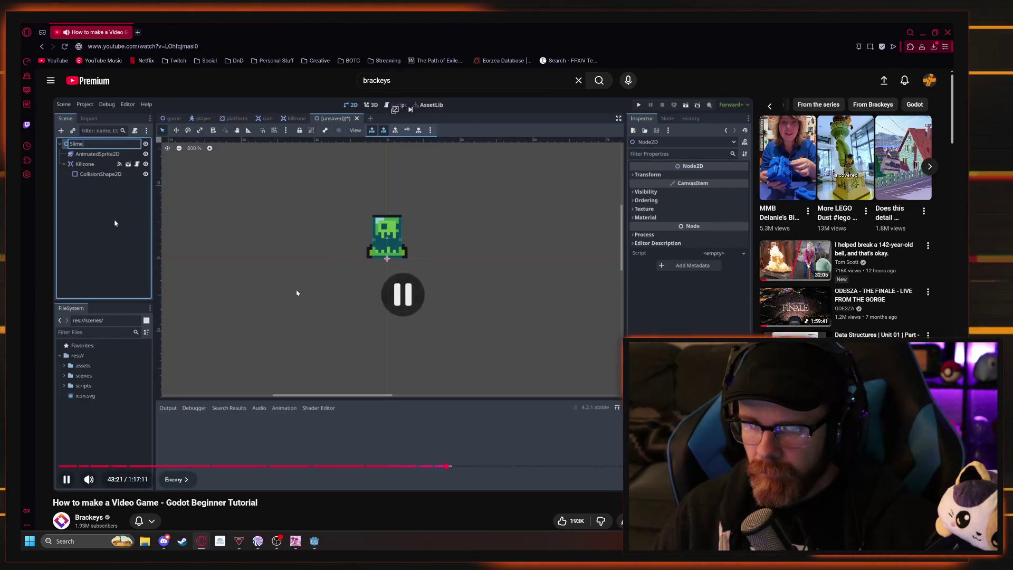
key("alt+Tab")
key("alt+Tab")
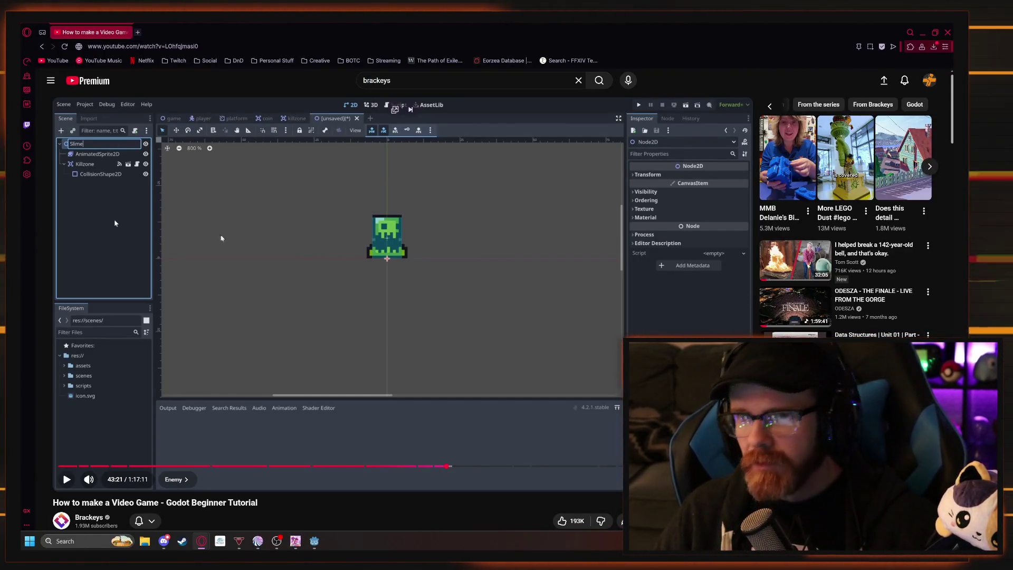
left_click(314, 541)
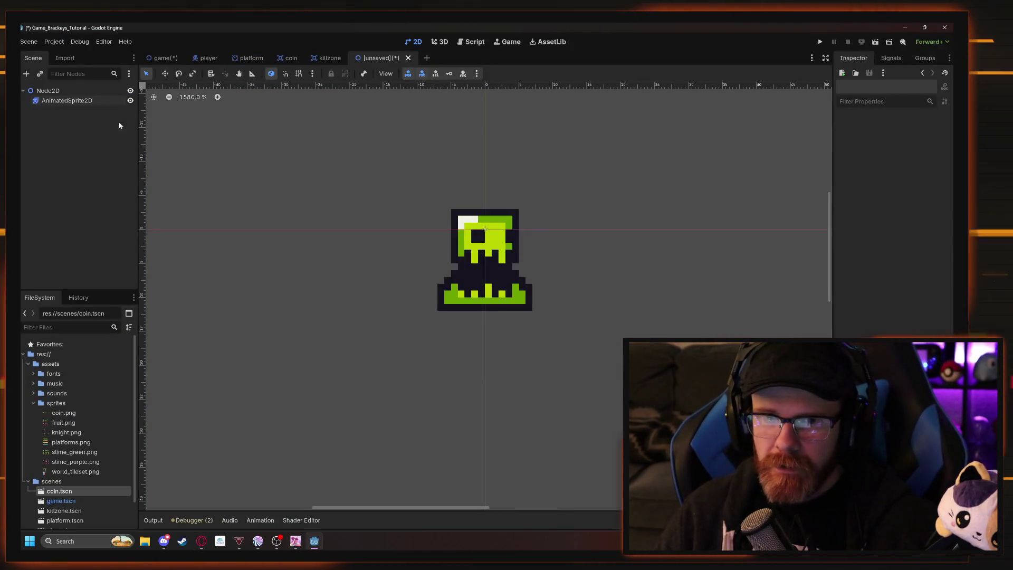
key("ctrl+Tab")
left_click(28, 120)
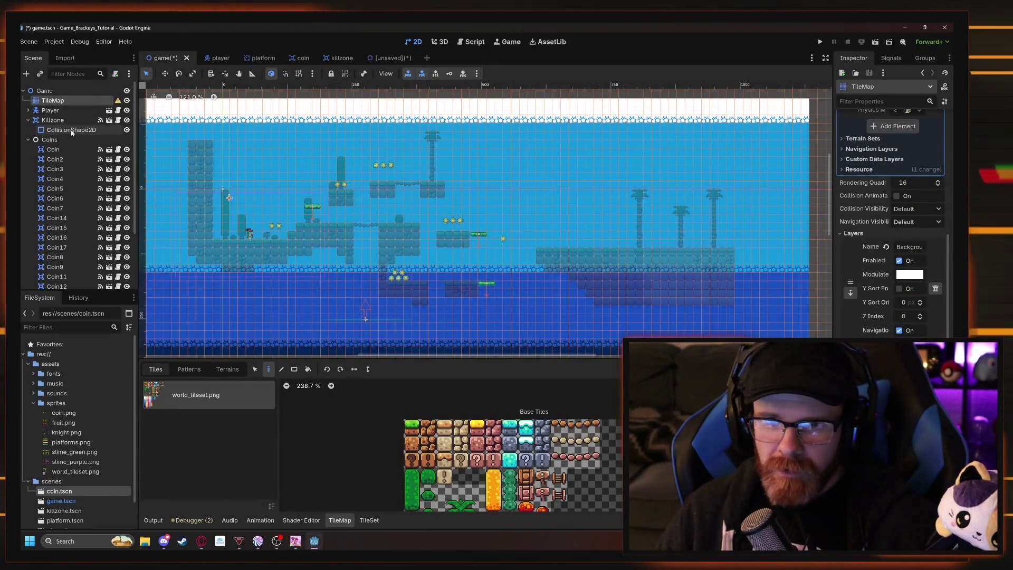
left_click(55, 130)
left_click(28, 120)
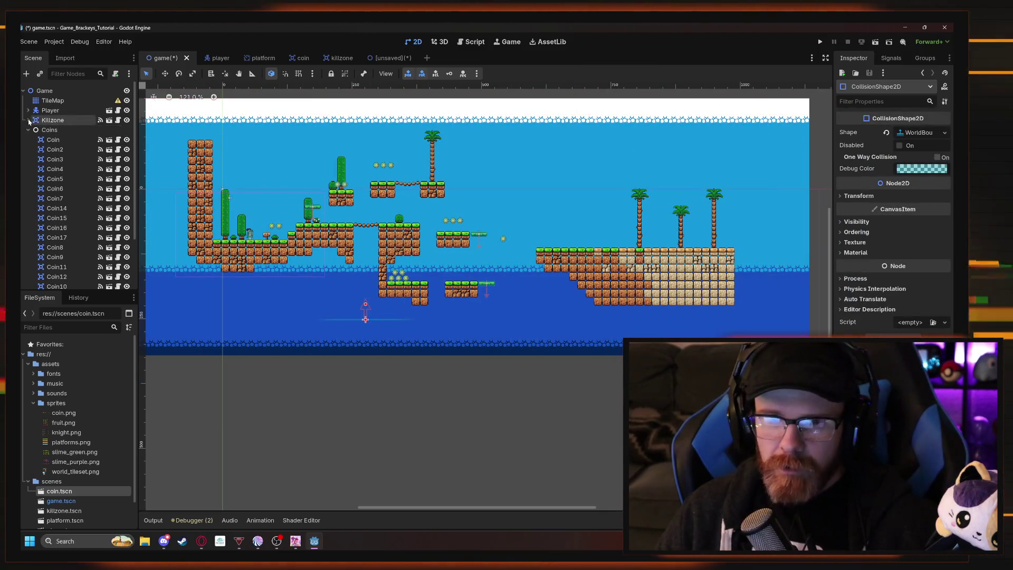
left_click(44, 120)
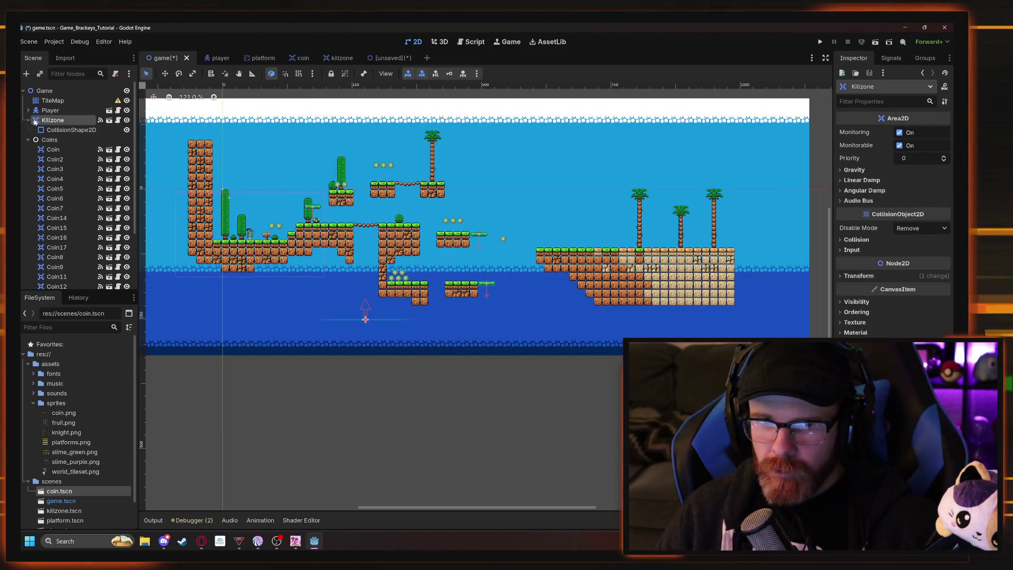
left_click(73, 131)
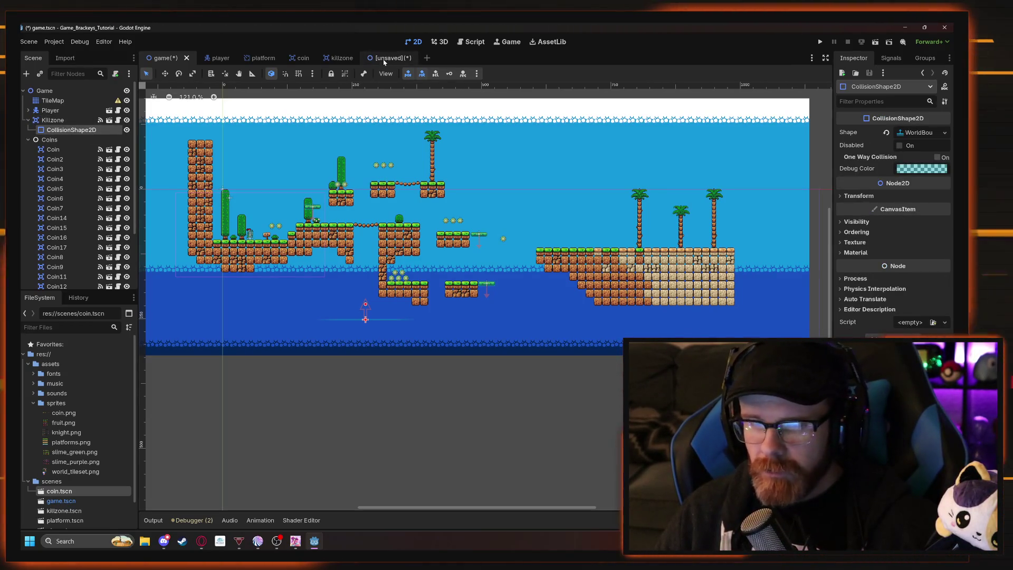
left_click(28, 139)
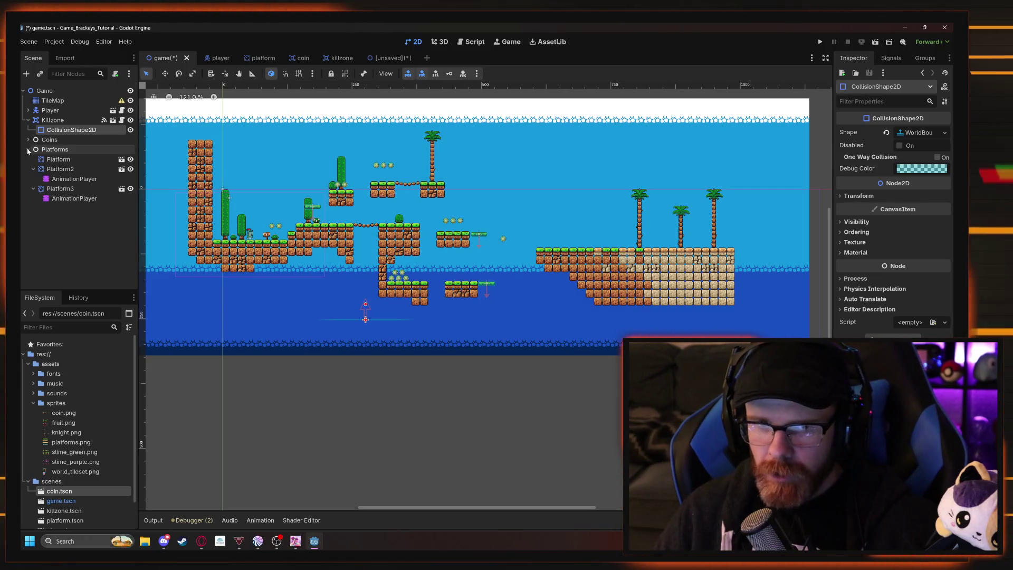
left_click(29, 151)
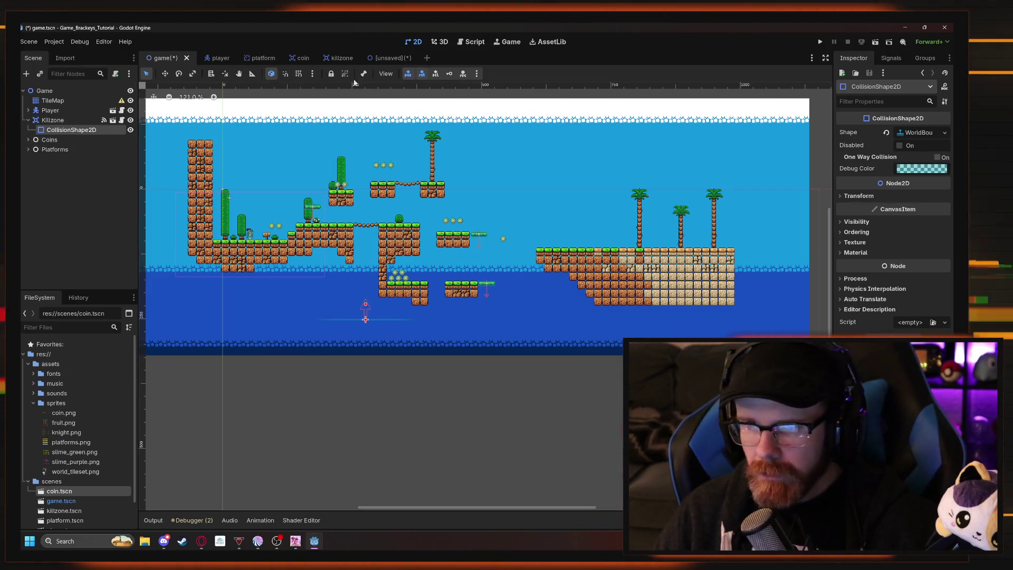
left_click(385, 59)
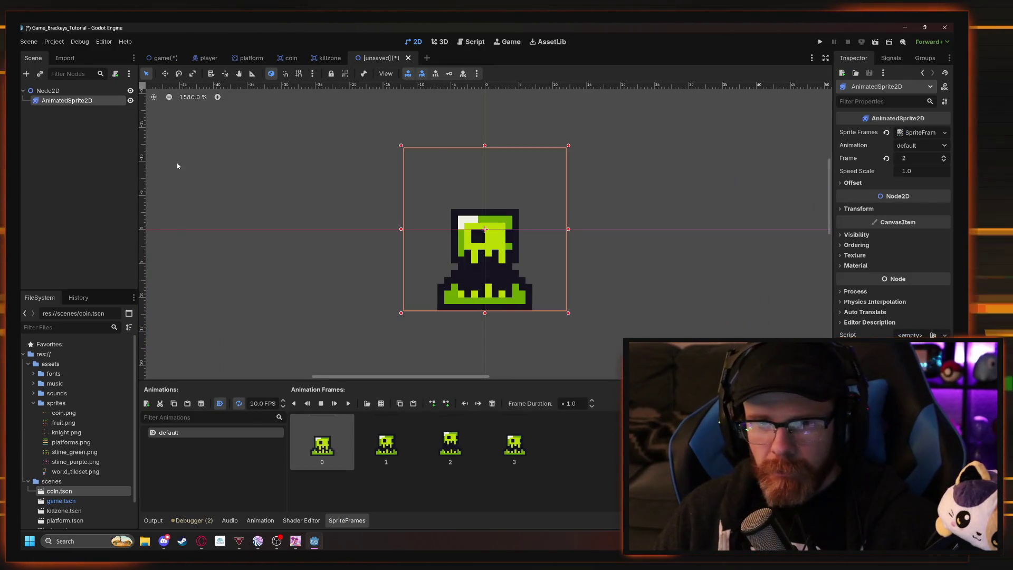
Instance killzone.tscn as a child of the slime's Node2D root.
right_click(68, 114)
left_click(90, 131)
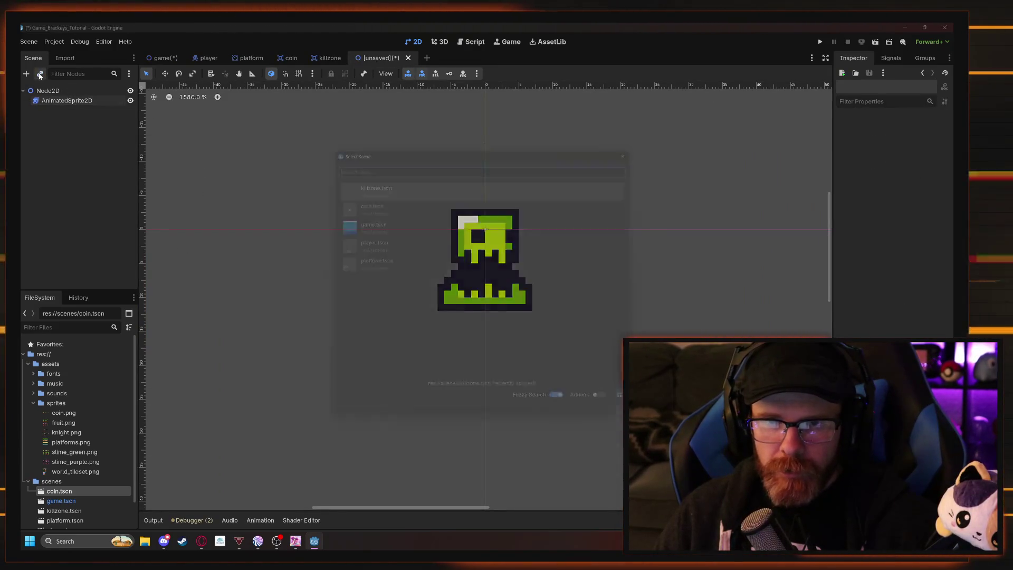
double_click(365, 181)
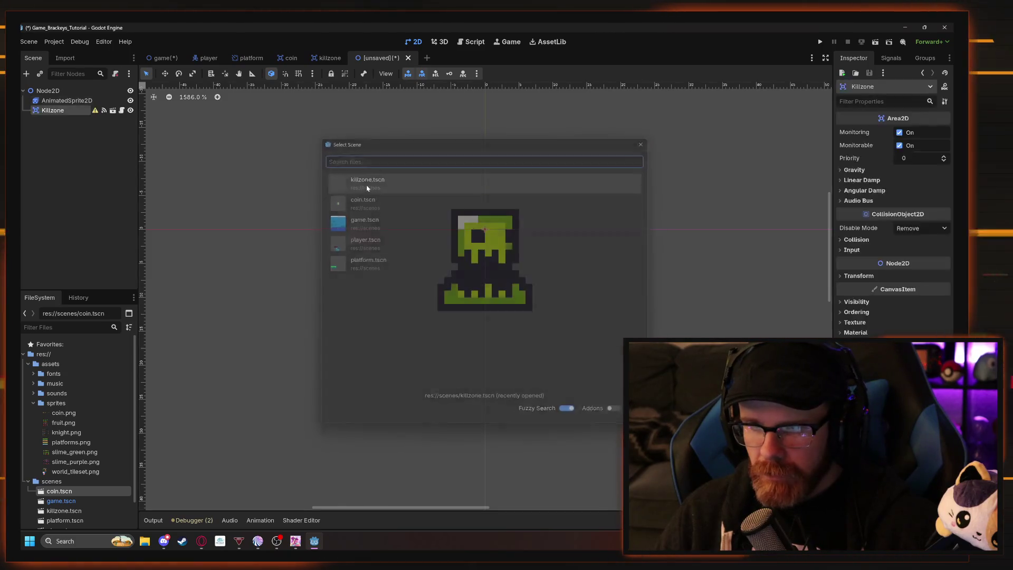
mouse_move(53, 110)
left_mouse_down()
mouse_move(24, 113)
mouse_move(44, 115)
left_mouse_up()
left_click_drag(23, 112, 46, 113)
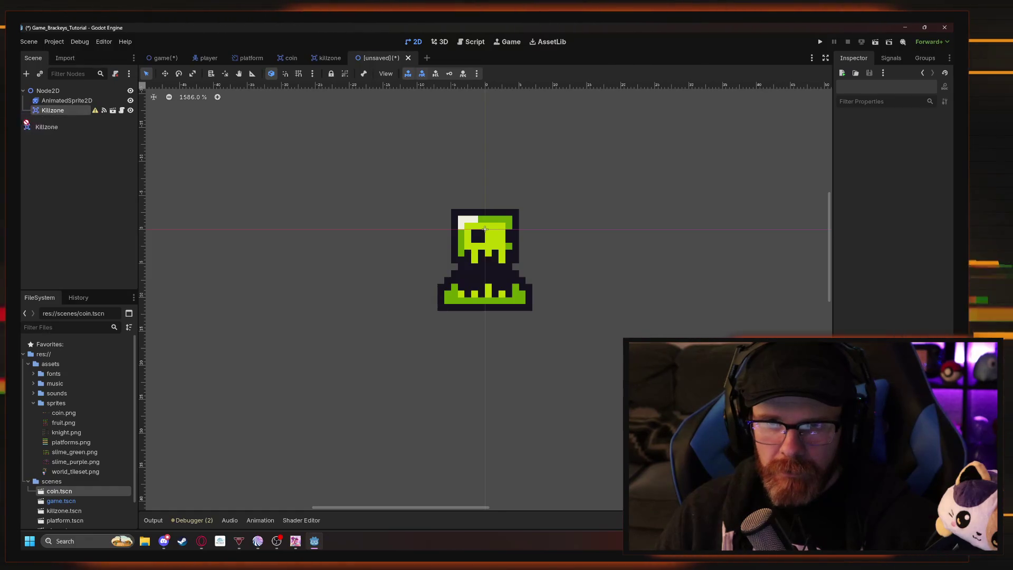
Select the Killzone node and start renaming it.
left_click(48, 112)
right_click(47, 113)
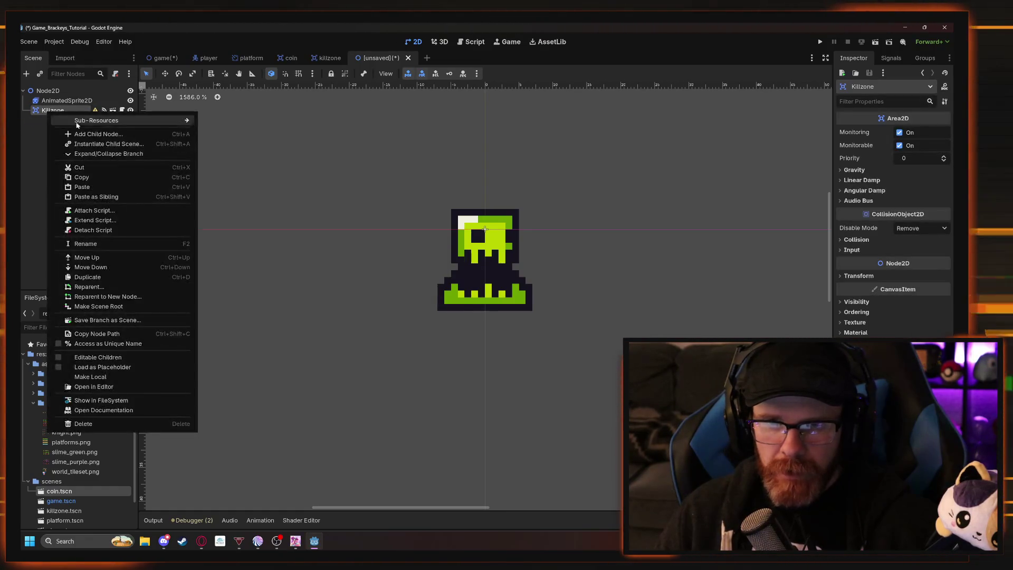
key("F2")
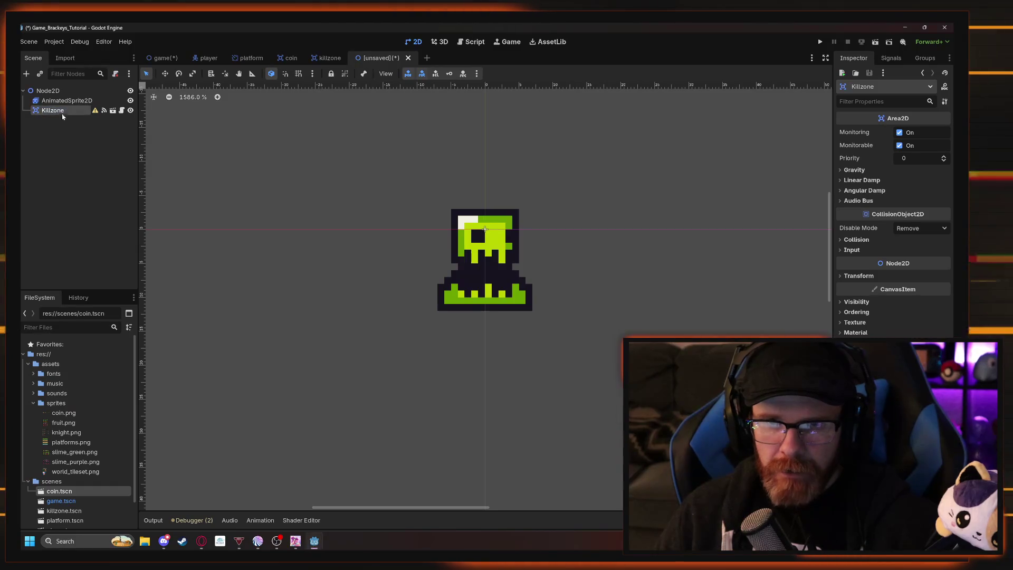
Add a CollisionShape2D under Killzone with a new RectangleShape2D shape.
key("ctrl+a")
type("colli")
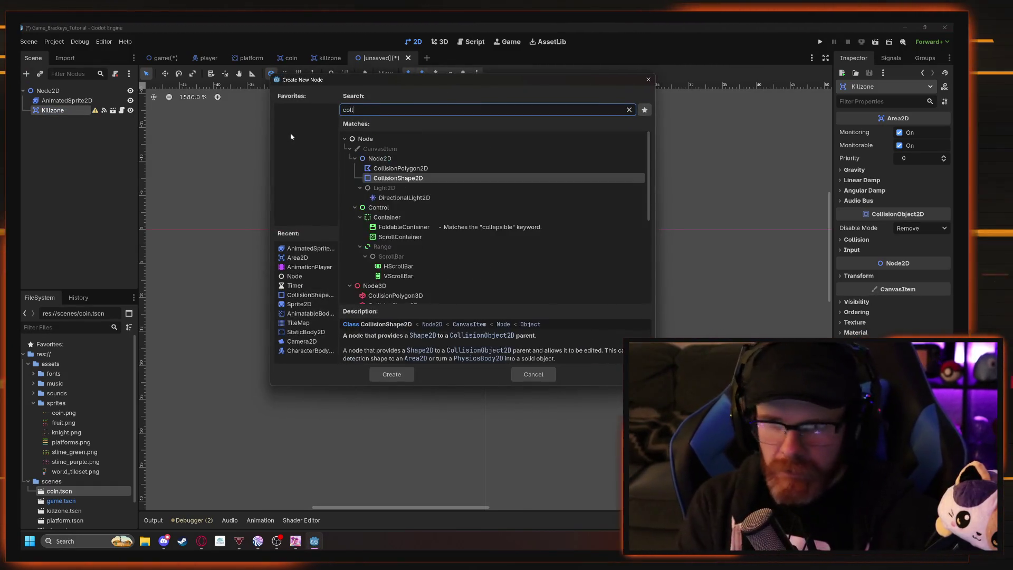
left_click(393, 178)
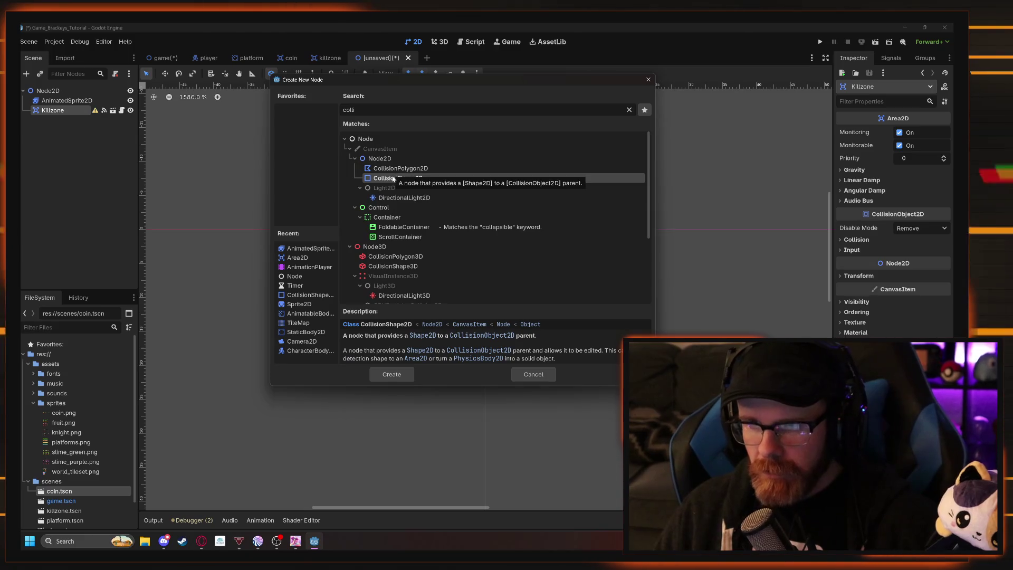
double_click(393, 178)
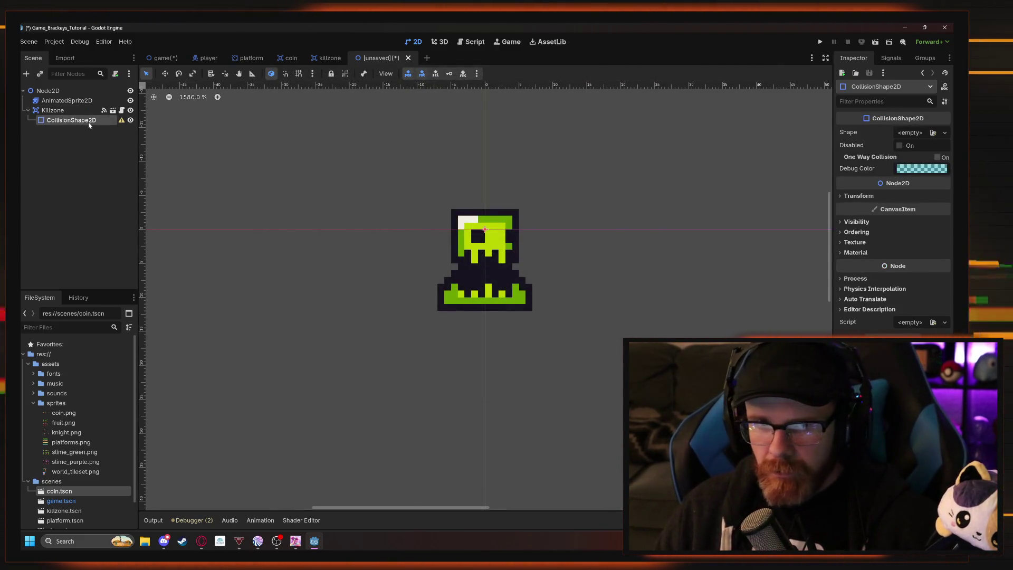
left_click(910, 133)
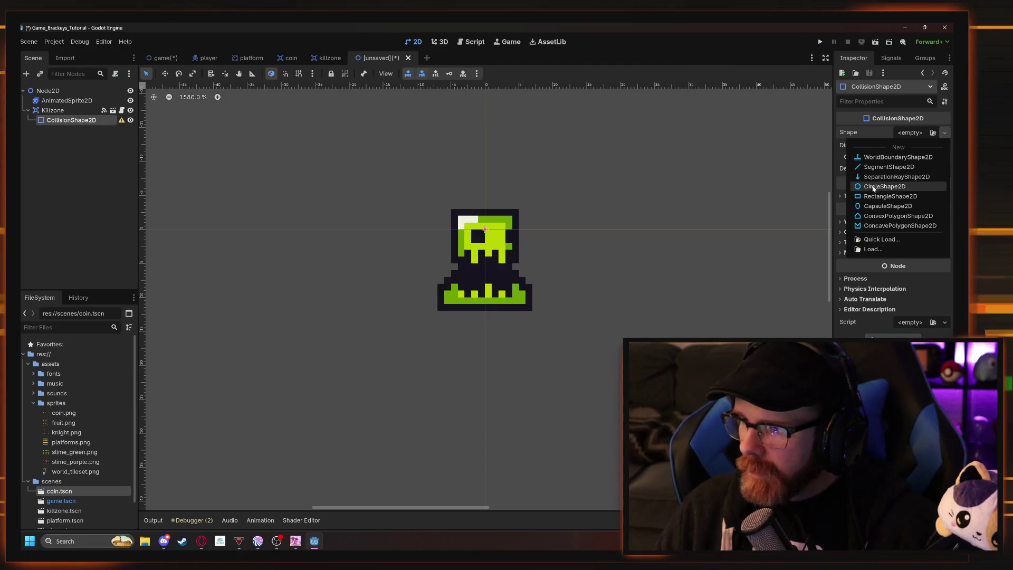
left_click(892, 196)
Resize and move the collision rectangle to cover the slime's body.
left_click_drag(554, 230, 527, 240)
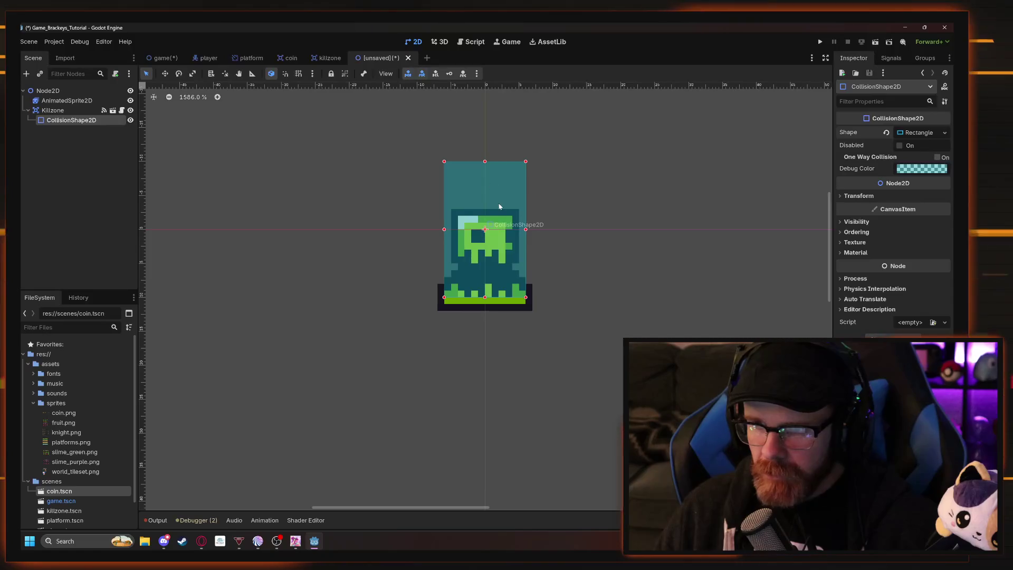
left_click_drag(501, 201, 500, 214)
mouse_move(486, 174)
left_mouse_down()
mouse_move(485, 195)
mouse_move(520, 255)
mouse_move(545, 263)
mouse_move(524, 259)
left_mouse_up()
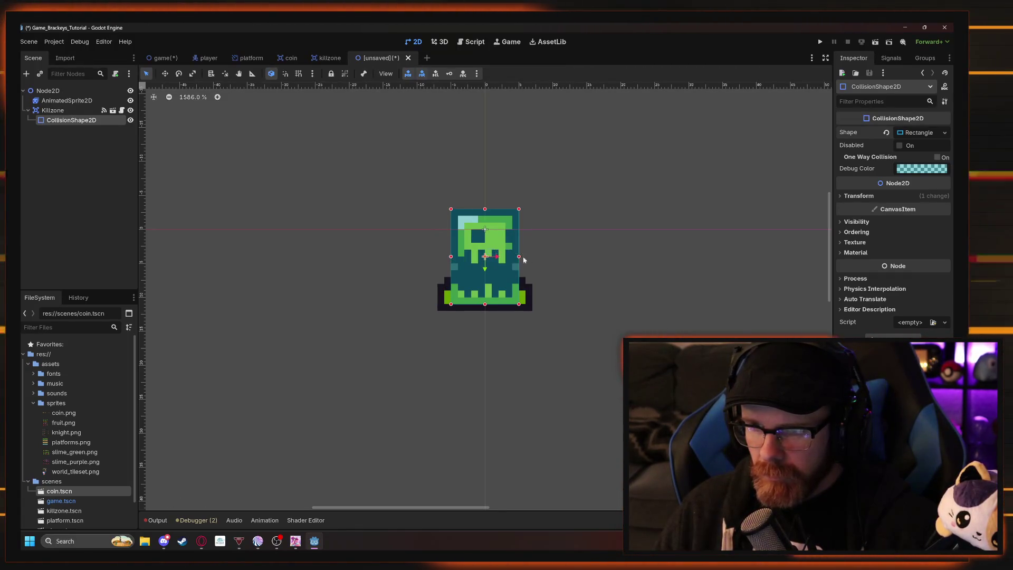
left_click(548, 271)
left_click(479, 263)
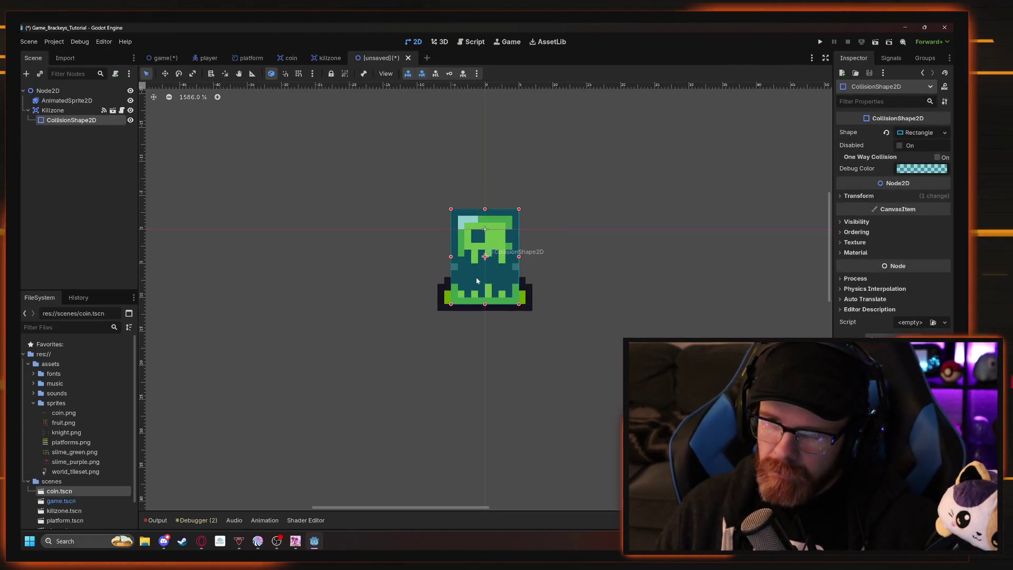
left_click_drag(485, 304, 485, 311)
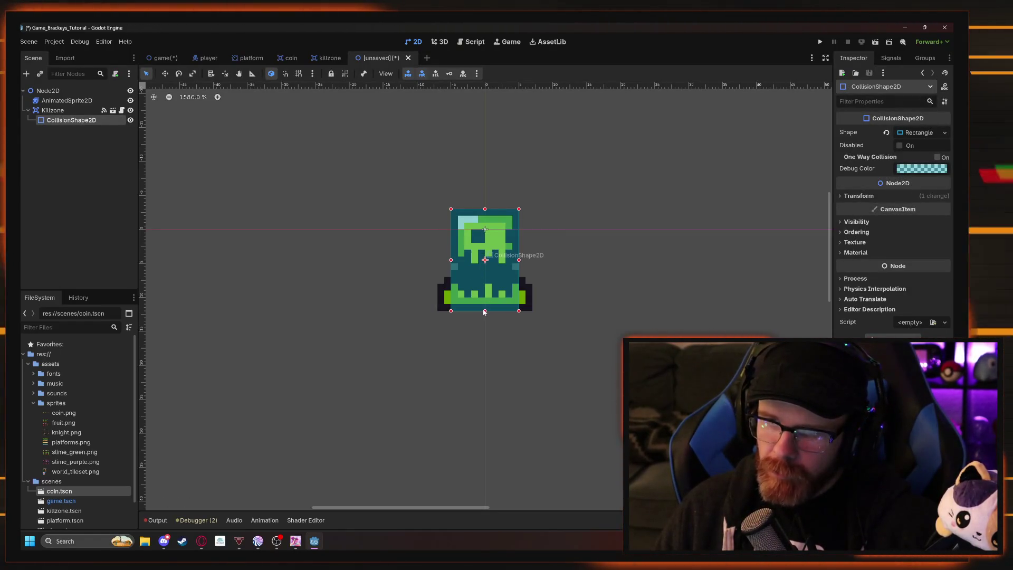
key("alt+Tab")
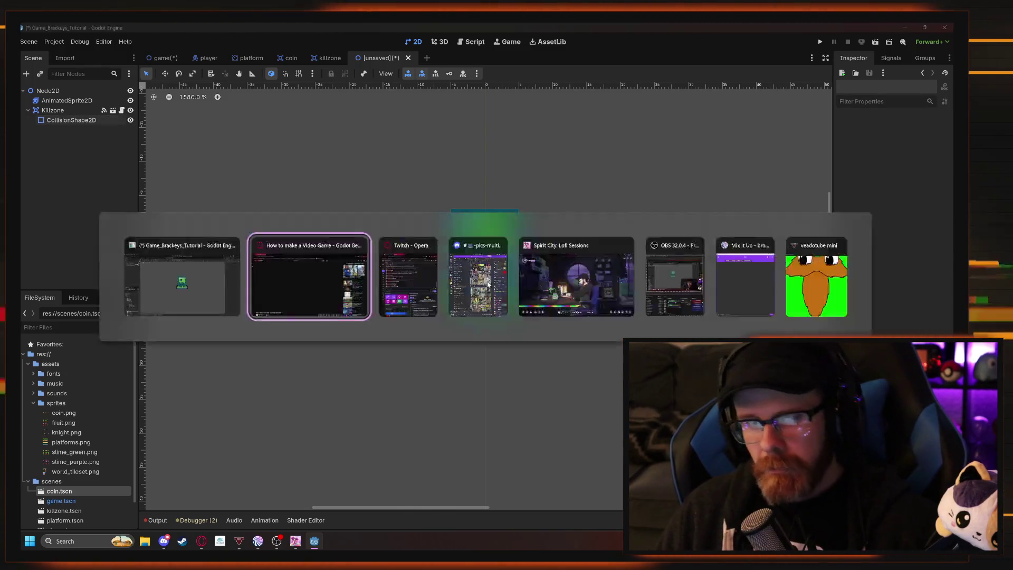
Play the AnimatedSprite2D's slime animation to check the collision fit.
key("alt+Tab")
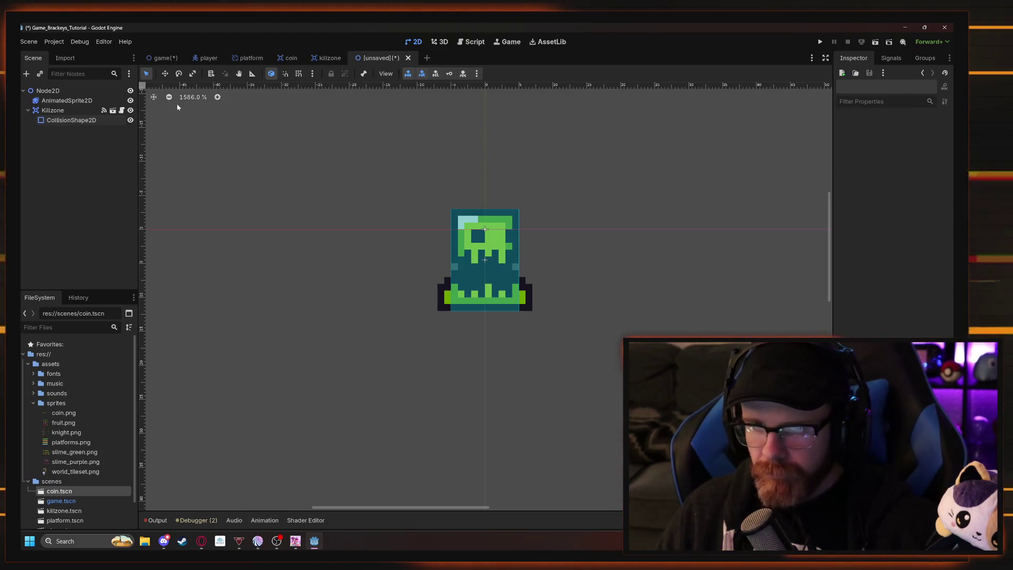
left_click(265, 520)
left_click(267, 523)
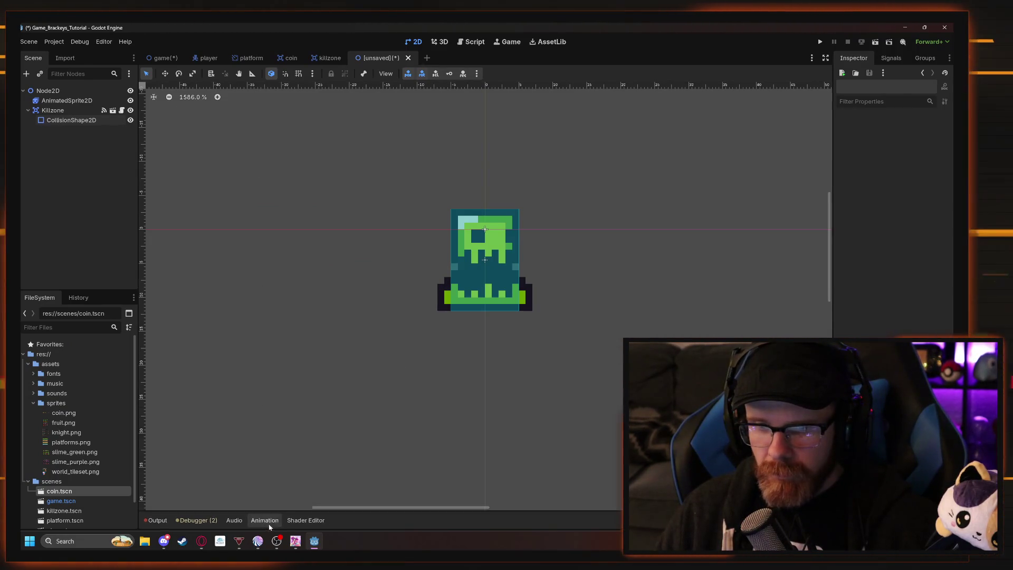
left_click(67, 100)
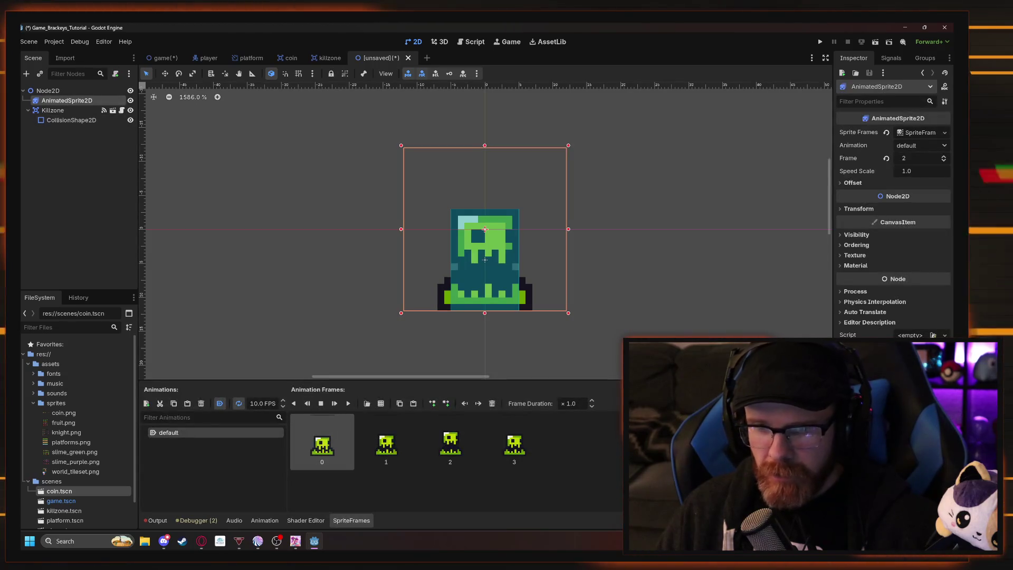
left_click(348, 404)
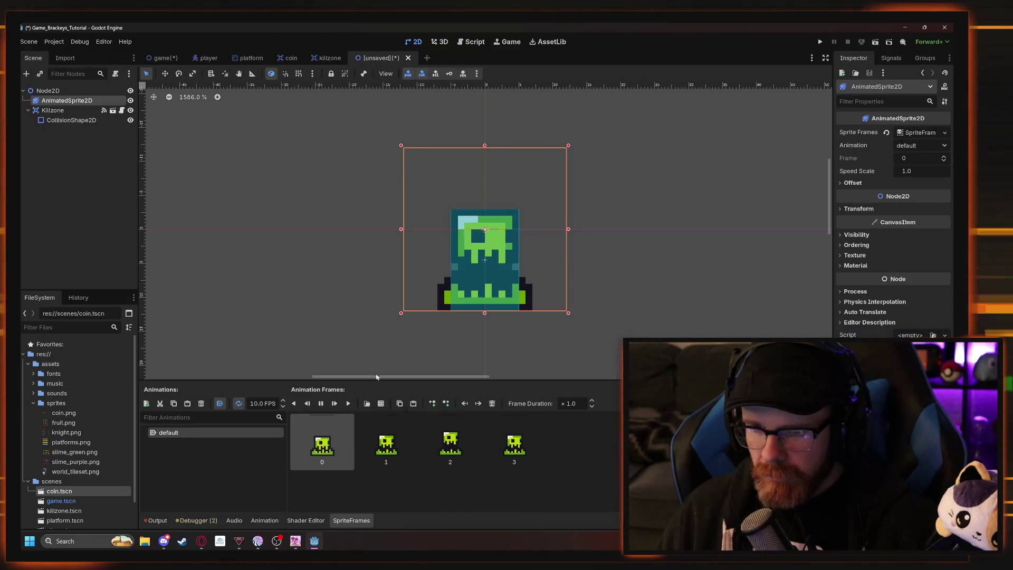
Lower the collision rectangle's top edge to the slime's head.
left_click(475, 249)
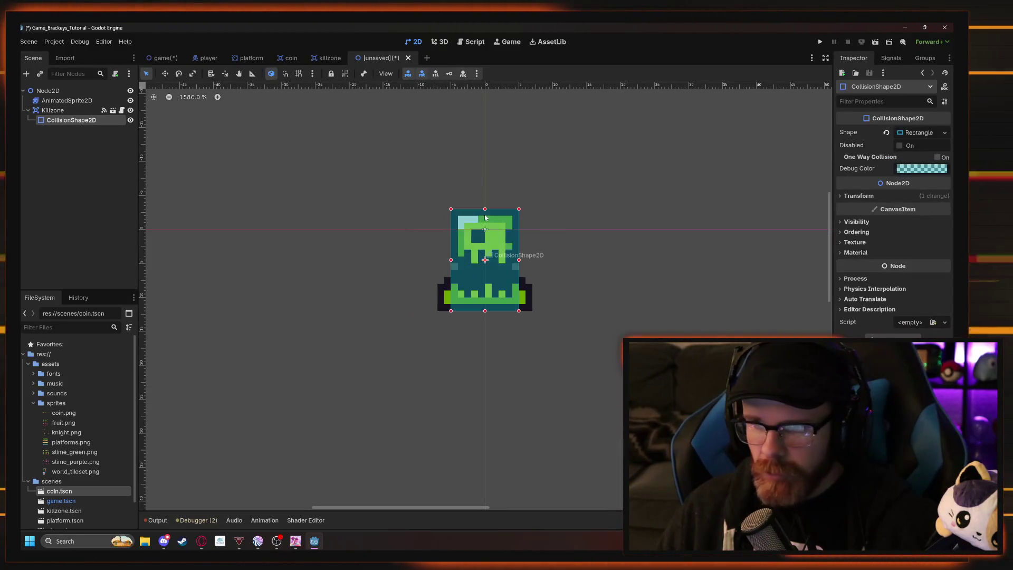
left_click_drag(485, 213, 485, 220)
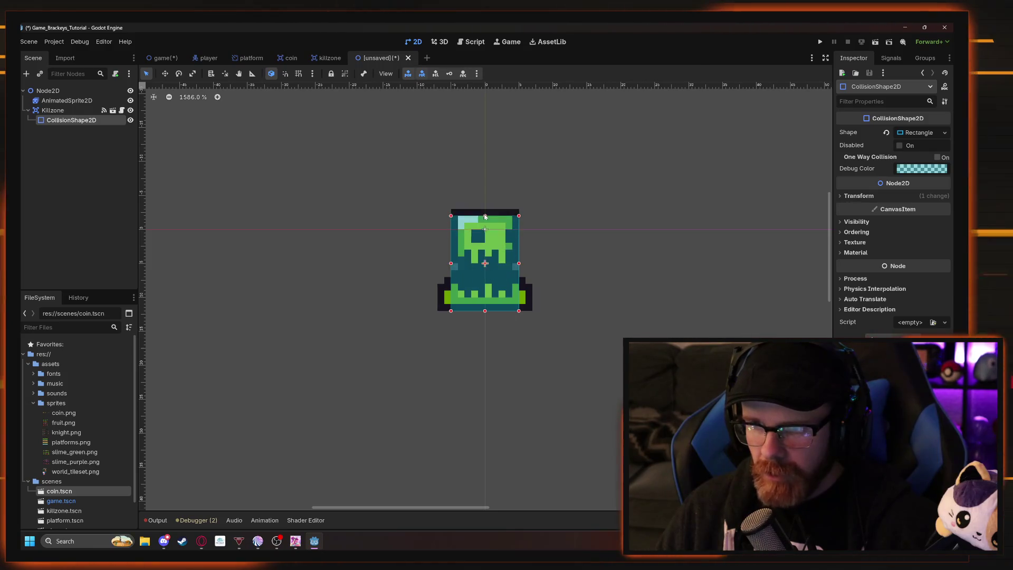
left_click(594, 218)
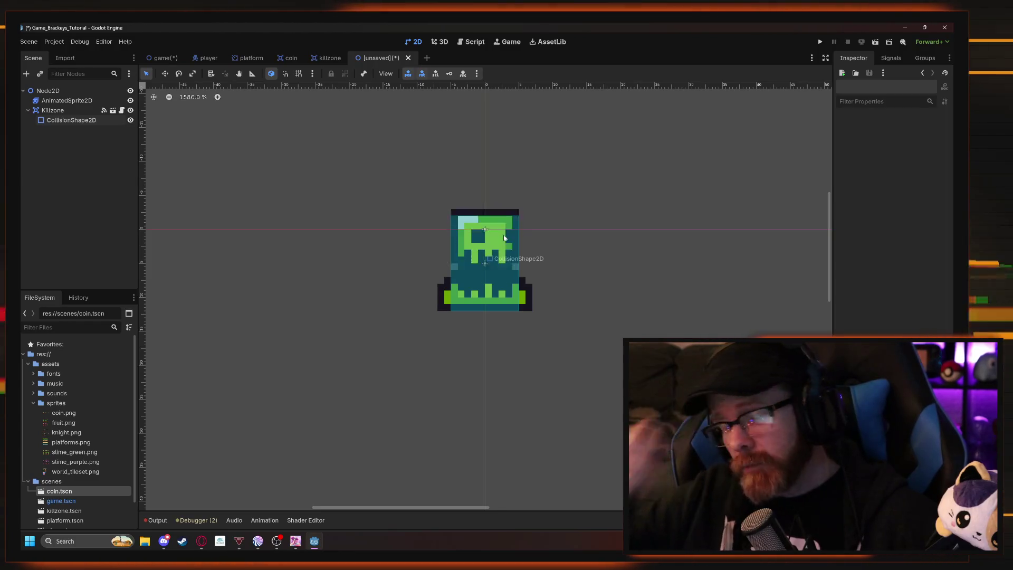
left_click(486, 222)
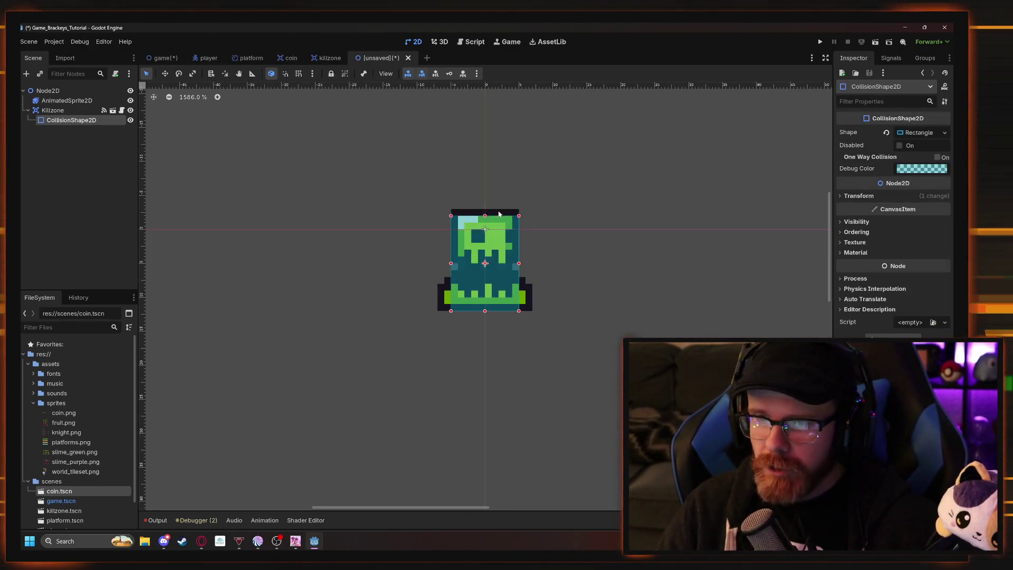
left_click_drag(486, 217, 485, 218)
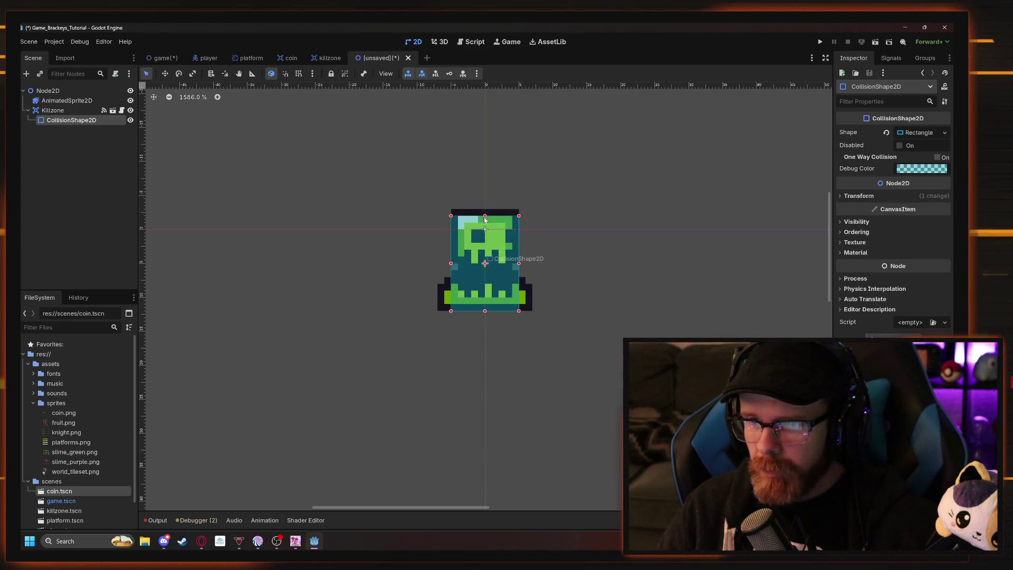
left_click(522, 219)
left_click(659, 217)
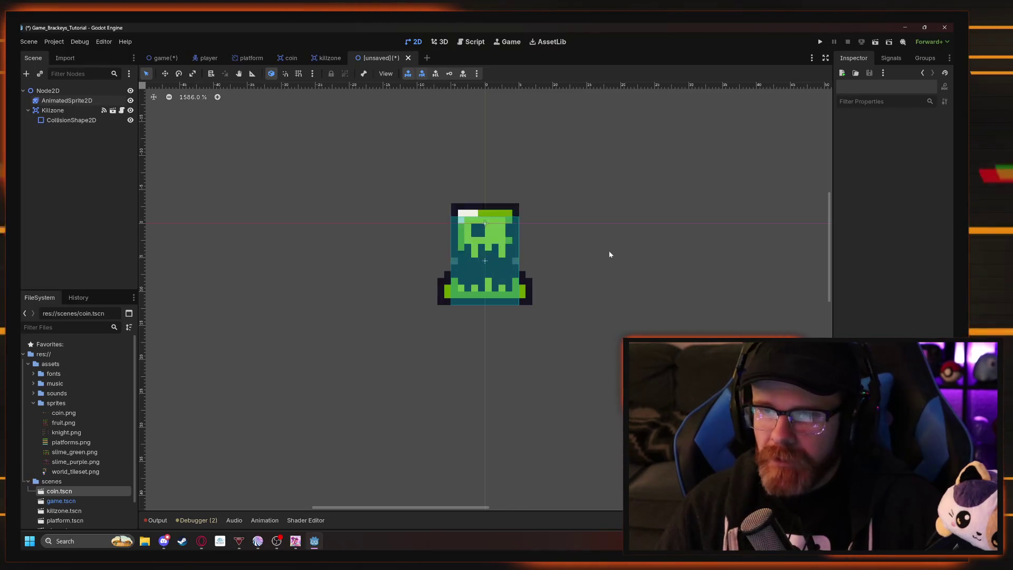
Cancel the Save Scene dialog and bring the tutorial video to the front.
key("ctrl+s")
left_click(561, 429)
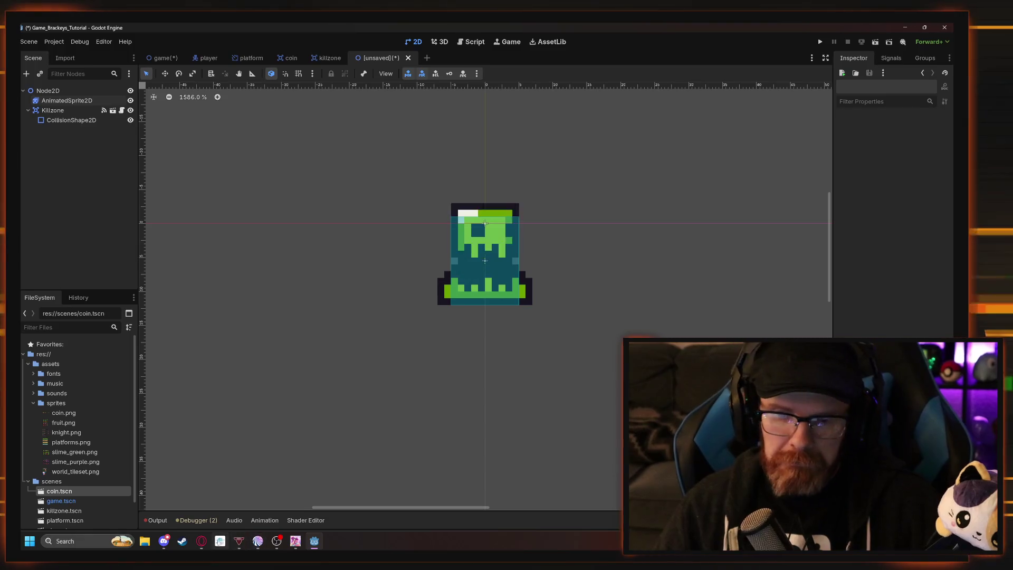
mouse_move(201, 541)
left_click(227, 506)
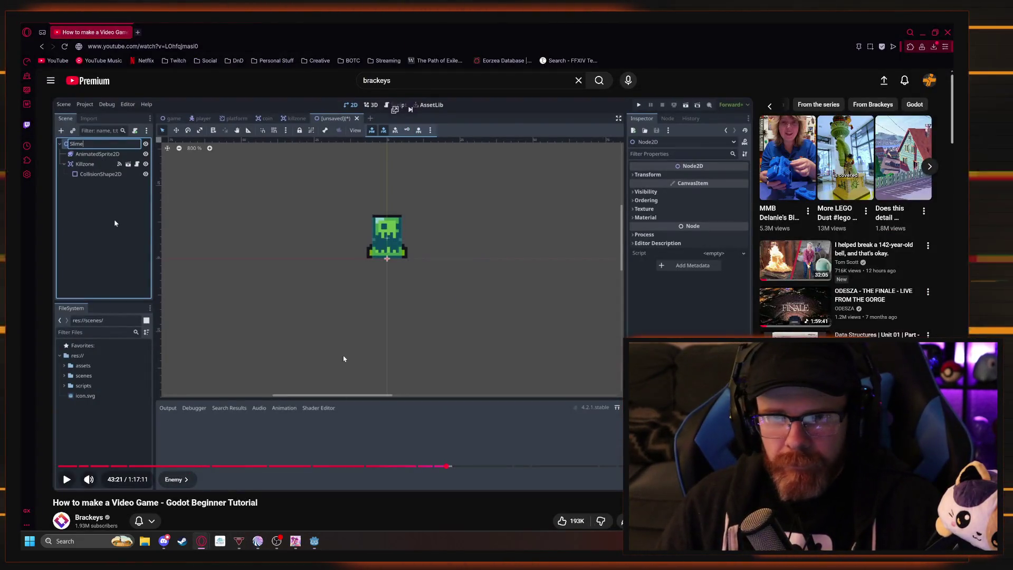
Dismiss the browser's Save As dialog and return to Godot's root node options.
key("ctrl+s")
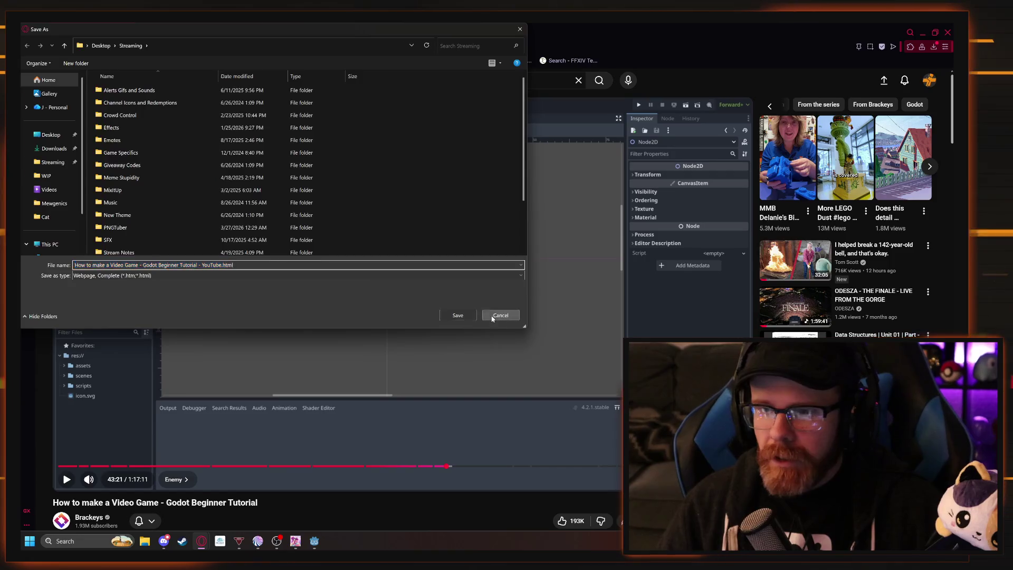
left_click(494, 315)
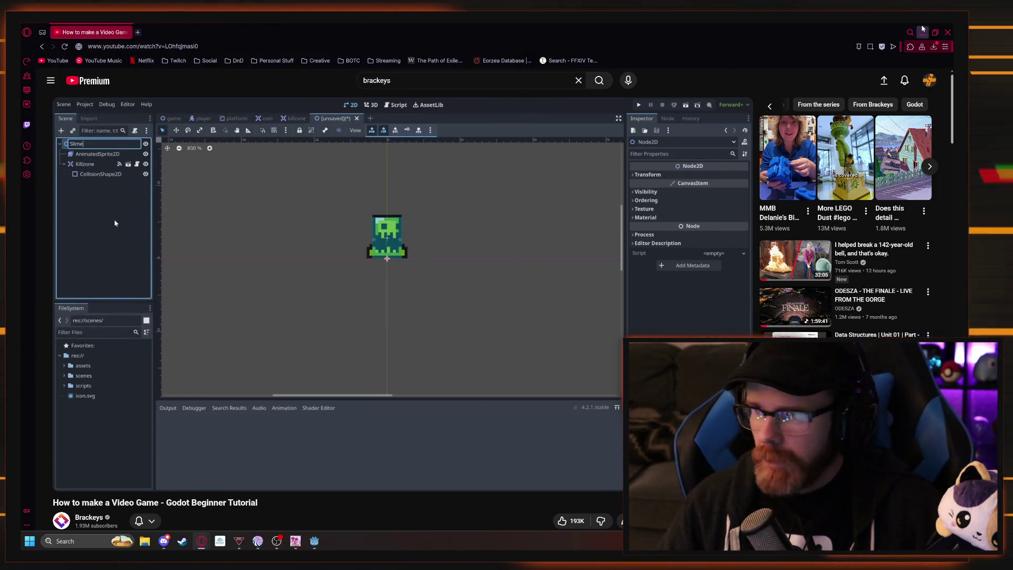
left_click(923, 32)
right_click(47, 91)
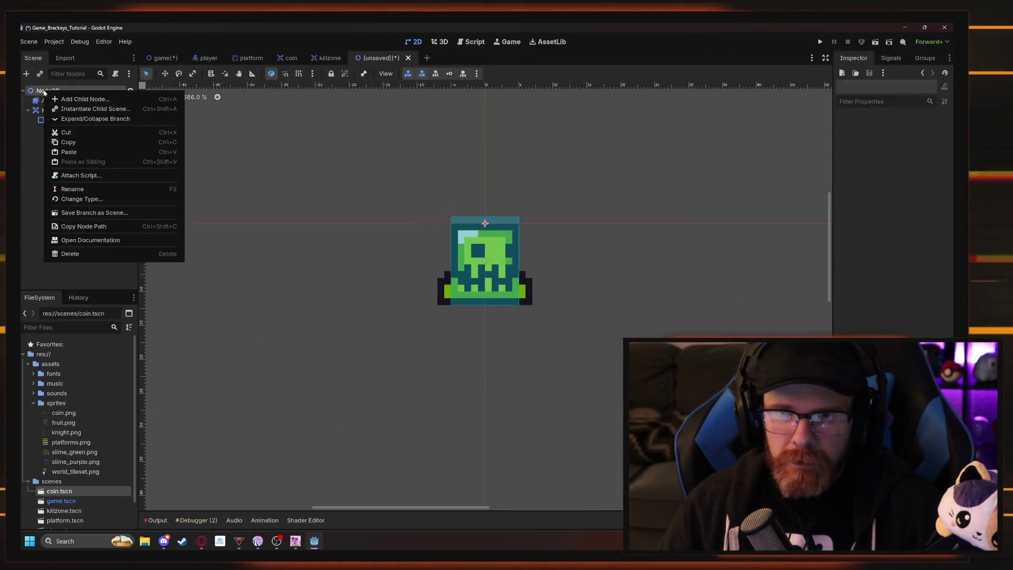
Rename the Node2D root to 'Slime', then bring the tutorial video back up.
left_click(93, 189)
type("Slime")
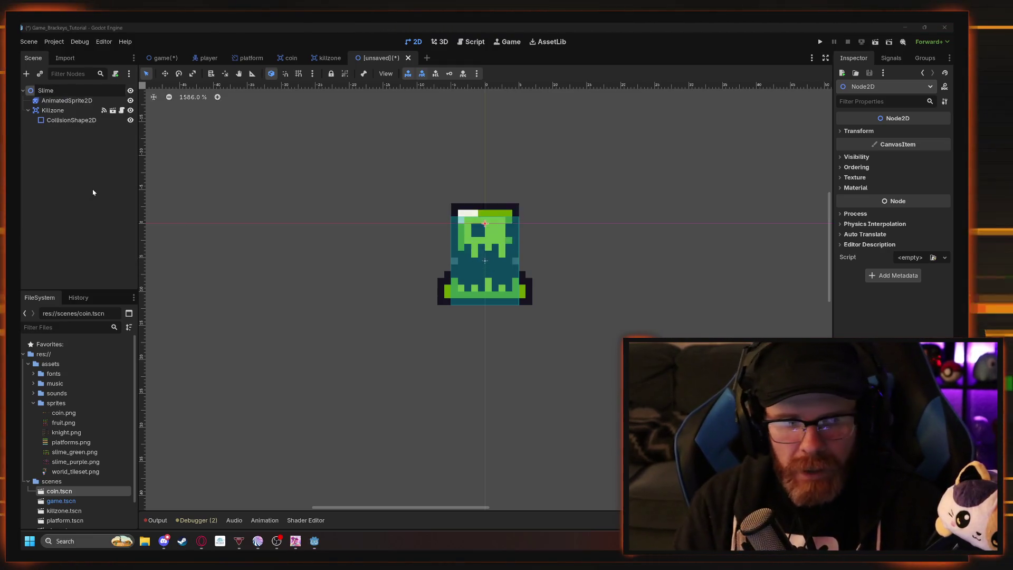
left_click(96, 195)
left_click(96, 198)
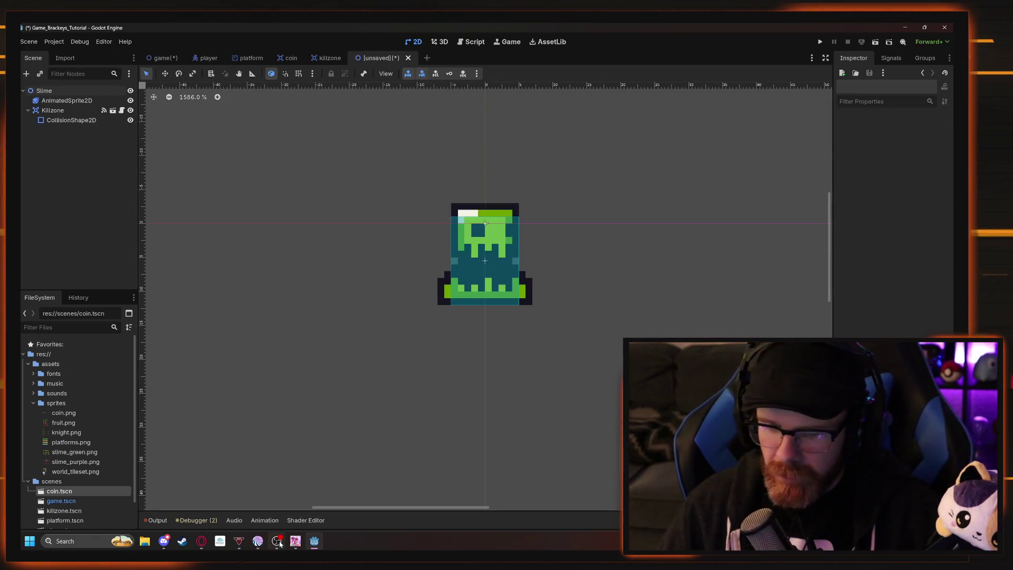
mouse_move(202, 546)
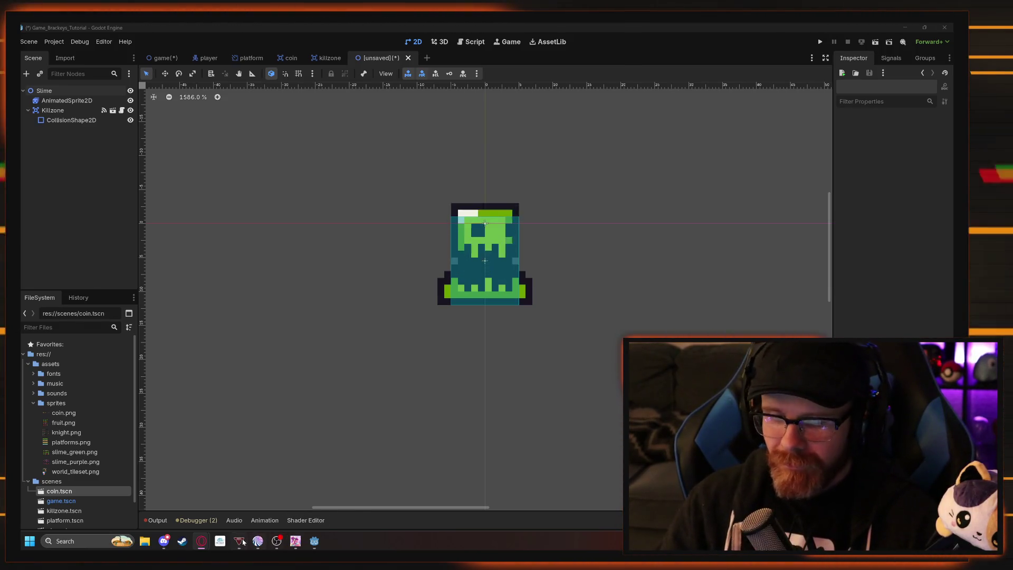
left_click(243, 502)
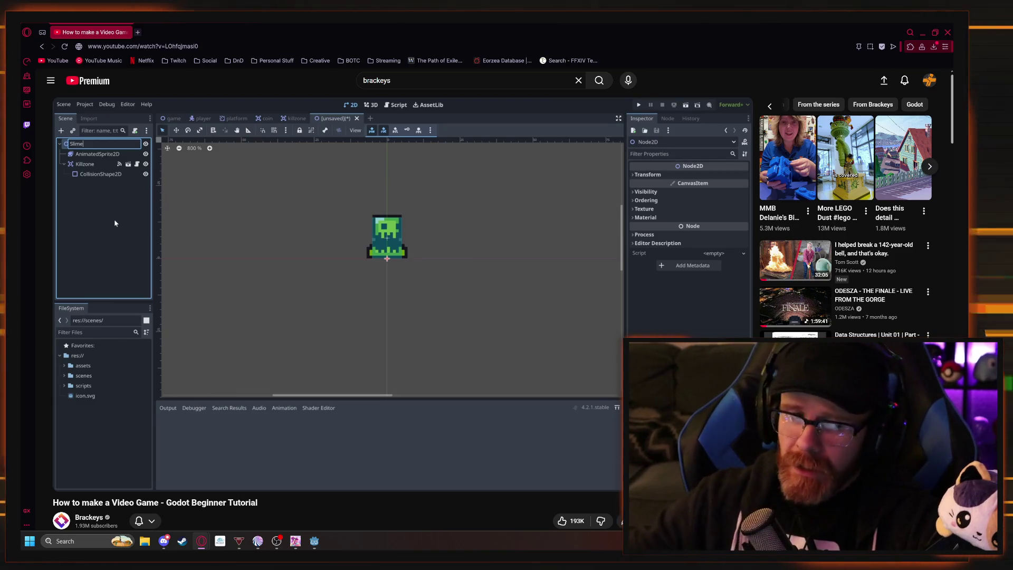
Open the Brackeys channel in a new tab, browse it, then close it.
mouse_move(400, 296)
scroll(399, 296, "down", 3)
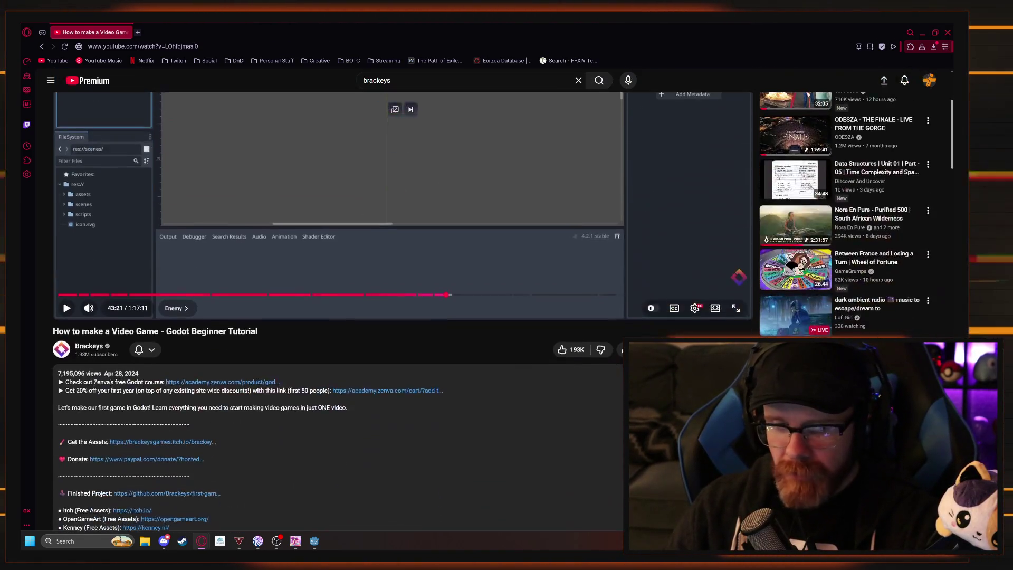
middle_click(90, 348)
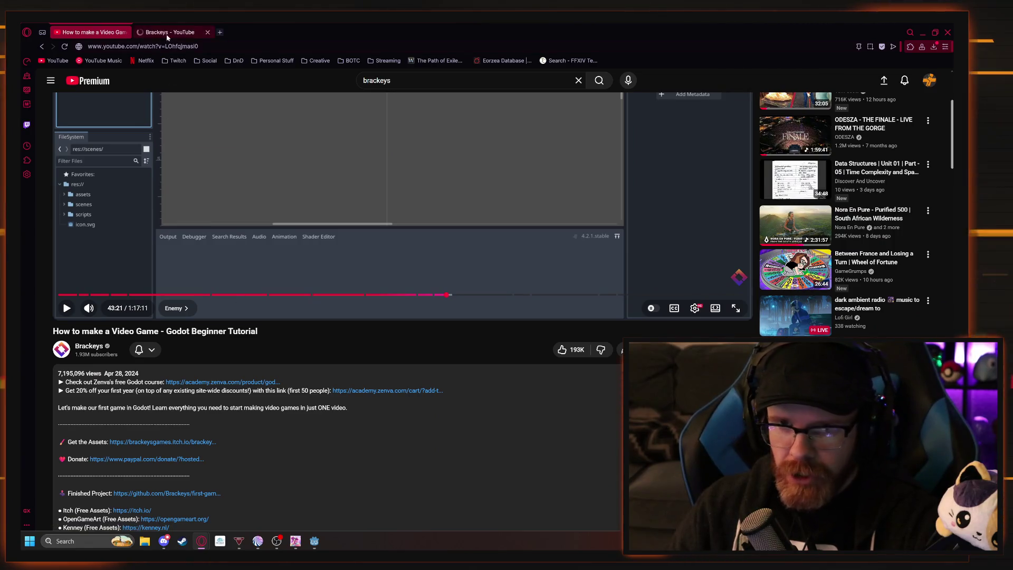
scroll(315, 350, "down", 9)
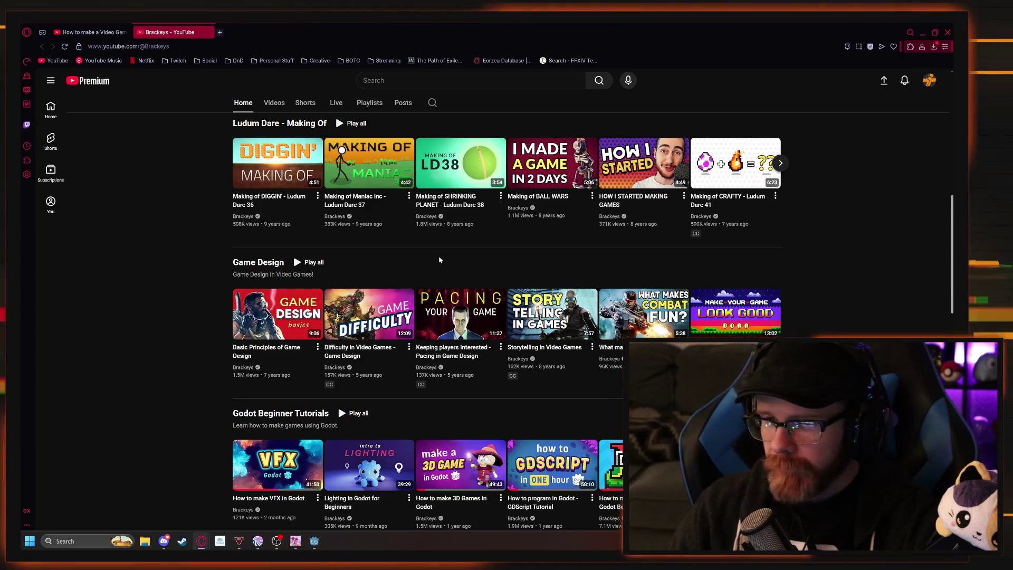
scroll(433, 272, "down", 1)
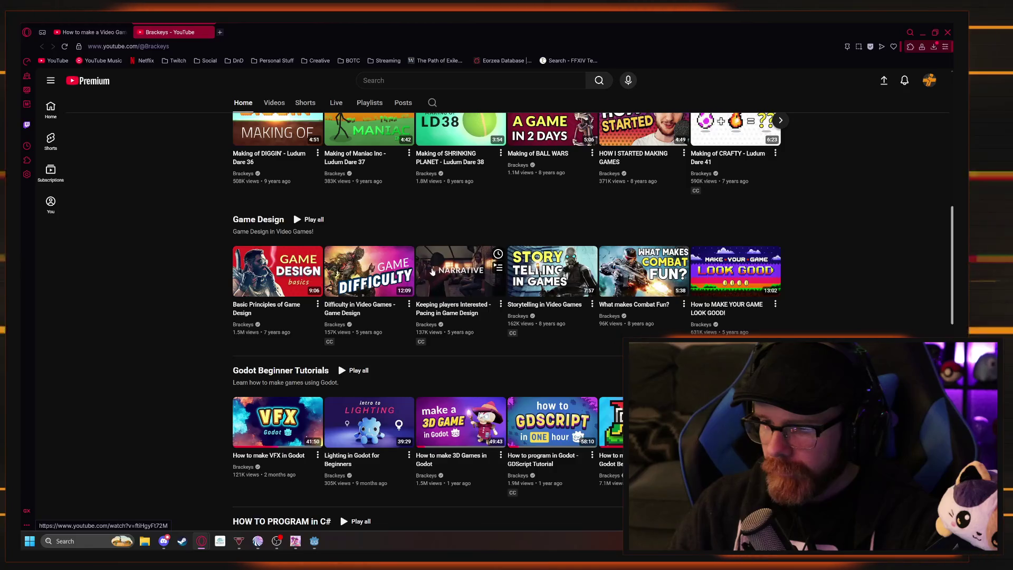
scroll(434, 273, "up", 10)
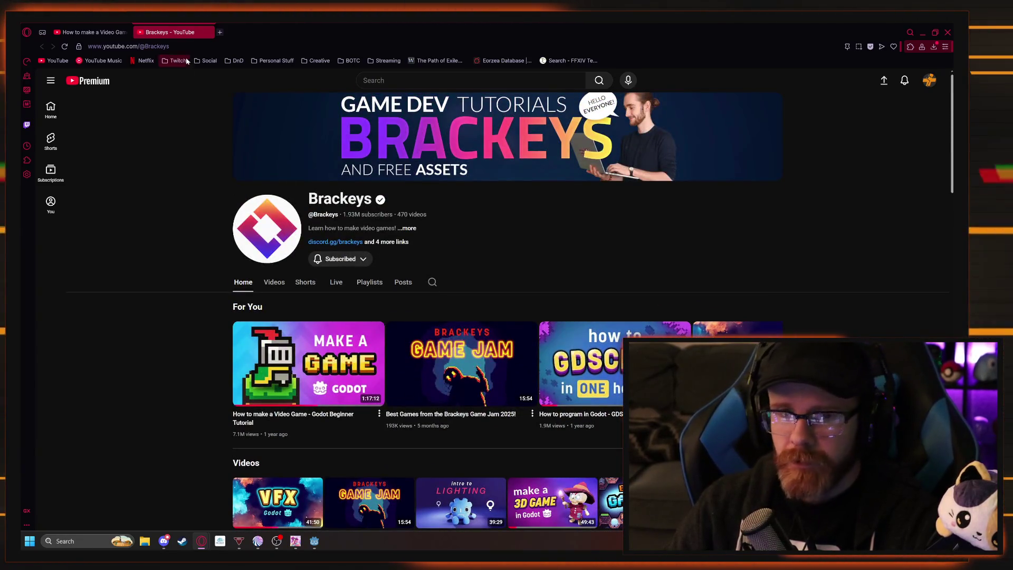
left_click(210, 32)
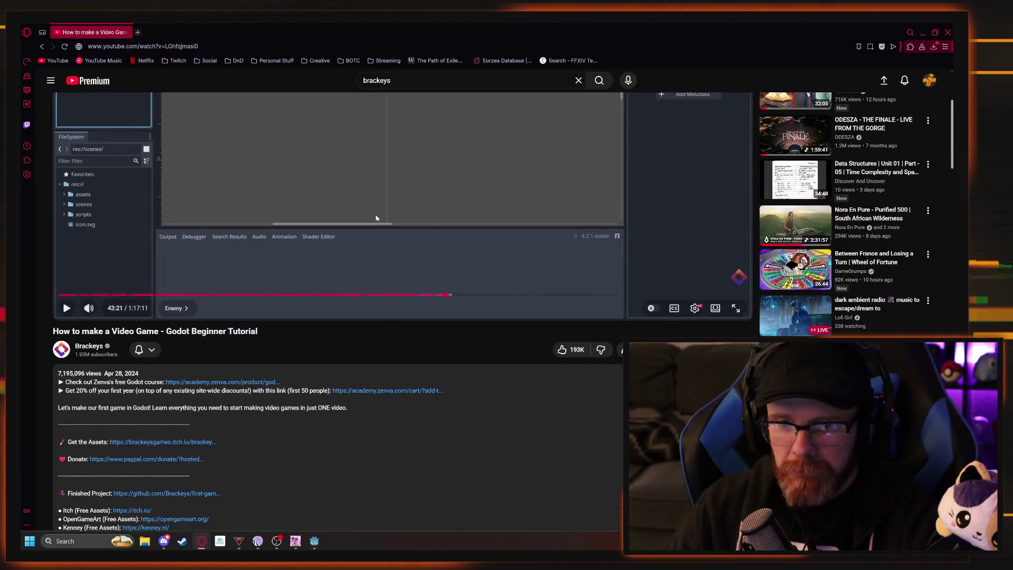
Play the tutorial briefly, pause it, and begin saving the Slime scene in Godot as slime.tscn.
scroll(376, 218, "up", 3)
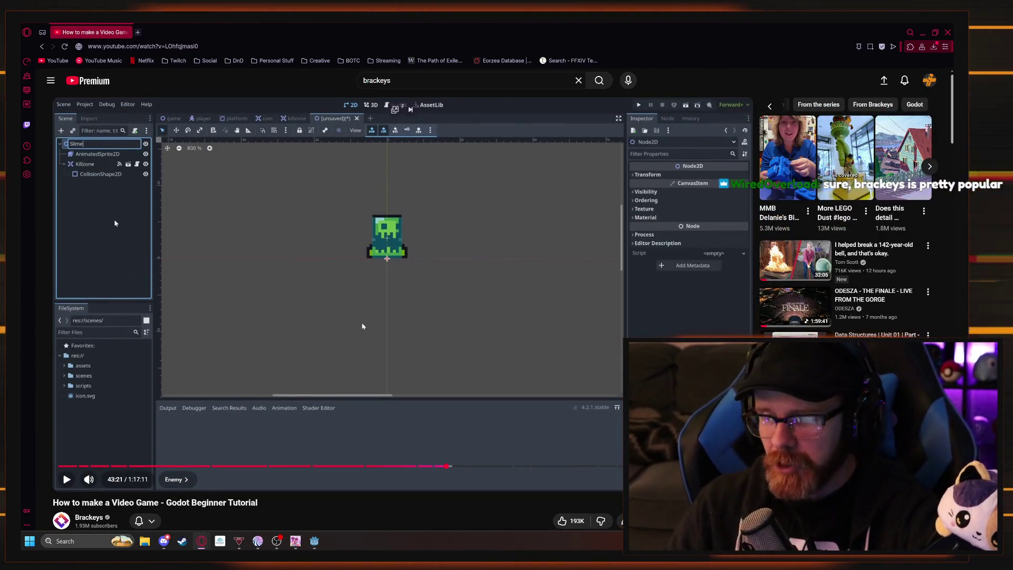
scroll(362, 326, "down", 2)
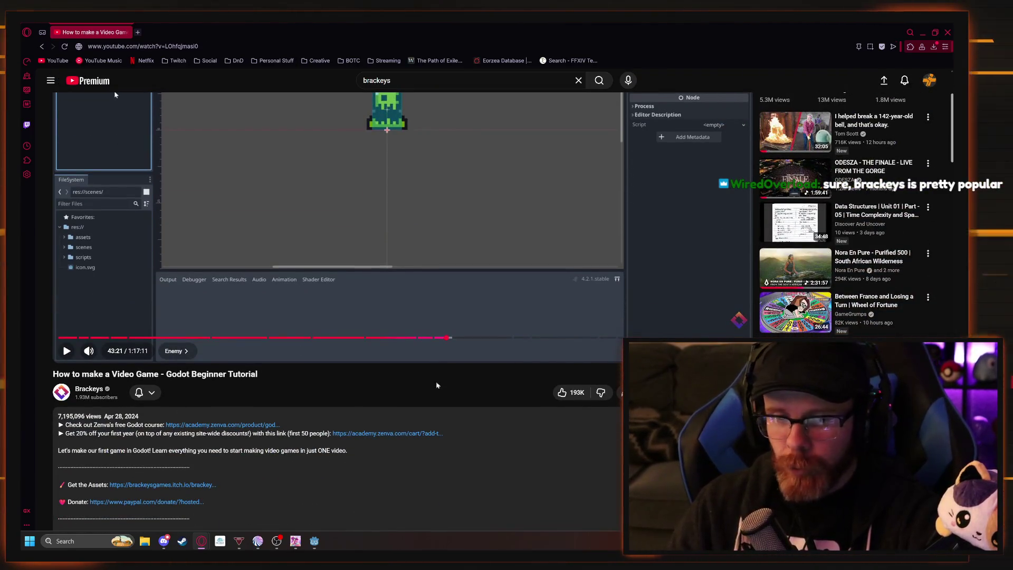
scroll(437, 385, "up", 2)
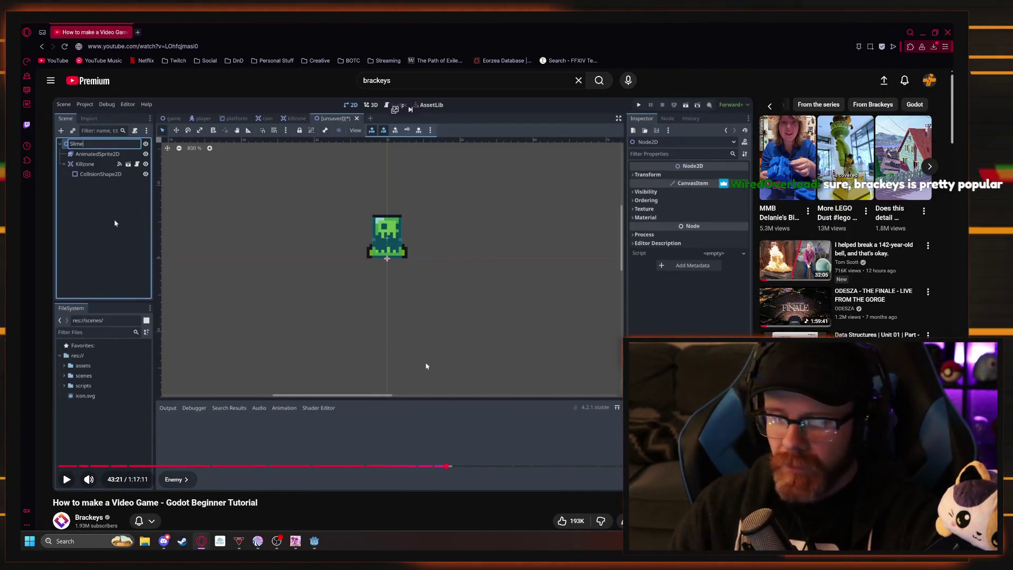
scroll(427, 365, "down", 2)
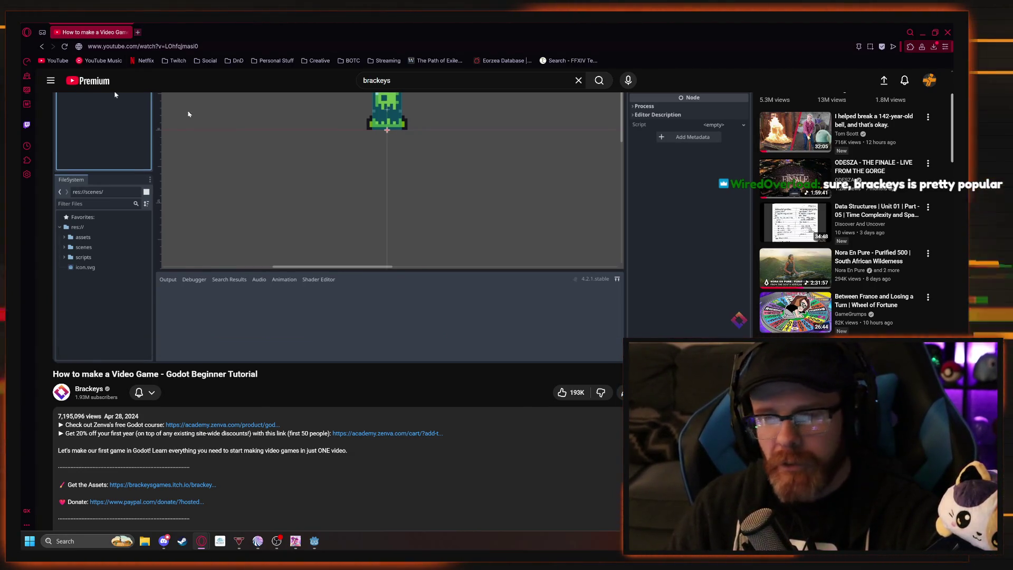
scroll(188, 114, "up", 3)
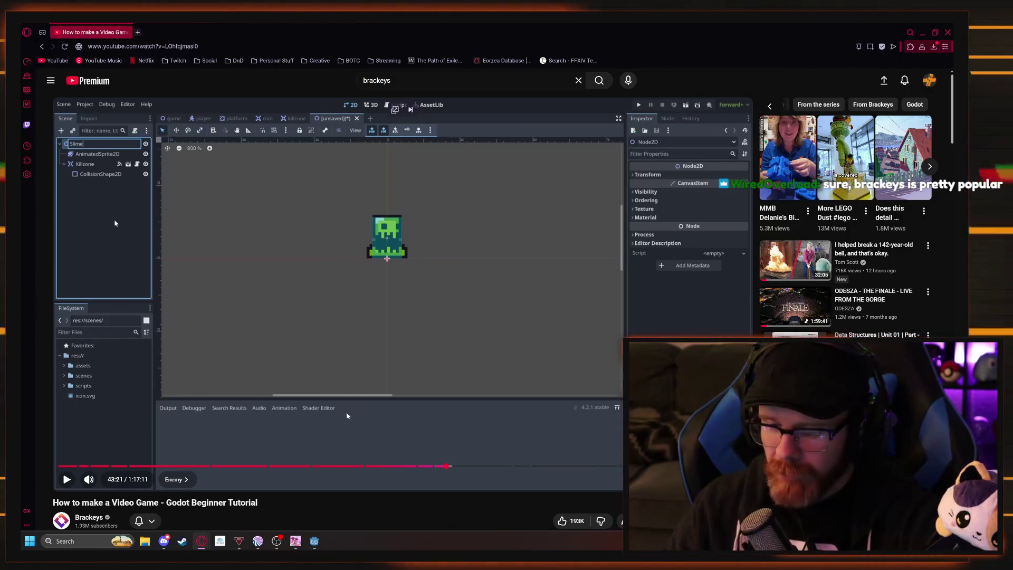
left_click(322, 375)
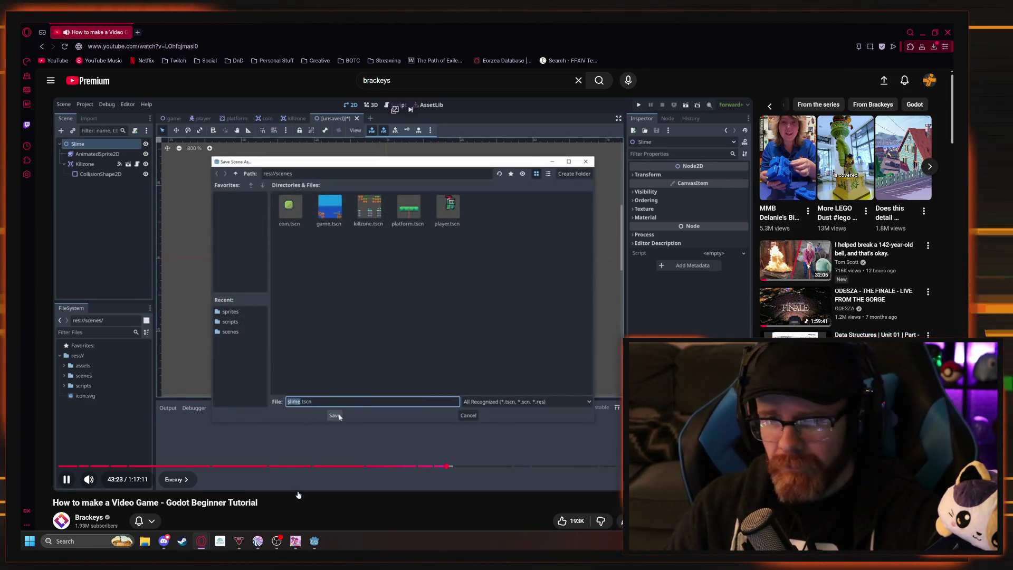
left_click(312, 445)
key("alt+Tab")
key("ctrl+s")
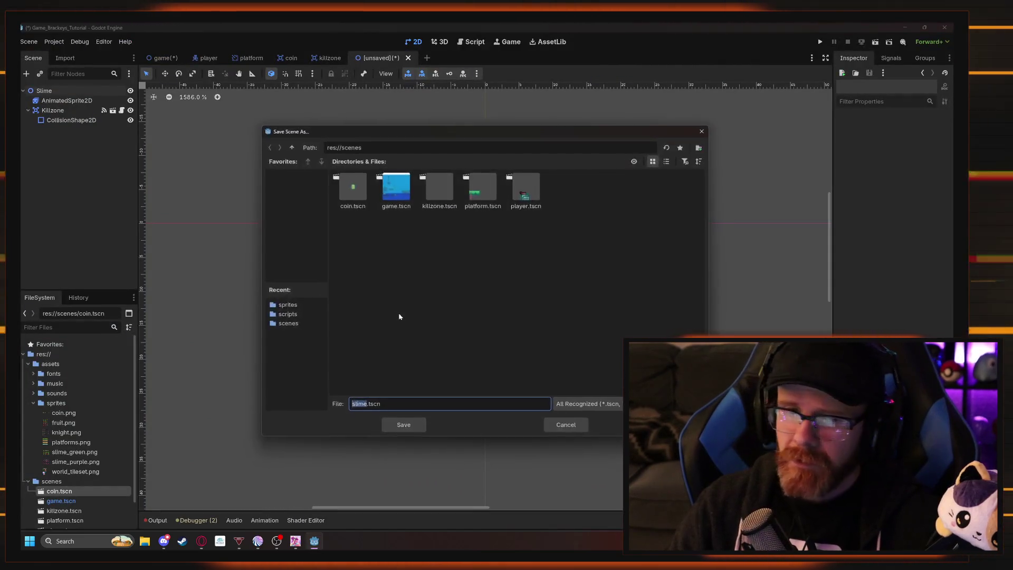
Save the Slime scene as res://scenes/slime.tscn, then bring the YouTube tutorial back at 43:24.
left_click(403, 425)
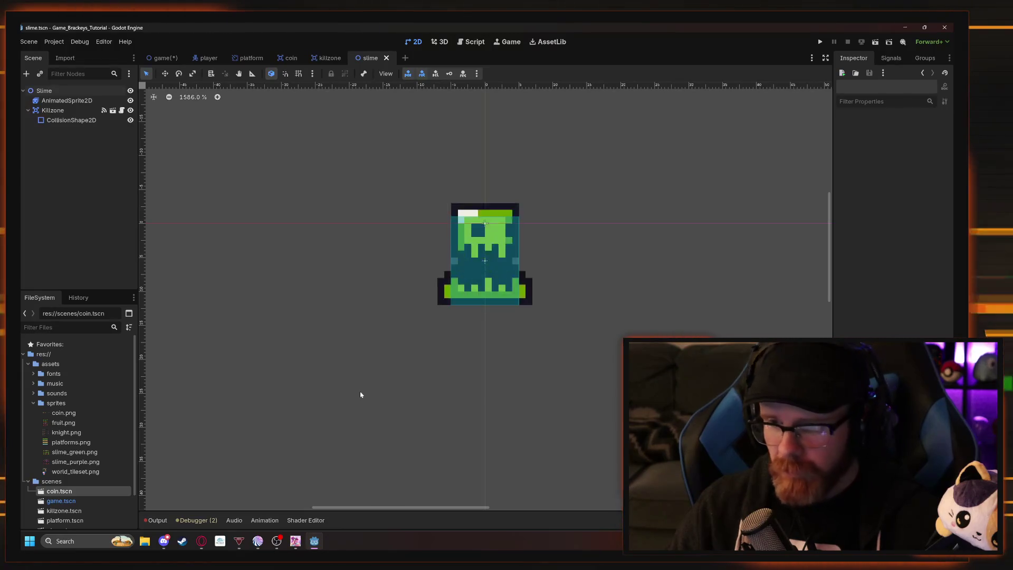
scroll(69, 433, "down", 2)
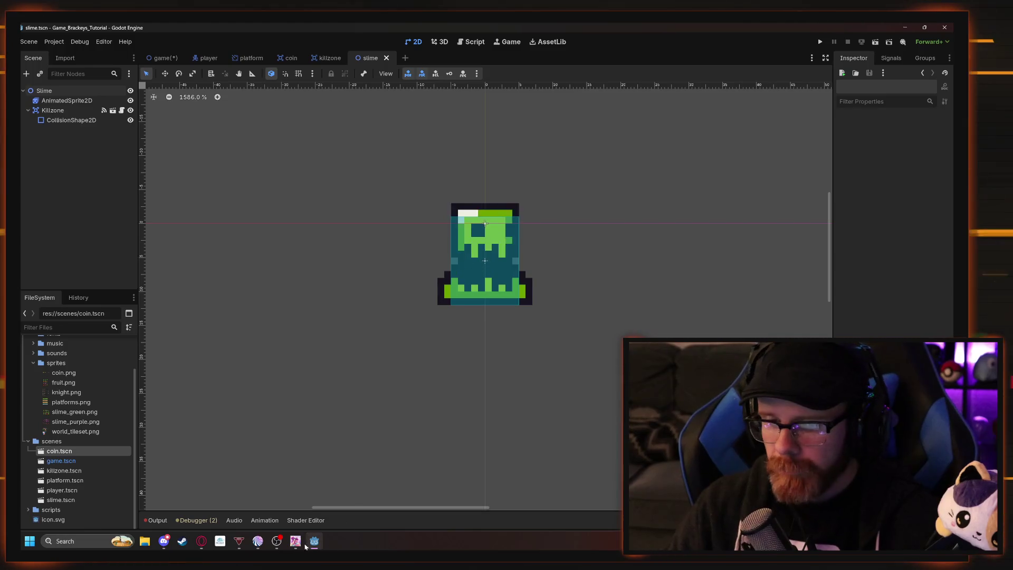
mouse_move(202, 541)
left_click(246, 493)
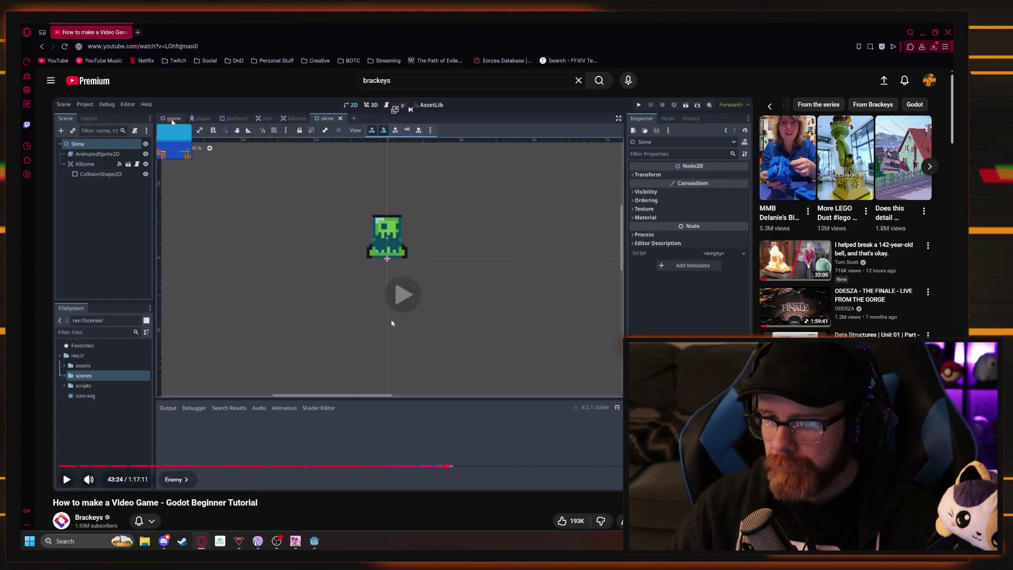
Play the tutorial to 43:43, where the slime kills the player, then return to Godot.
left_click(374, 432)
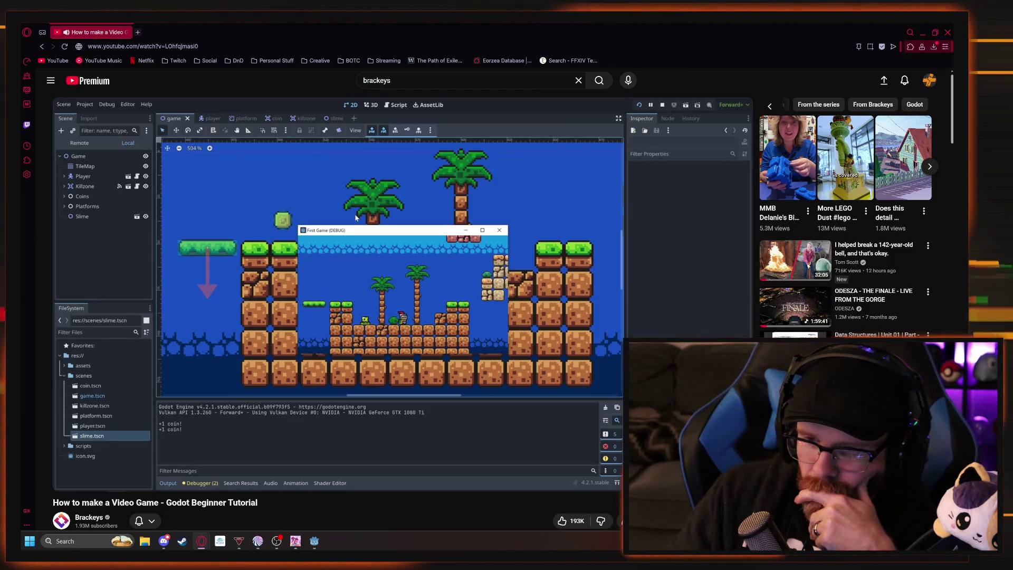
mouse_move(418, 434)
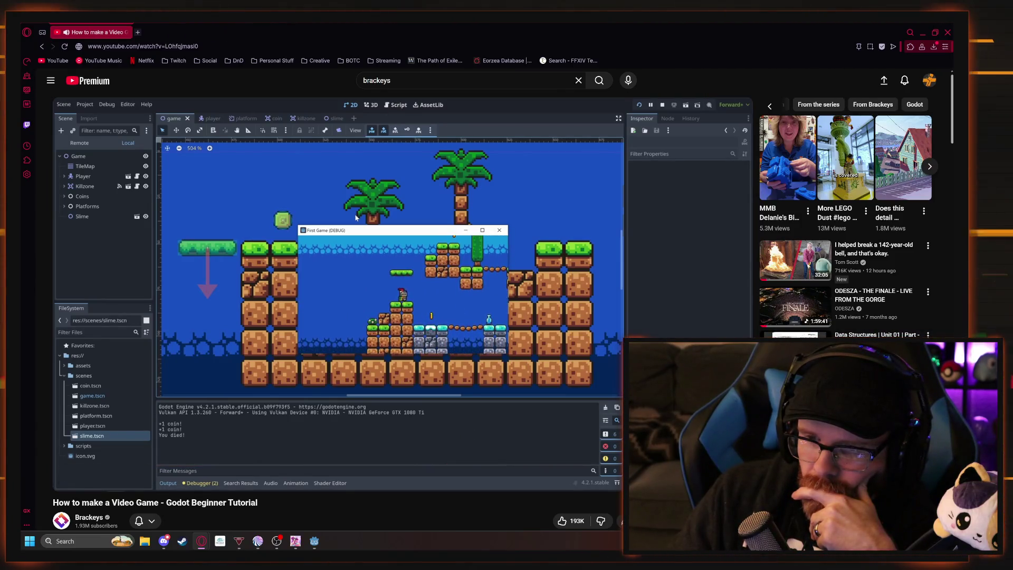
left_click(505, 417)
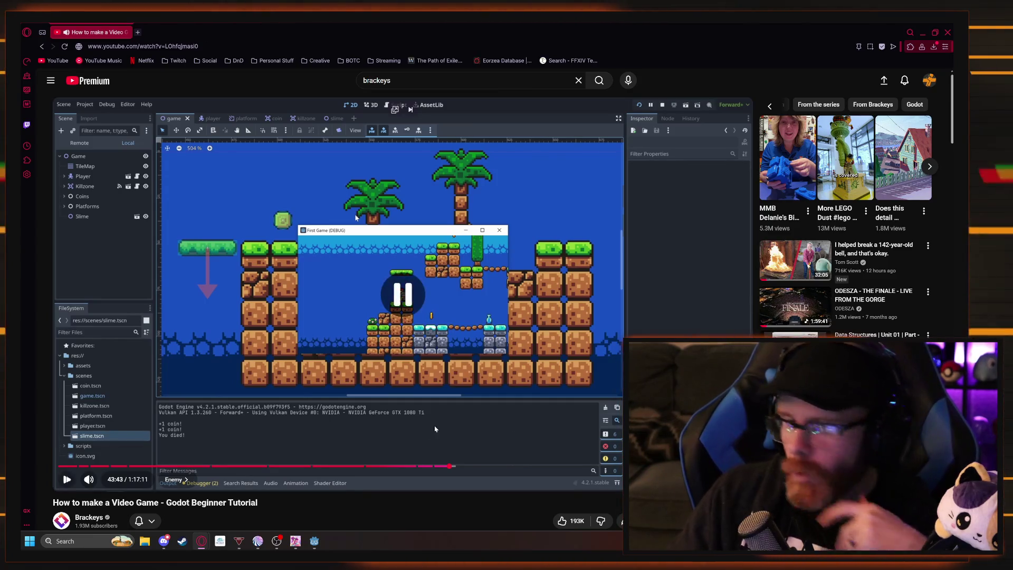
left_click(315, 542)
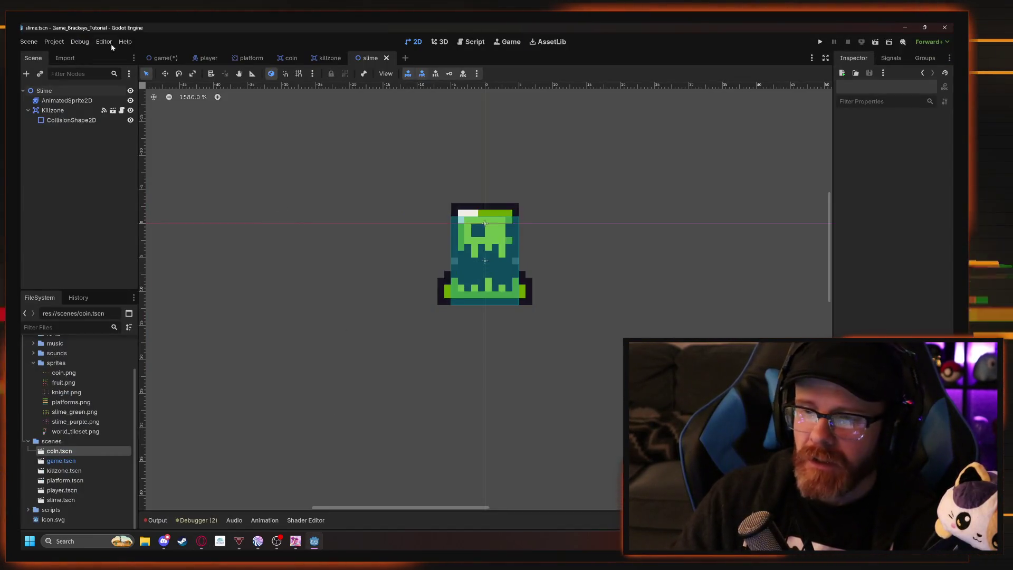
Switch to the game level scene, save it, and drag a slime.tscn instance into the level.
left_click(162, 57)
key("ctrl+s")
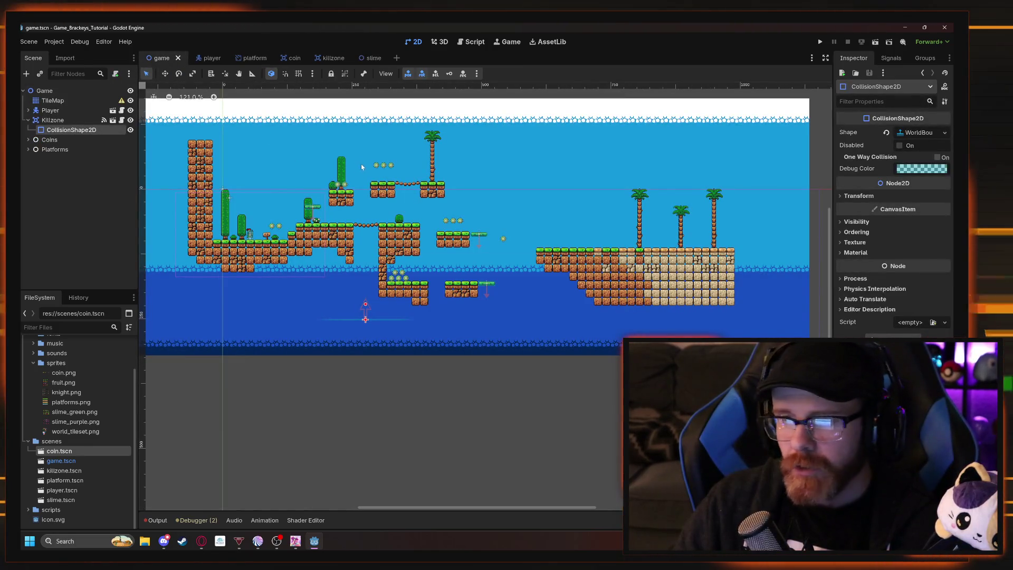
scroll(410, 131, "up", 2)
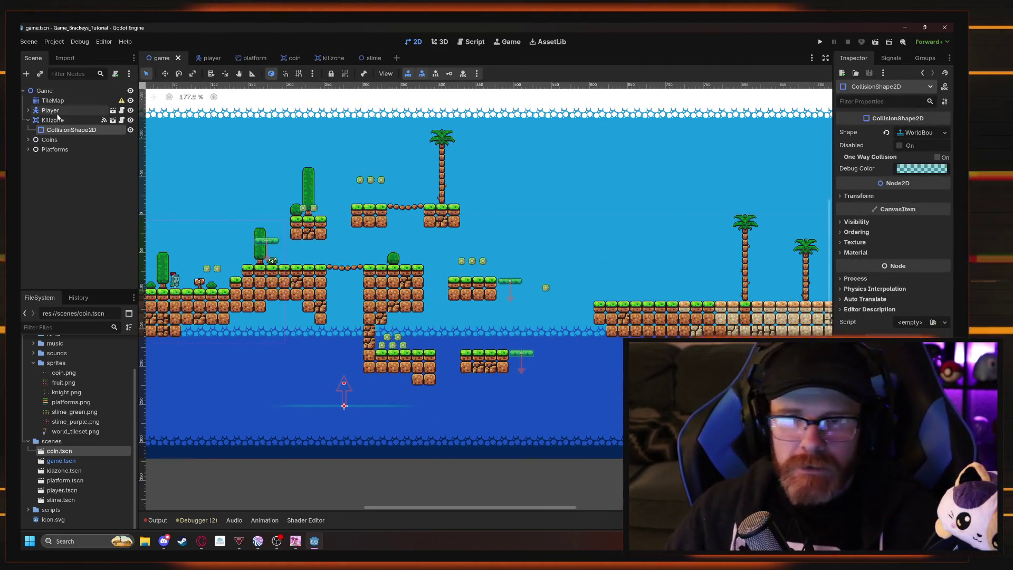
left_click(62, 501)
mouse_move(62, 501)
left_mouse_down()
mouse_move(516, 316)
mouse_move(368, 322)
mouse_move(381, 360)
left_mouse_up()
Reparent the Slime from Killzone to Game, shift it one tile onto the grass, and run.
scroll(484, 320, "up", 3)
scroll(483, 320, "up", 5)
key("w")
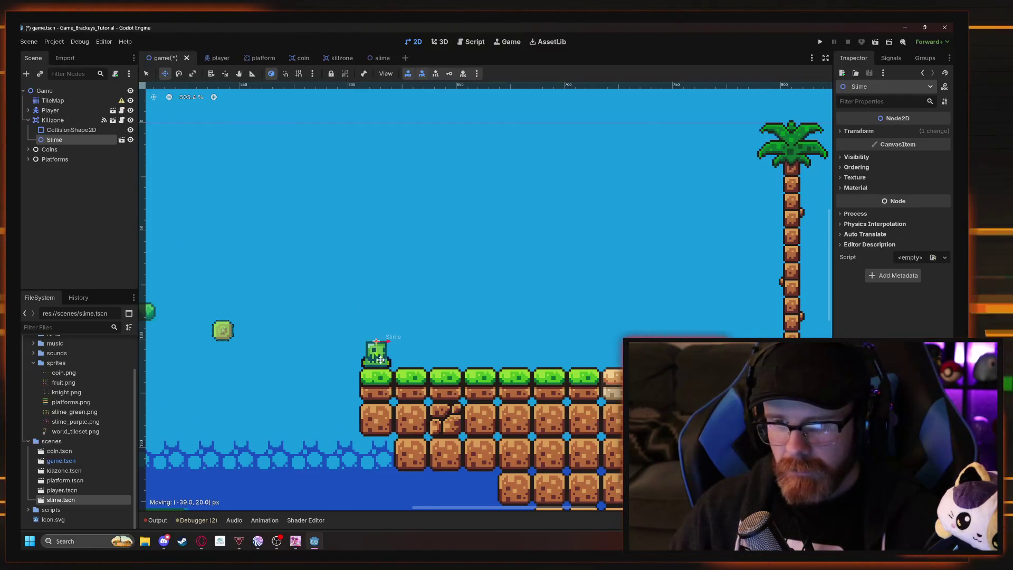
mouse_move(40, 164)
left_mouse_down()
mouse_move(38, 174)
mouse_move(33, 125)
mouse_move(27, 168)
left_mouse_up()
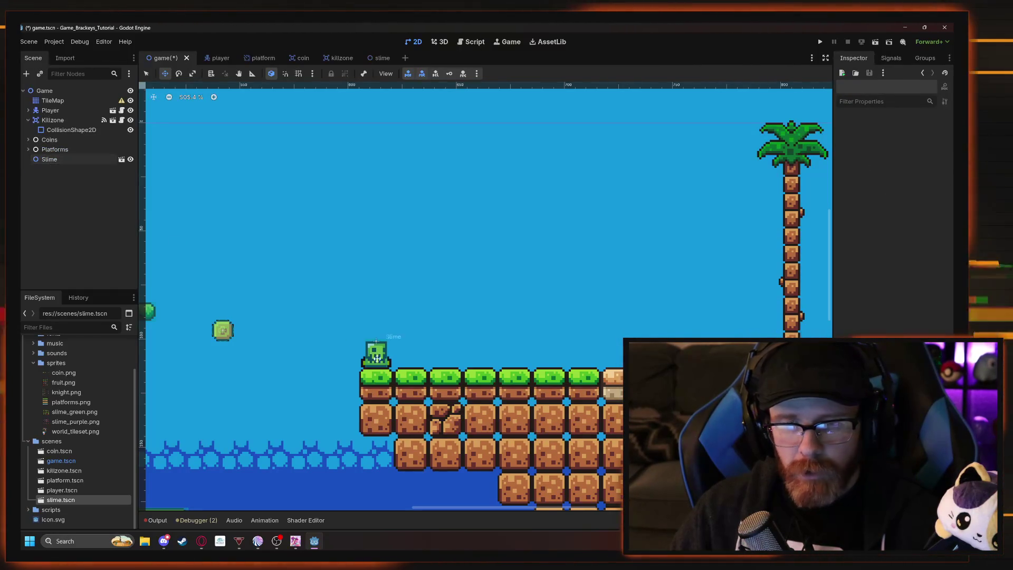
left_click(376, 353)
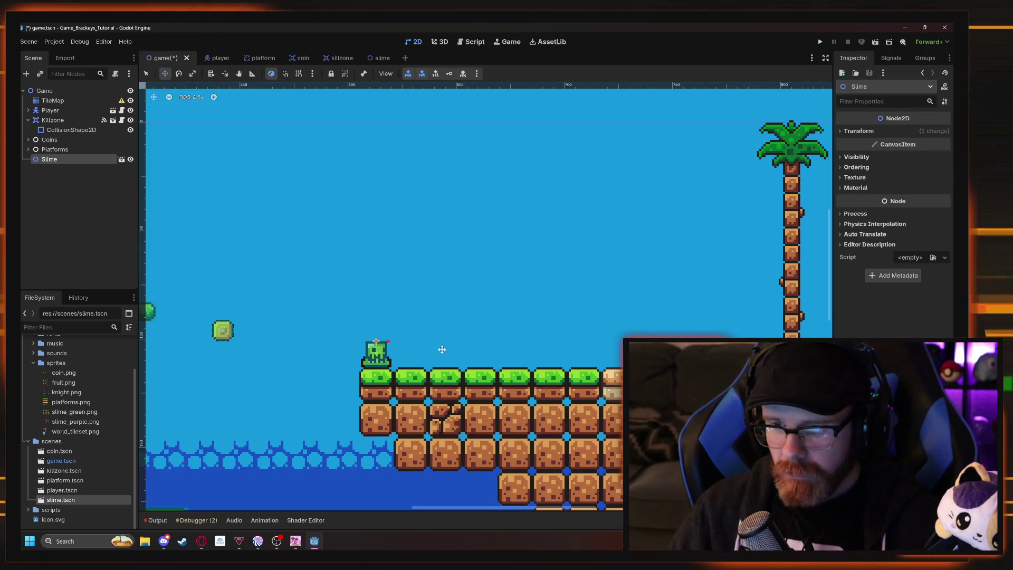
mouse_move(445, 328)
left_mouse_down()
mouse_move(515, 298)
mouse_move(515, 323)
left_mouse_up()
scroll(424, 276, "down", 5)
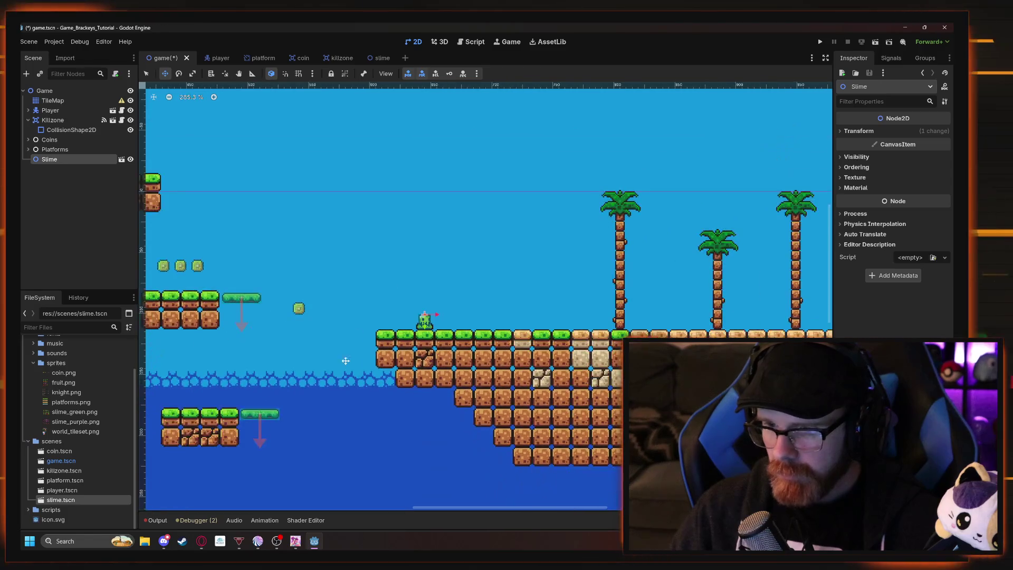
scroll(439, 367, "up", 2)
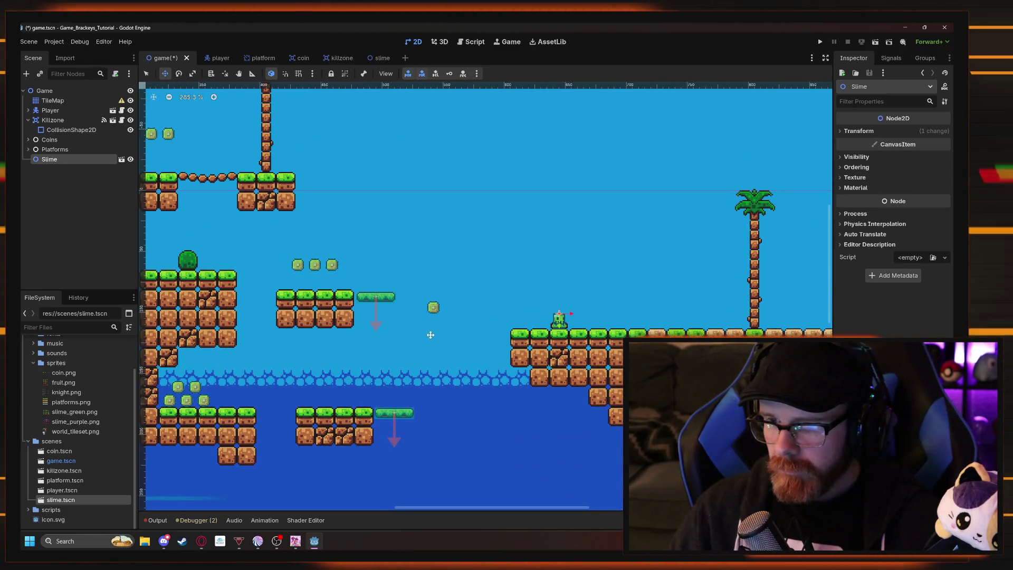
left_click(821, 42)
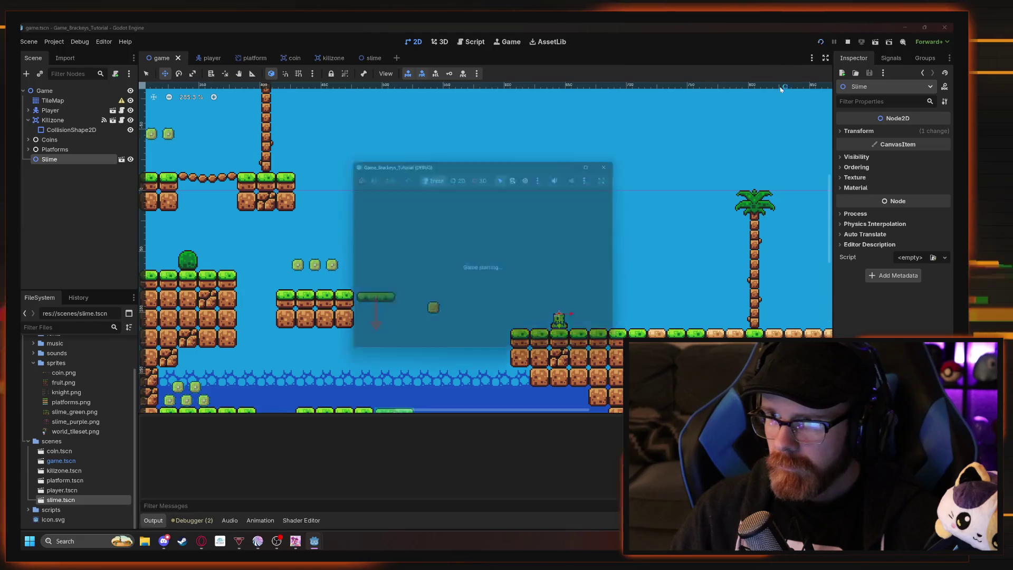
Run and jump the knight rightward, collecting coins until it touches the slime and dies.
key("Right")
key("space")
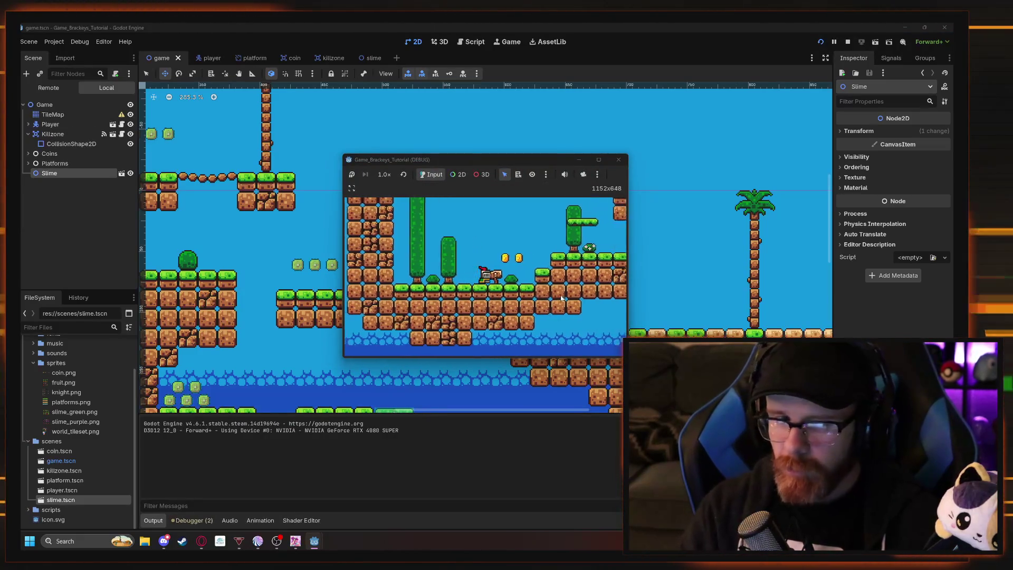
key("Right")
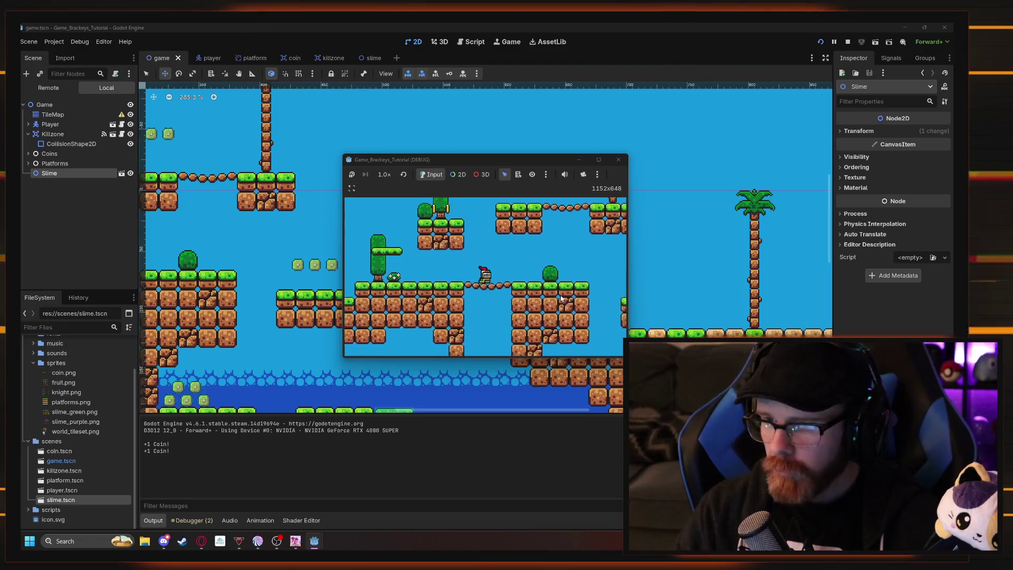
key("space")
key("Right")
key("space")
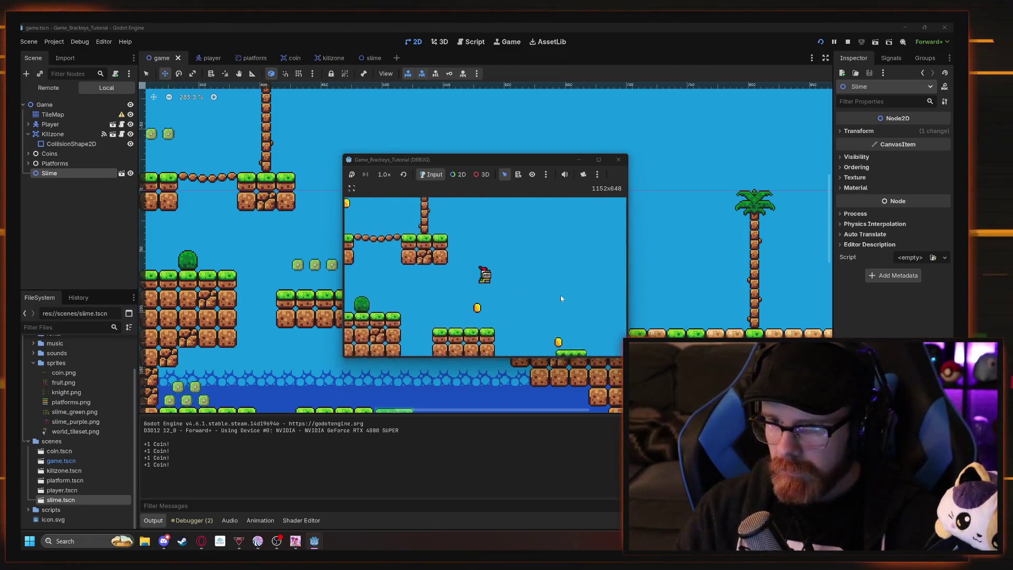
key("Right")
key("space")
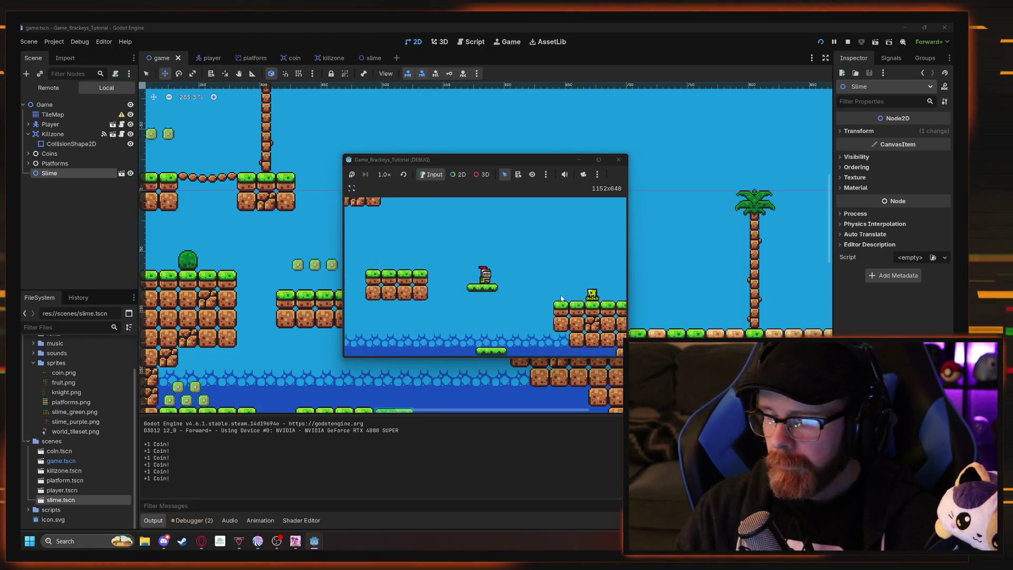
key("Right")
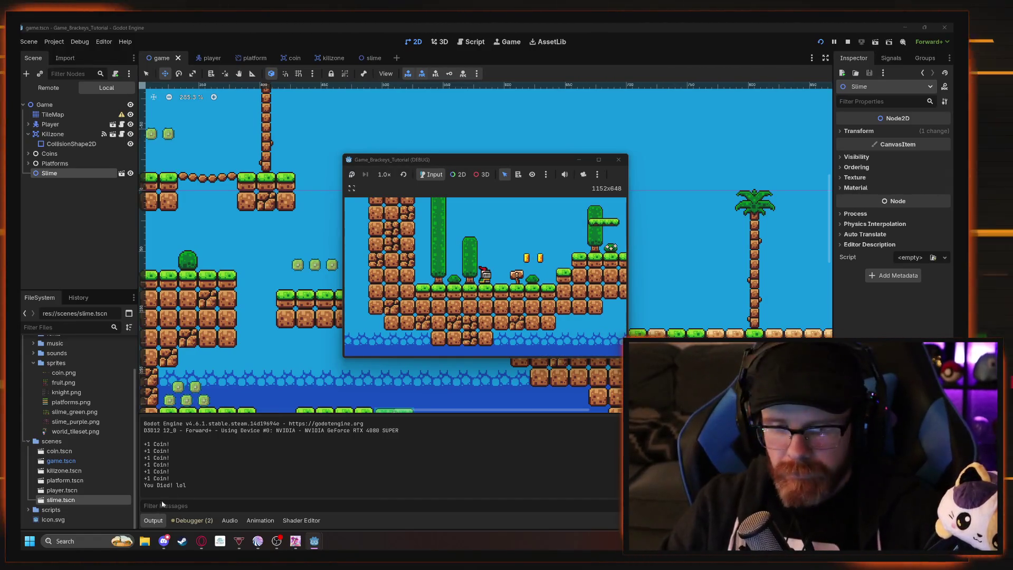
Stop the running test game with F8 and return to the editor.
key("F8")
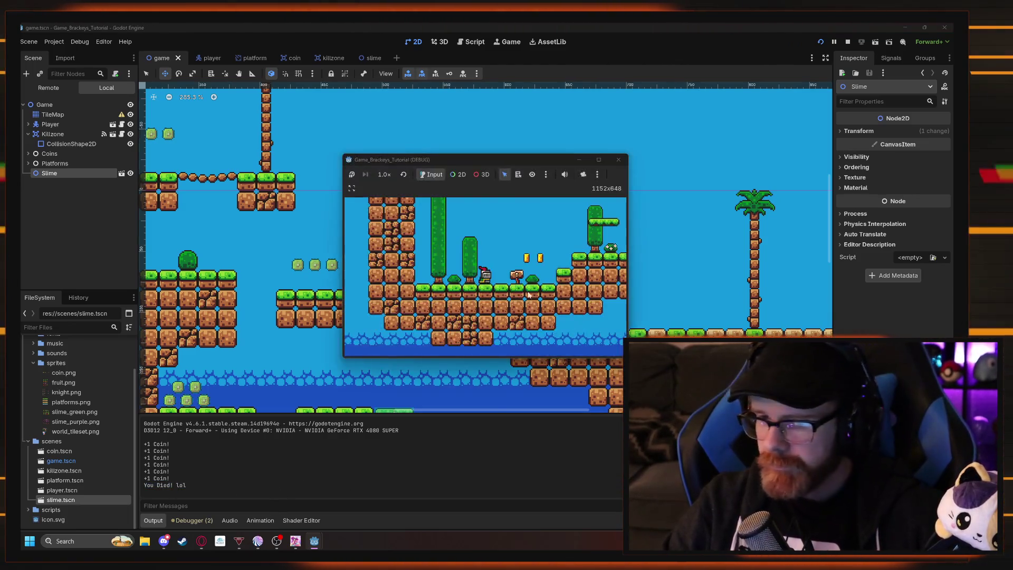
key("F8")
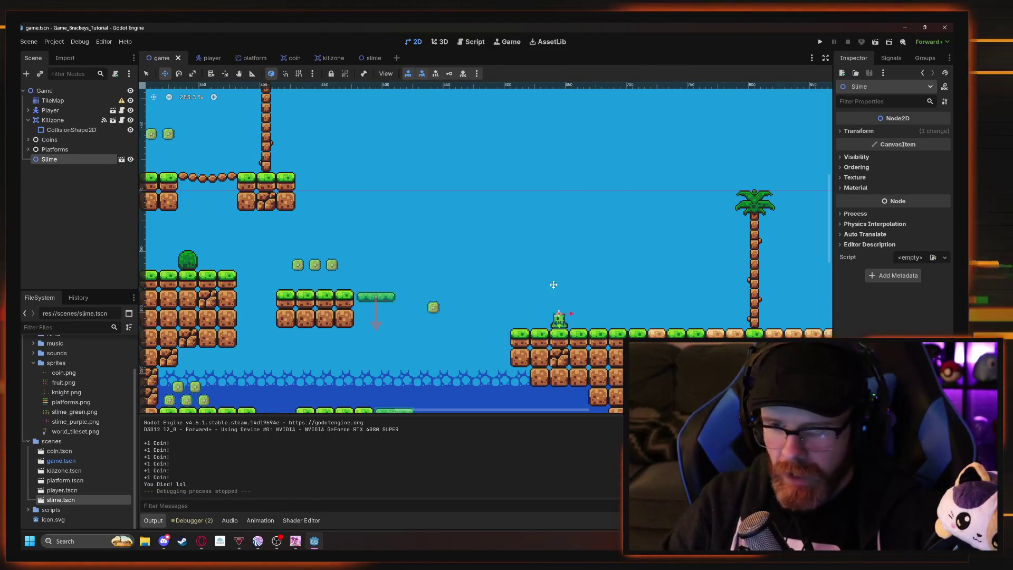
scroll(553, 285, "down", 4)
scroll(462, 270, "up", 3)
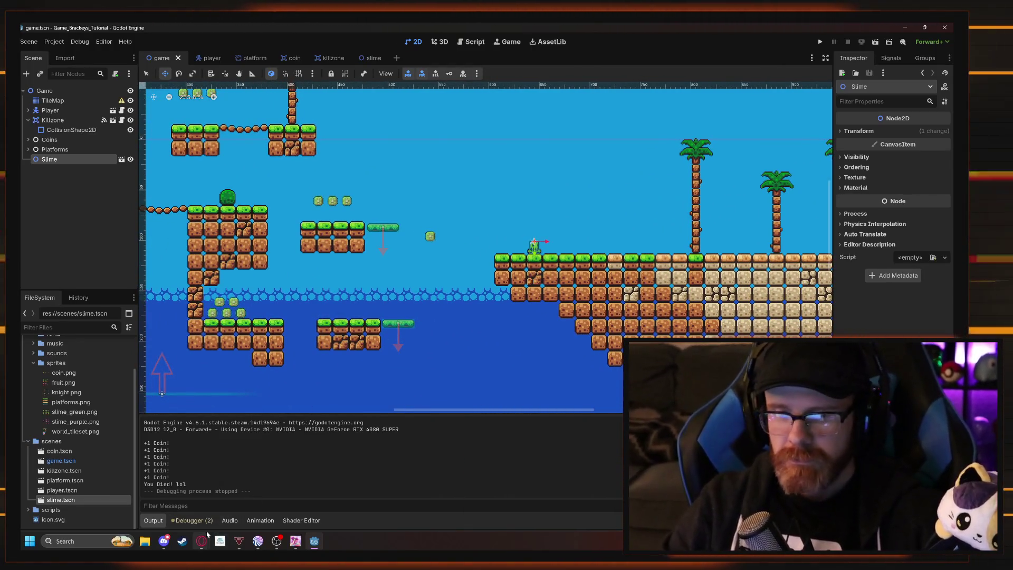
mouse_move(206, 537)
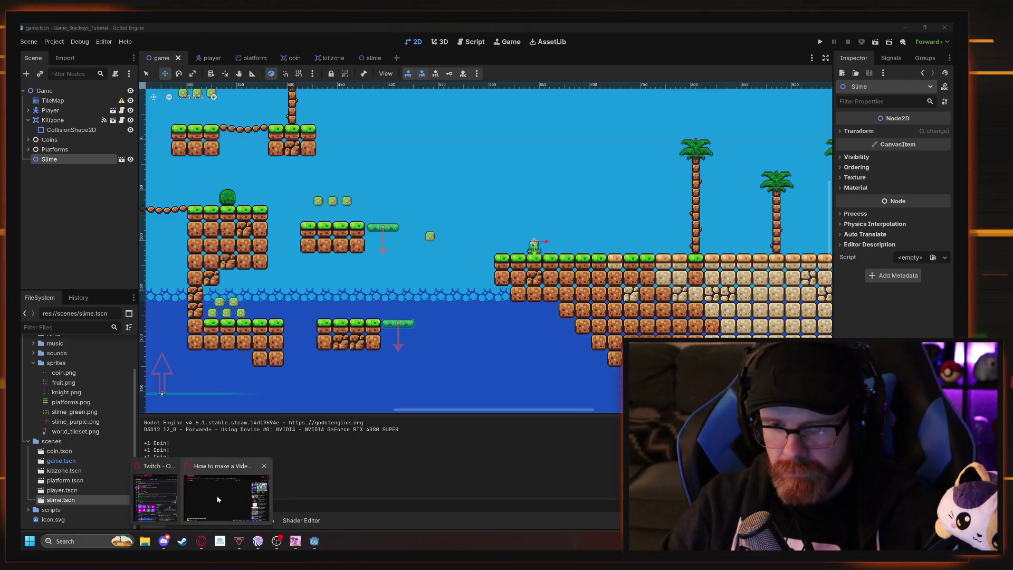
left_click(227, 496)
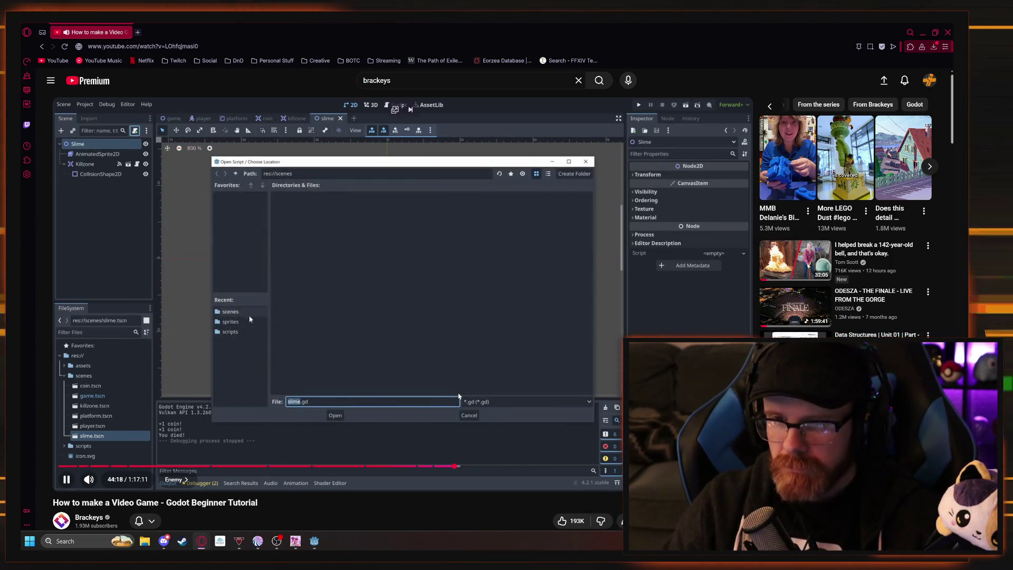
key("space")
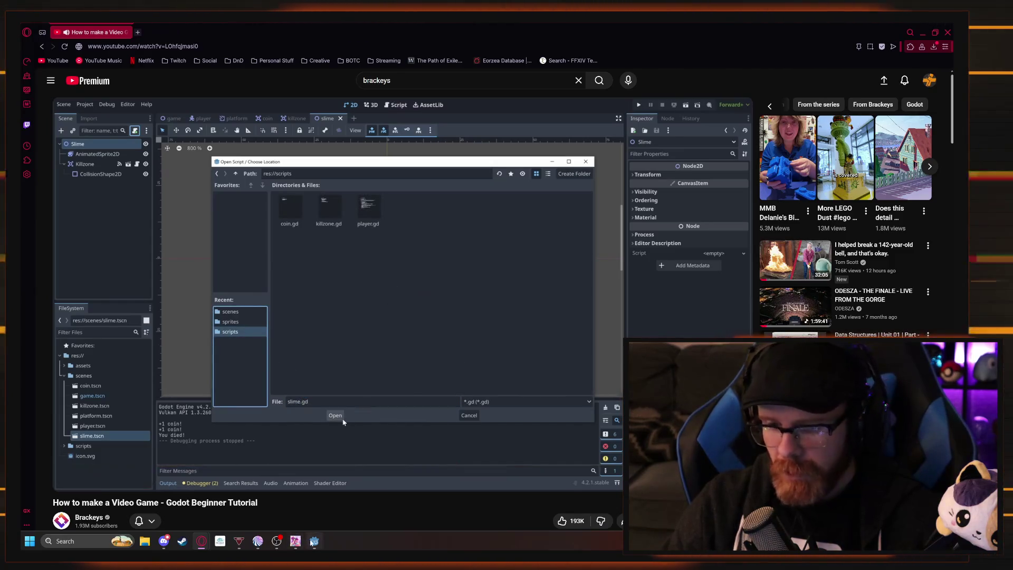
key("alt+Tab")
scroll(423, 224, "right", 5)
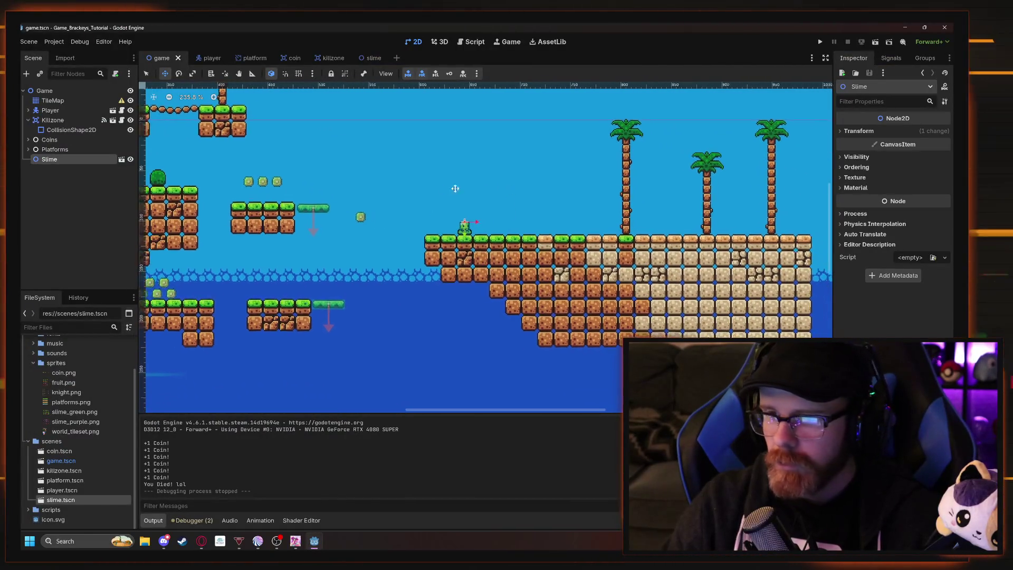
Reposition the Slime, save and test-run the level with F5, then close the game window.
left_click_drag(357, 182, 265, 136)
scroll(337, 174, "left", 5)
left_click_drag(496, 159, 431, 163)
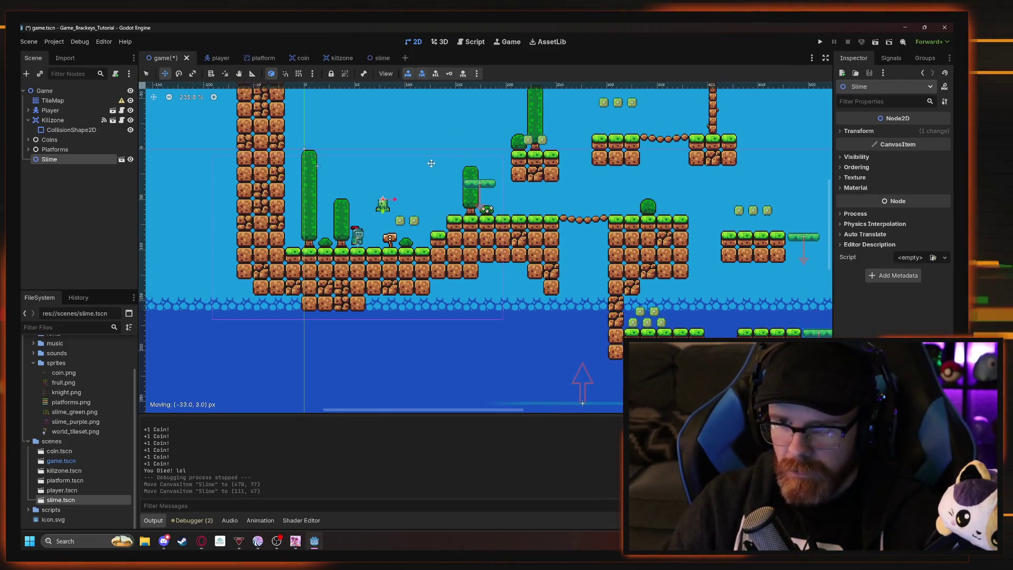
key("F5")
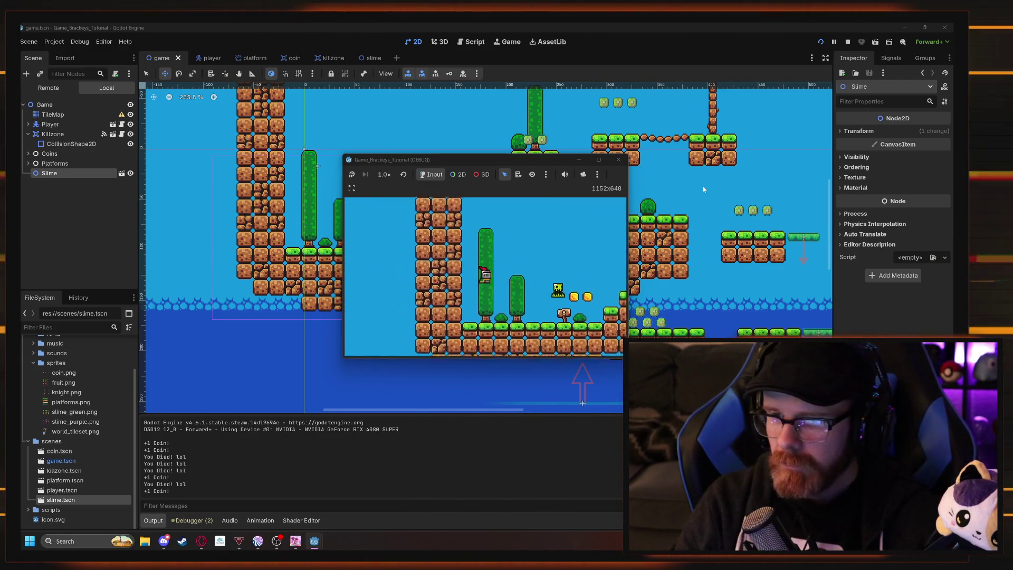
left_click(618, 158)
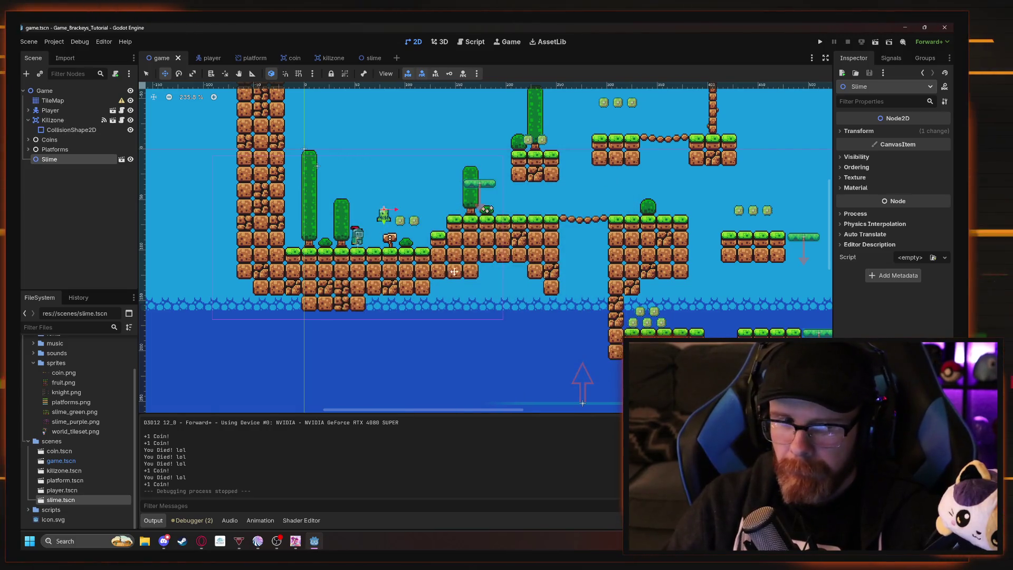
Move the Slime right onto the far-right island's grass near the palm trees.
mouse_move(655, 206)
left_mouse_down()
mouse_move(595, 206)
mouse_move(565, 257)
left_mouse_up()
scroll(529, 209, "right", 3)
scroll(530, 209, "down", 1)
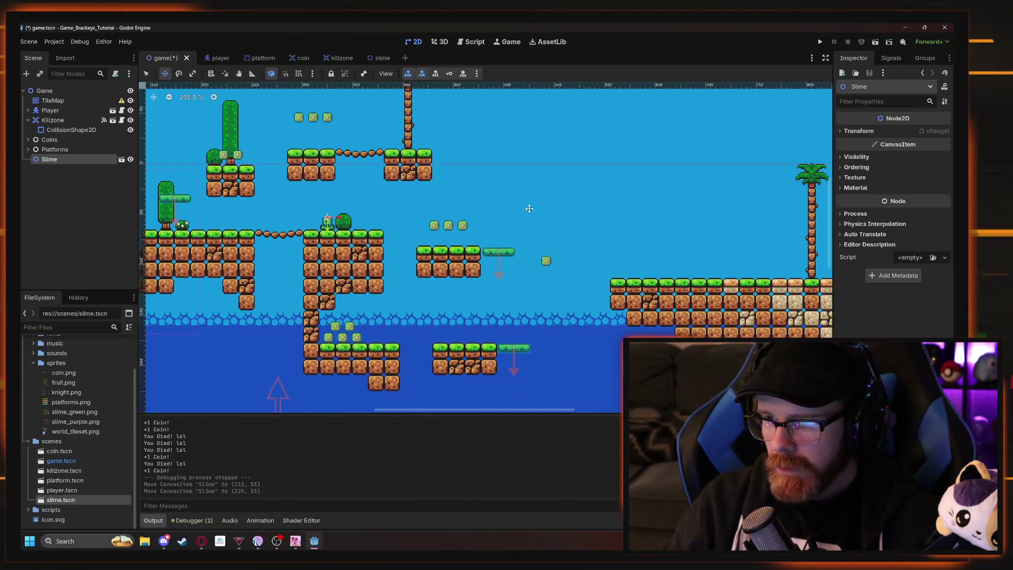
scroll(404, 207, "left", 5)
scroll(404, 207, "right", 8)
left_click_drag(425, 250, 802, 240)
scroll(535, 273, "right", 5)
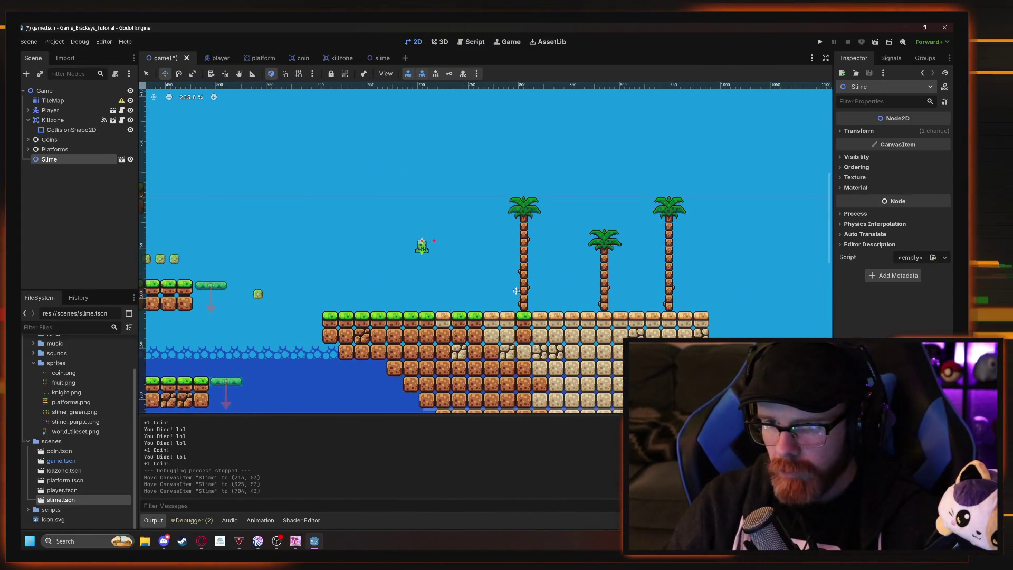
left_click_drag(520, 317, 519, 327)
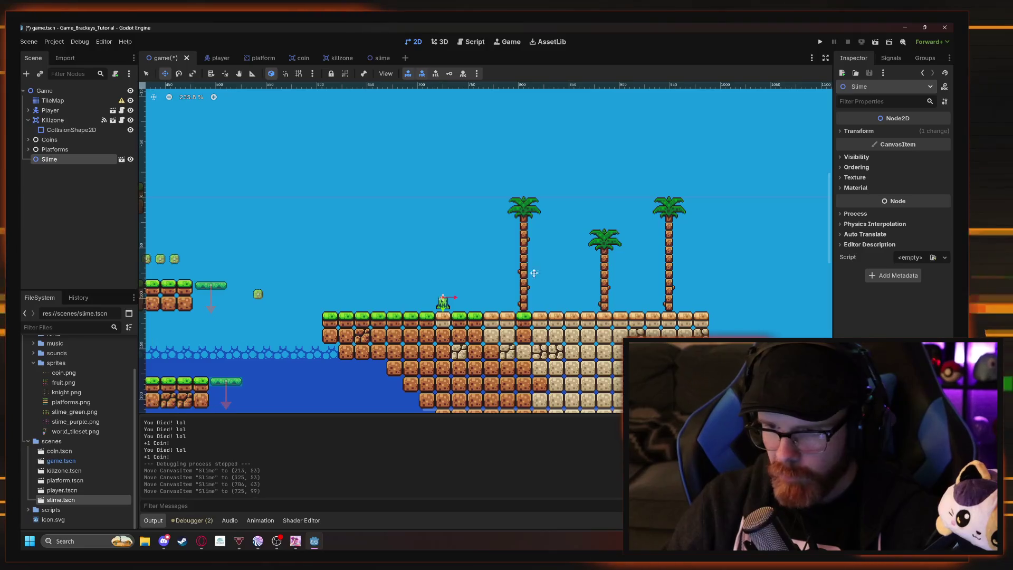
left_click_drag(534, 272, 447, 195)
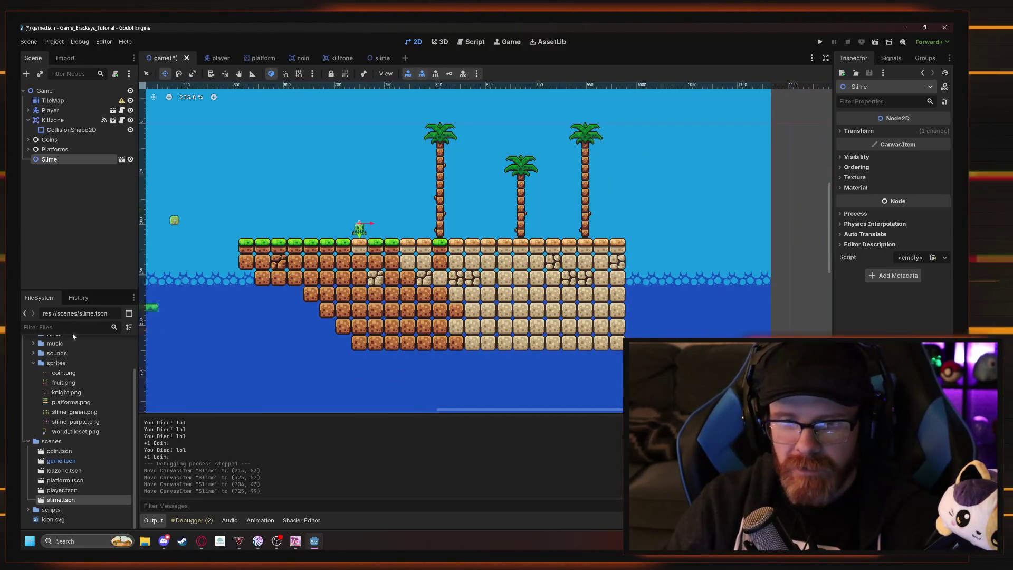
scroll(72, 340, "up", 2)
In the TileMap, shift the selected ground tiles down a row and paste sand columns right of the island.
left_click(53, 100)
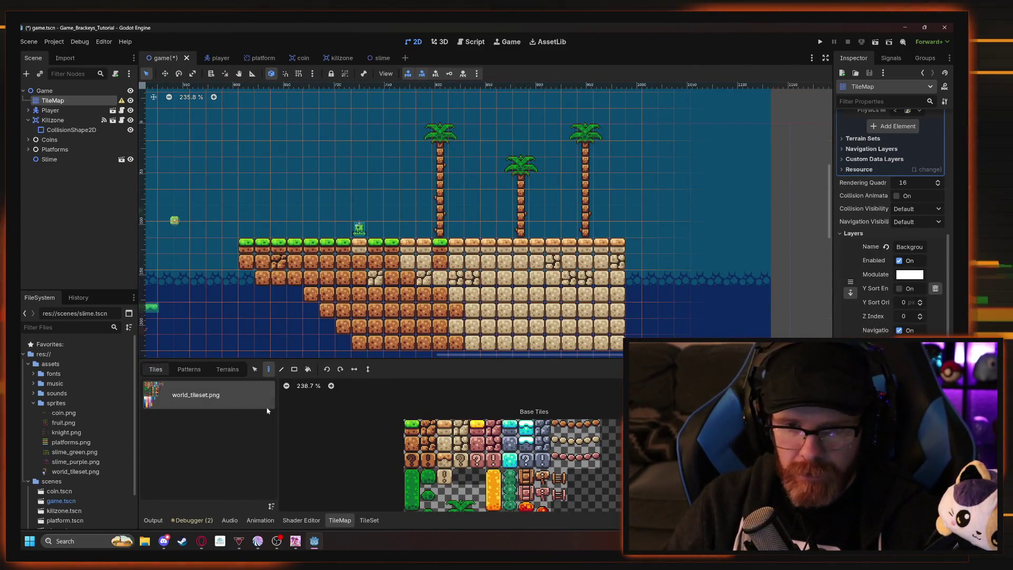
left_click(255, 369)
left_click_drag(400, 93, 638, 269)
left_click_drag(551, 266, 572, 278)
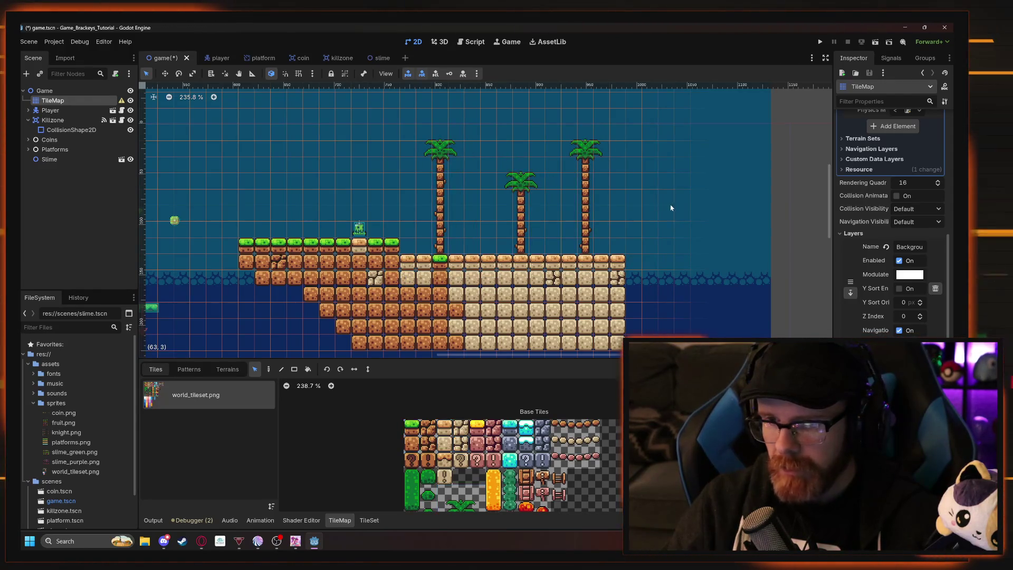
left_click_drag(511, 193, 339, 191)
mouse_move(496, 234)
left_mouse_down()
mouse_move(438, 338)
mouse_move(468, 312)
left_mouse_up()
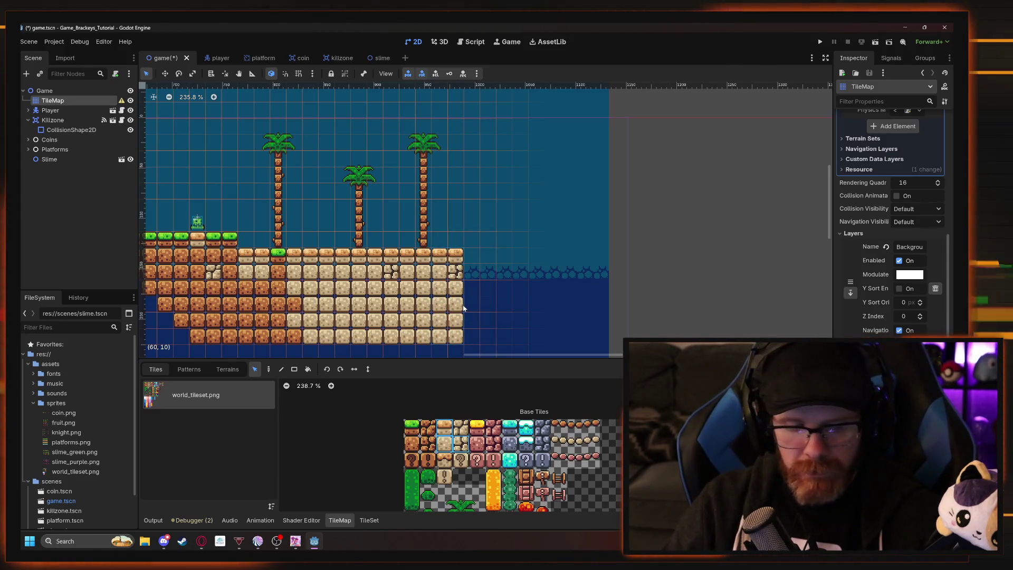
key("ctrl+v")
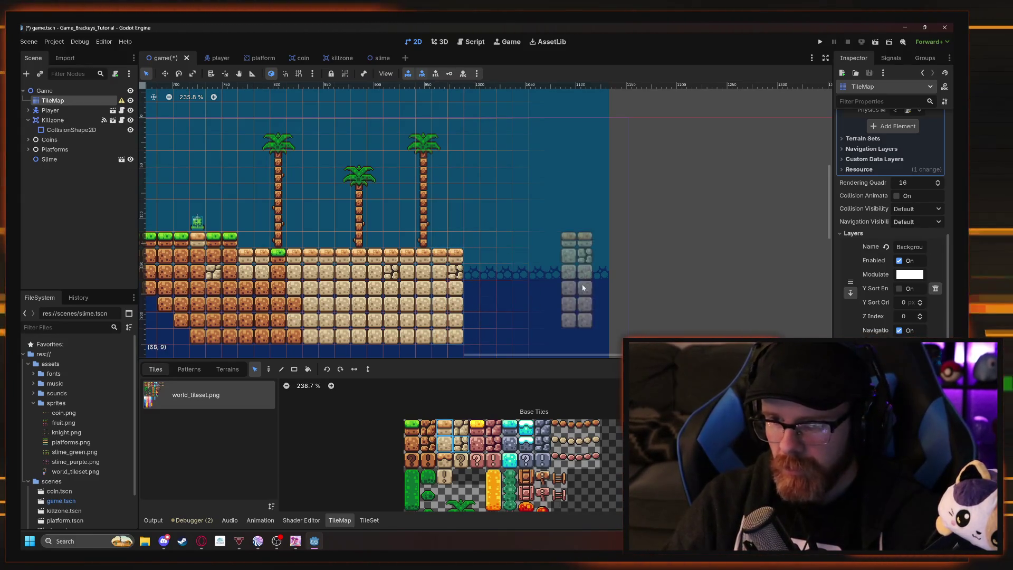
left_click(478, 277)
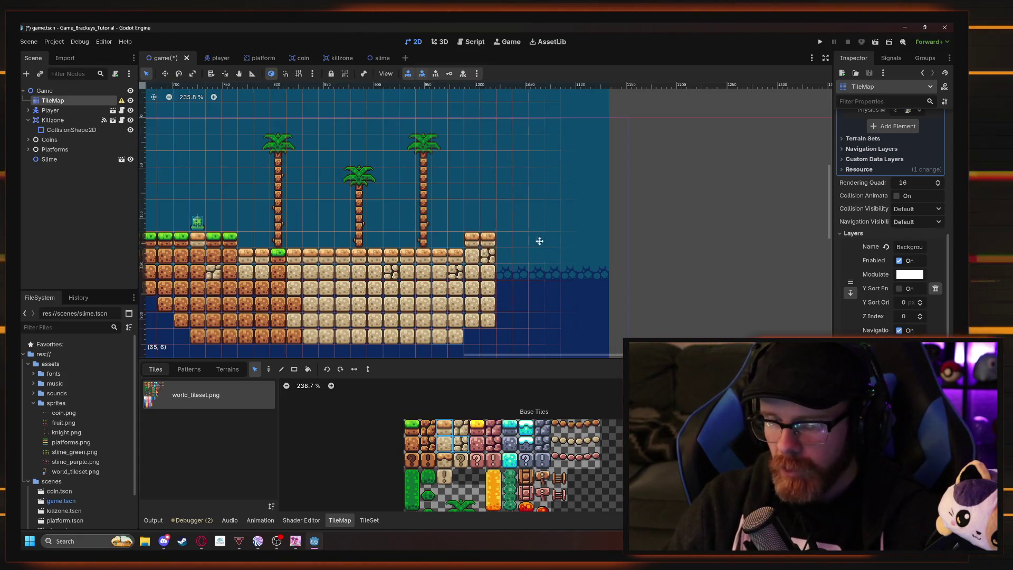
Fill the island's bottom-right row and stack raised sand blocks on top of the ground.
scroll(496, 270, "right", 2)
mouse_move(446, 327)
left_mouse_down()
mouse_move(567, 278)
mouse_move(553, 293)
left_mouse_up()
left_click(442, 442)
left_click_drag(593, 228, 488, 276)
mouse_move(507, 323)
left_mouse_down()
mouse_move(569, 350)
mouse_move(713, 326)
left_mouse_up()
mouse_move(439, 257)
left_mouse_down()
mouse_move(474, 229)
mouse_move(501, 231)
left_mouse_up()
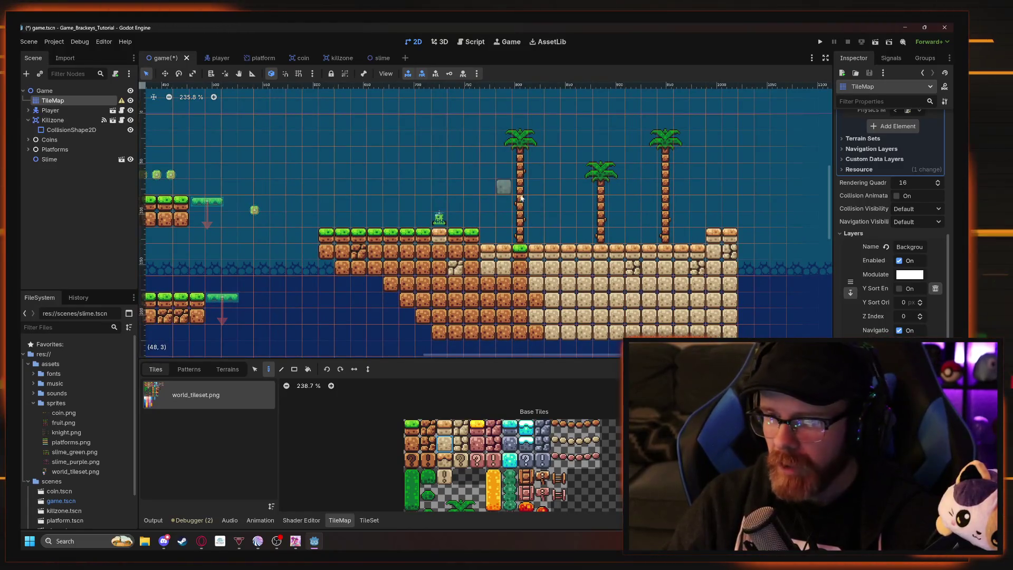
left_click_drag(511, 221, 459, 228)
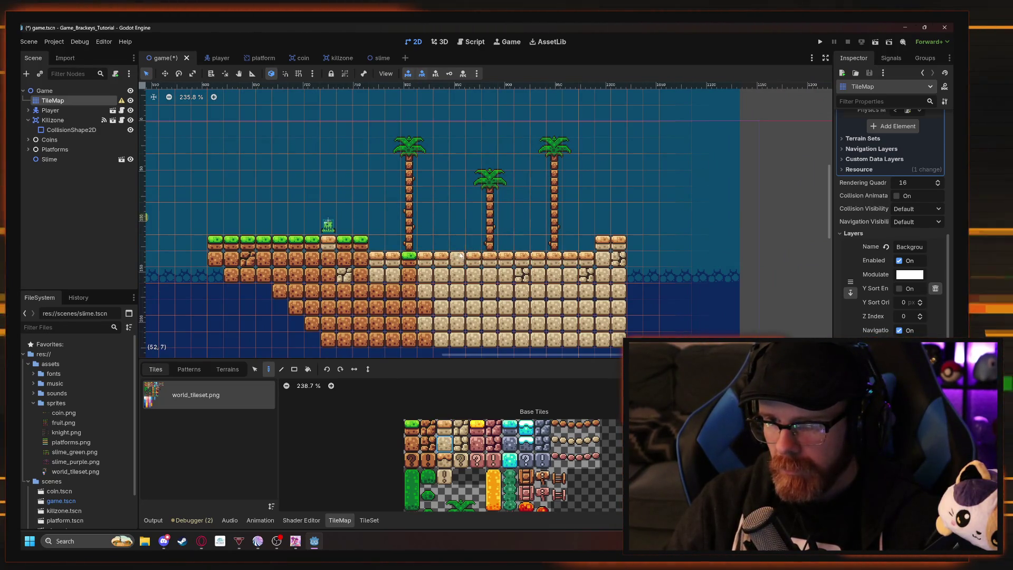
left_click(457, 241)
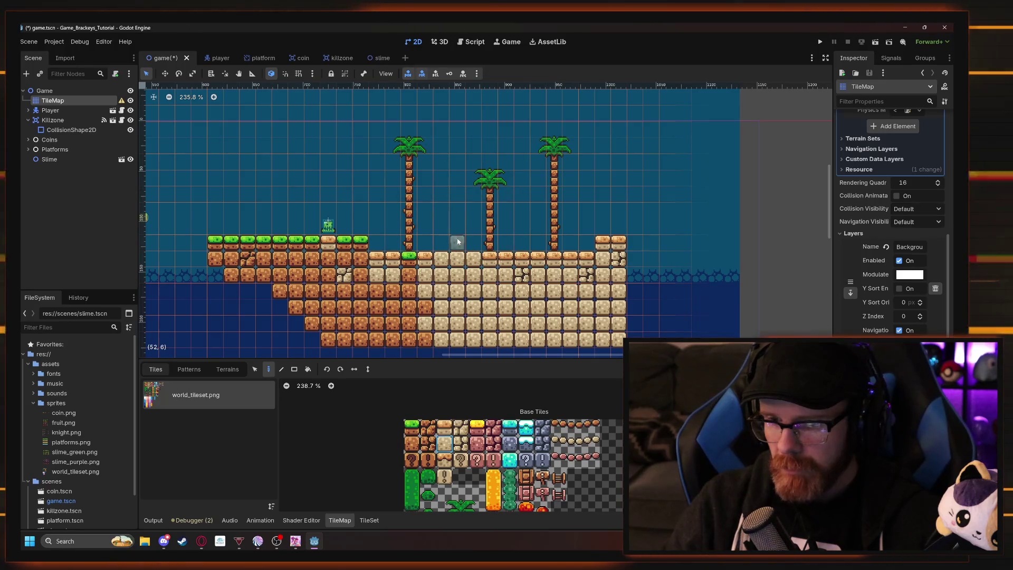
left_click(443, 242)
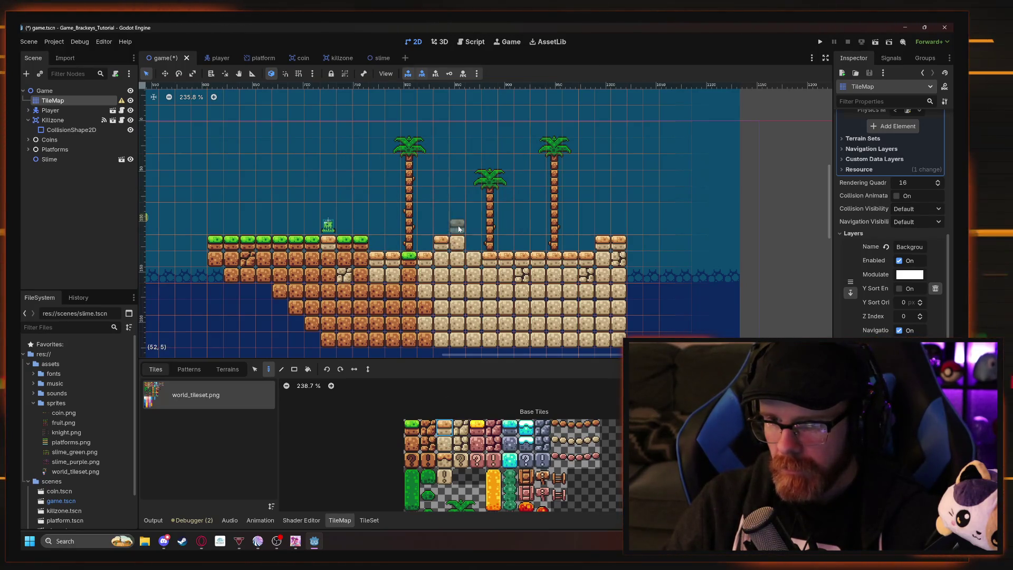
left_click_drag(606, 186, 476, 171)
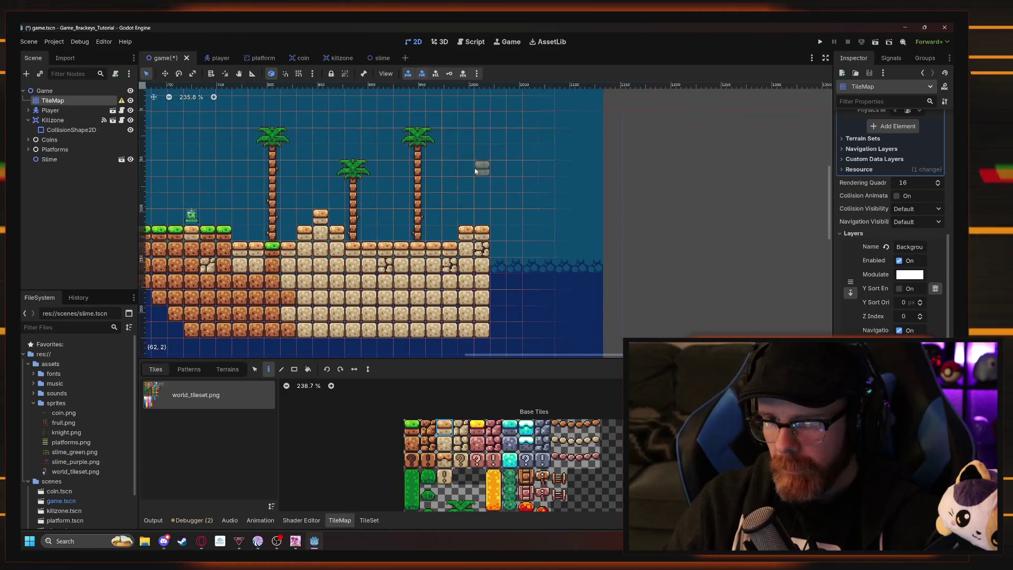